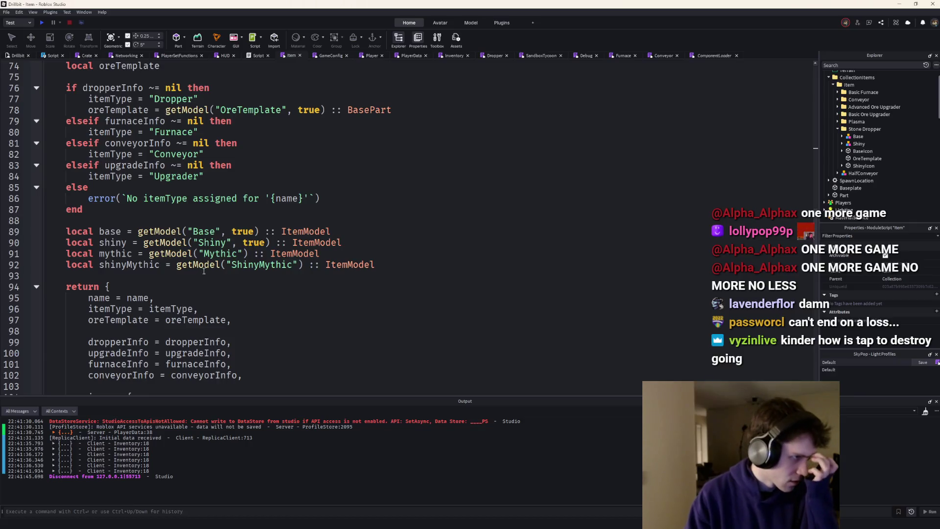
Rename the getModel helper declaration to getAsset.
scroll(203, 271, "up", 7)
left_click(380, 196)
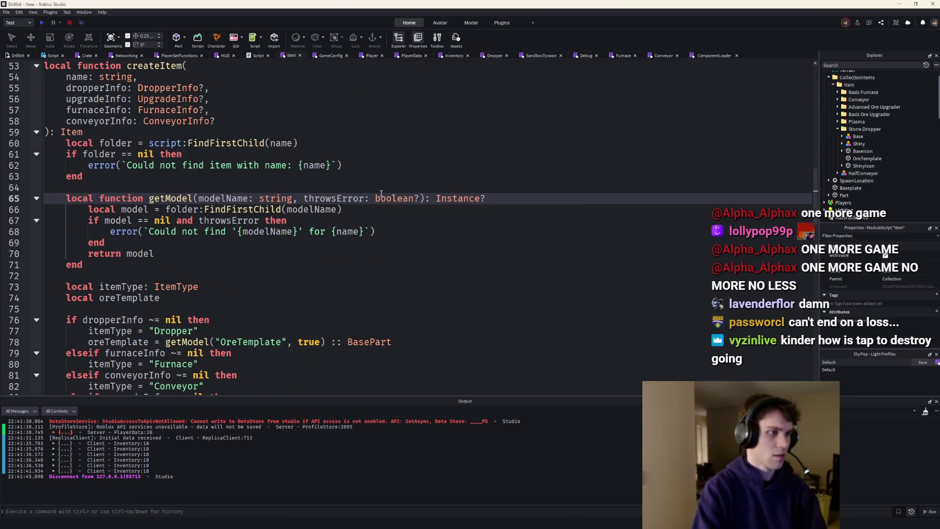
scroll(381, 194, "down", 12)
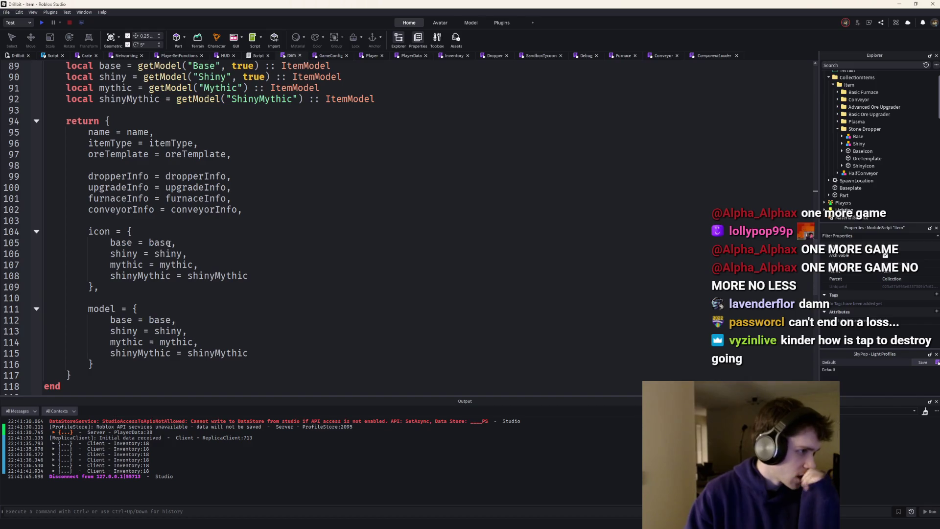
left_click(169, 243)
scroll(199, 190, "up", 3)
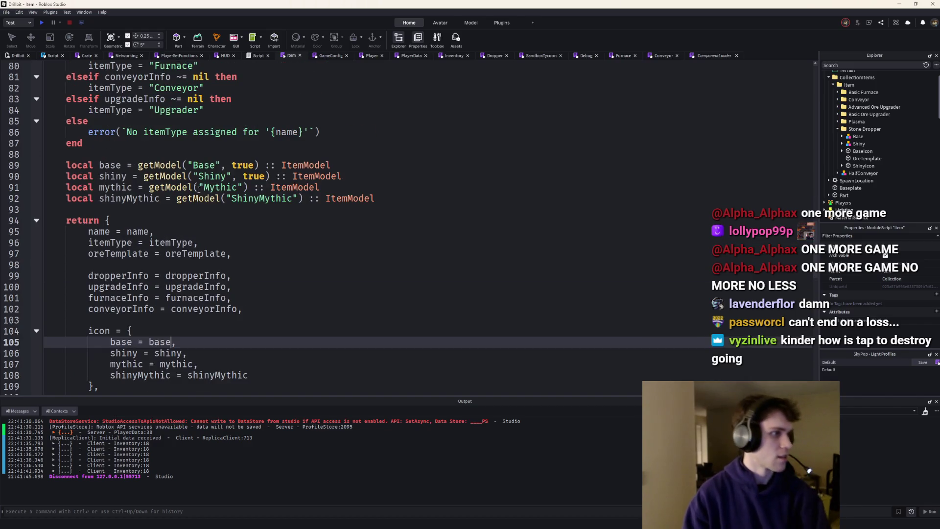
left_click(151, 166)
key("F12")
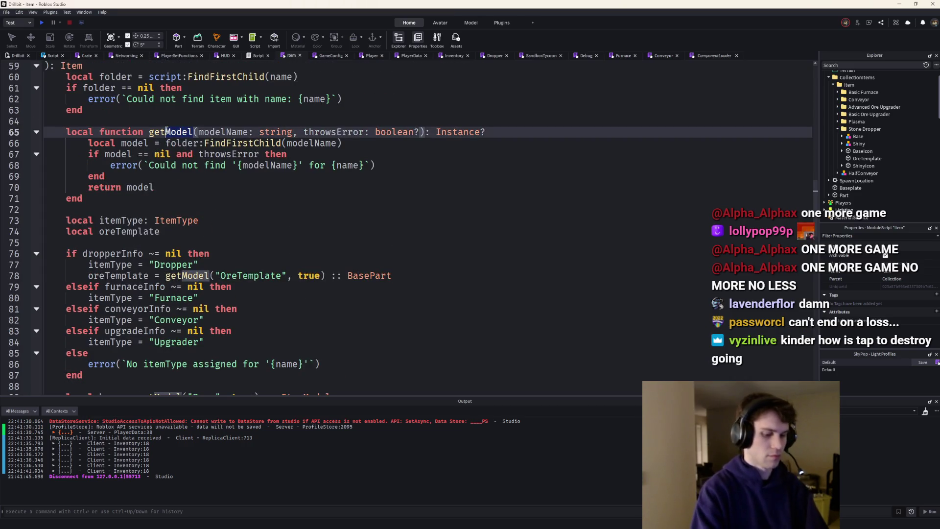
key("ctrl+shift+Right")
type("Asset")
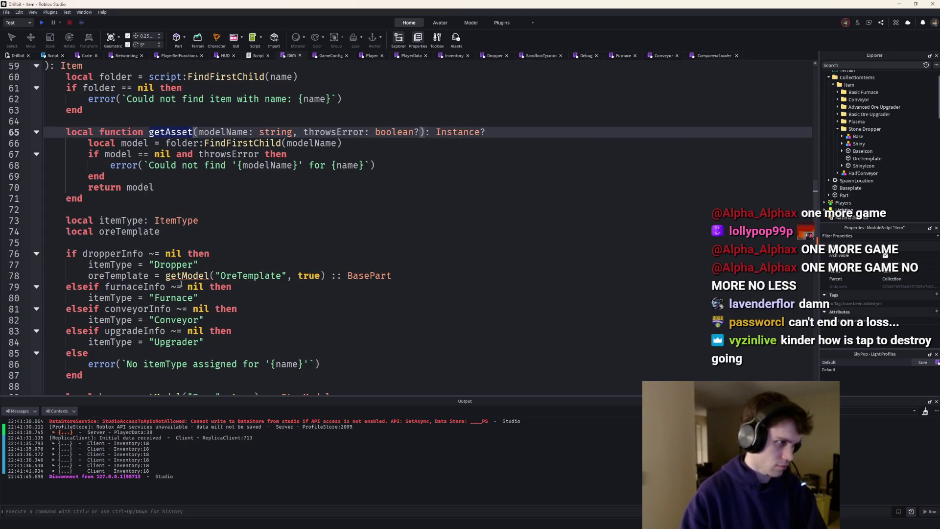
Replace the getModel calls on lines 78 and 89–92 with getAsset.
double_click(181, 276)
type("getAsset")
scroll(181, 283, "down", 4)
double_click(159, 265)
type("getAsset")
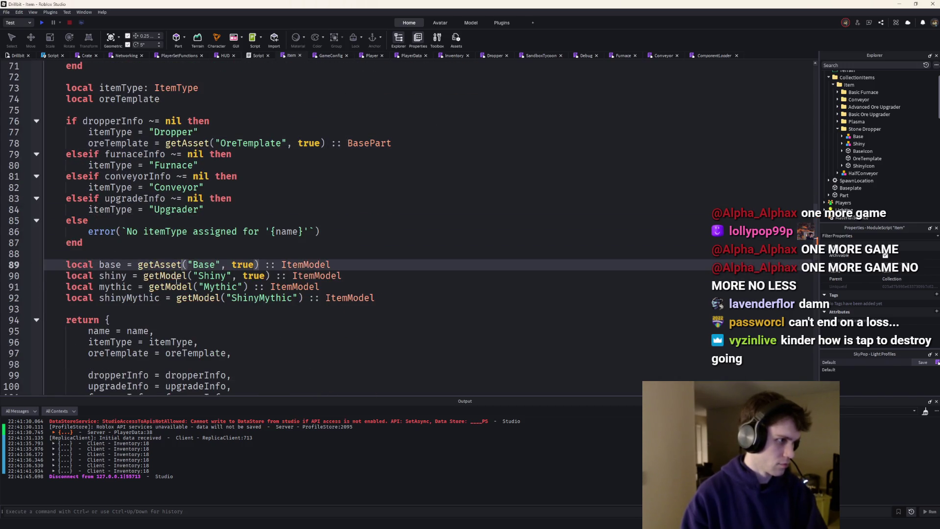
double_click(177, 276)
type("getAsset")
double_click(169, 287)
type("getAsset")
double_click(196, 298)
type("getAsset")
Set the icon table's base entry to getAsset("BaseIcon", true).
scroll(178, 289, "down", 5)
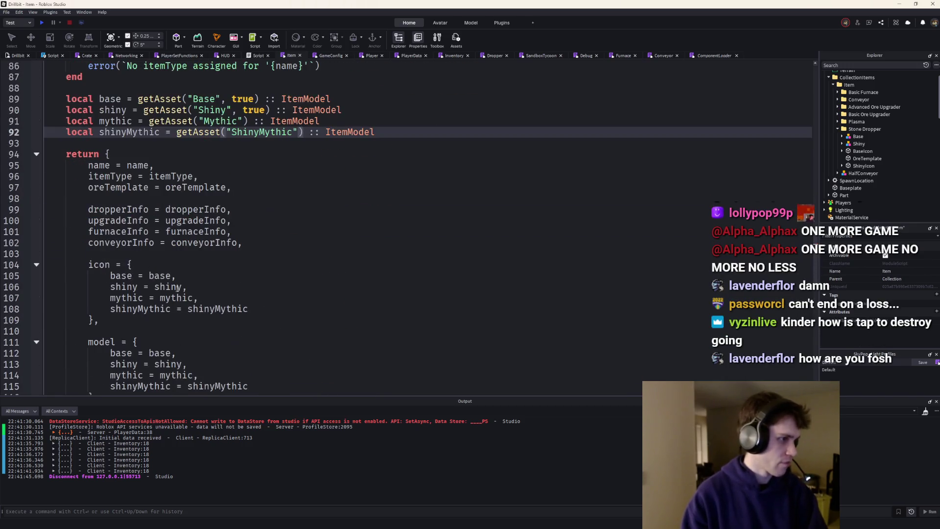
double_click(162, 275)
type("getAsset")
type("(")
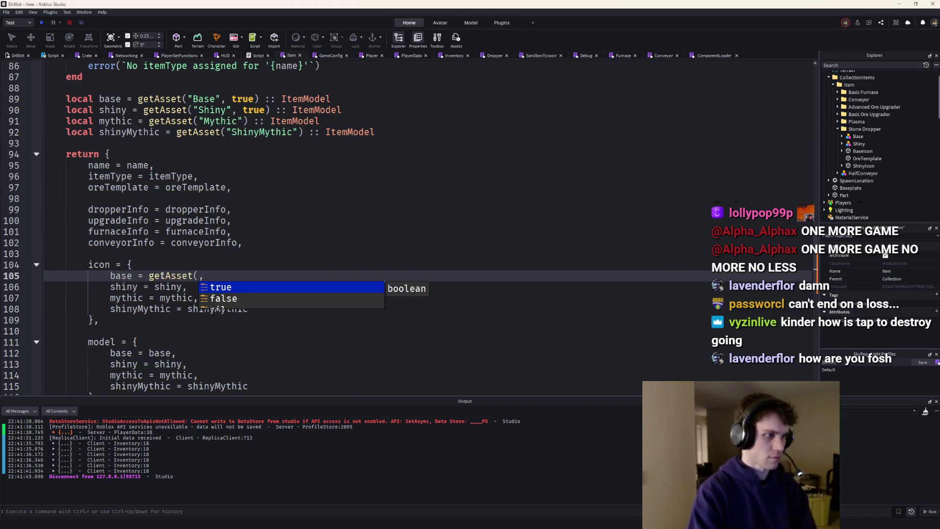
type("\"Bas")
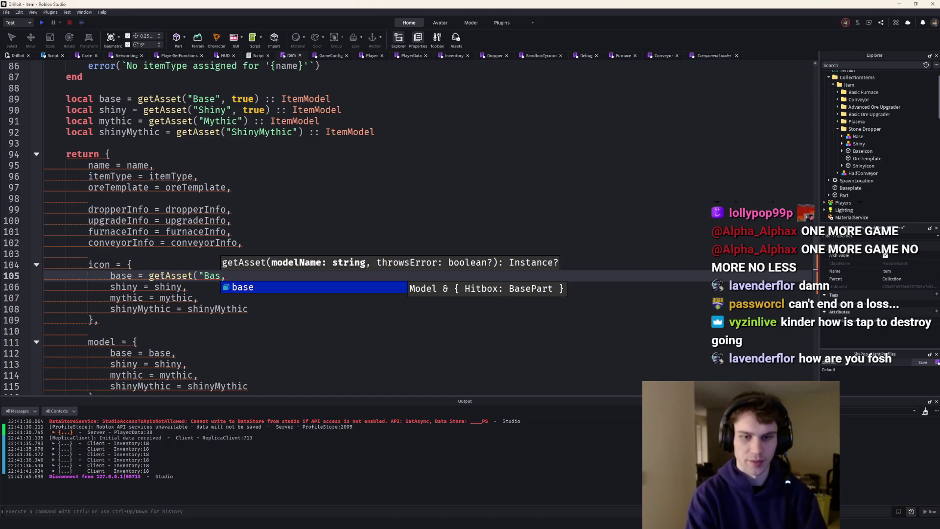
type("eIcon\")")
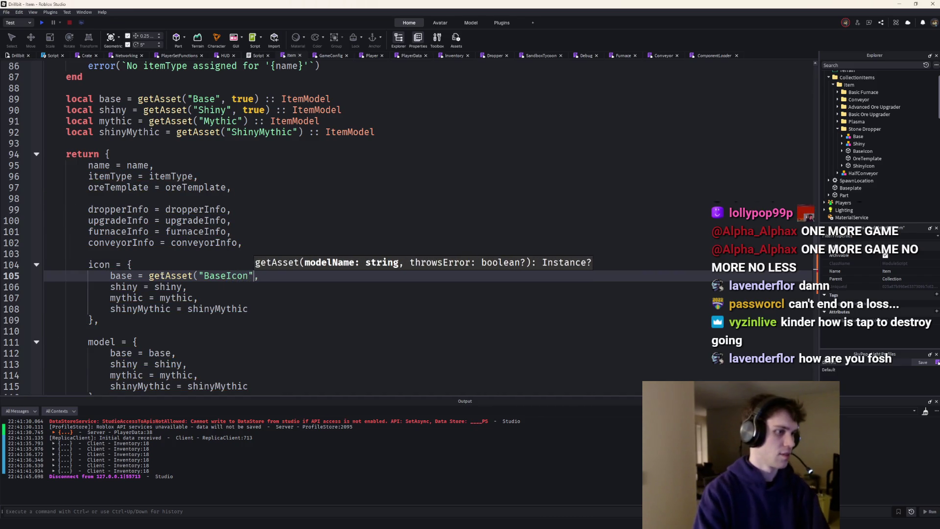
key("BackSpace")
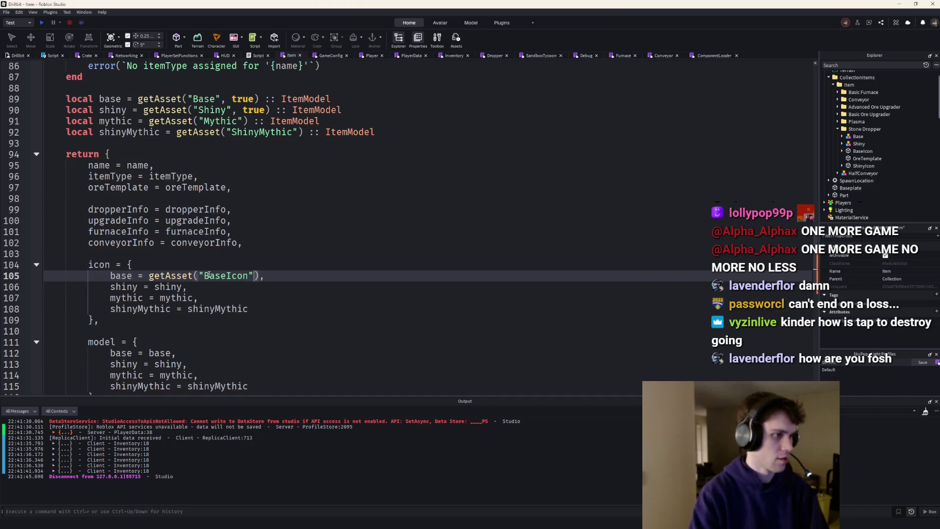
key("Left")
type(", true")
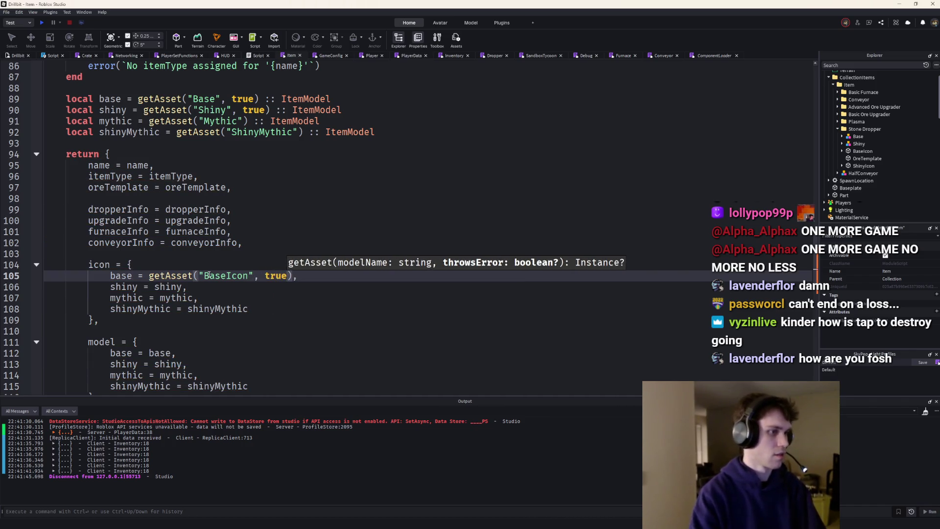
Paste the getAsset("BaseIcon", true) call onto the shiny, mythic and shinyMythic entries at once.
key("End")
key("ctrl+shift+Left")
key("ctrl+shift+Left")
key("ctrl+shift+Left")
key("Down")
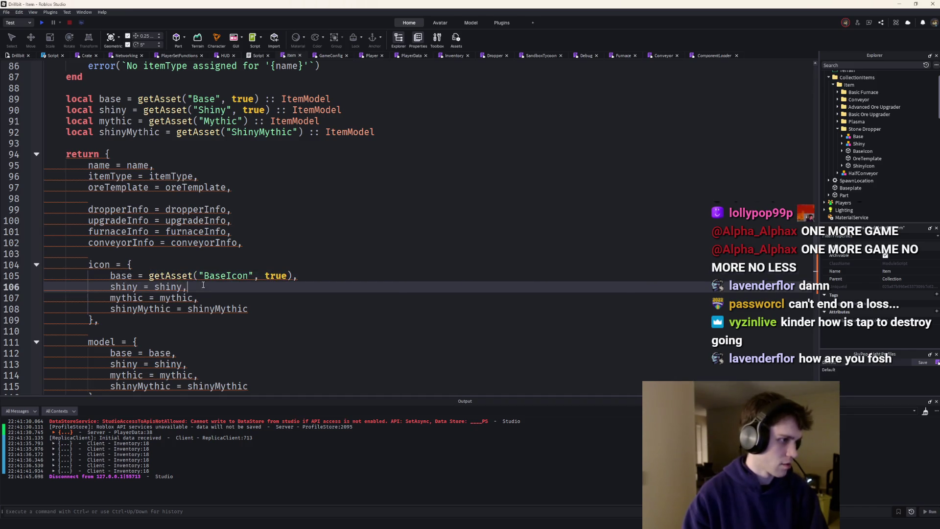
key("ctrl+alt+Down")
key("End")
key("ctrl+alt+Down")
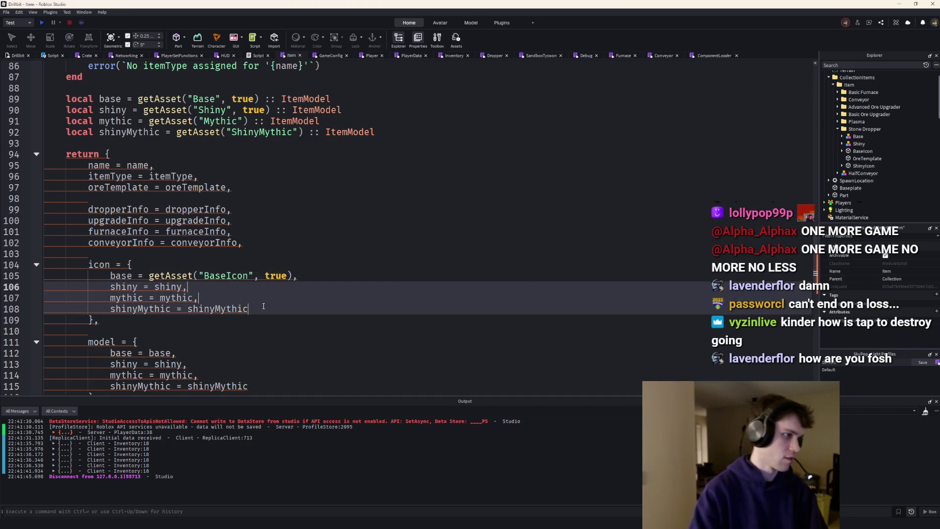
key("ctrl+shift+Left")
type("getAsset(\"BaseIcon\", true),")
Delete the leftover letters merged before getAsset and fix spacing in the icon entries.
left_click(197, 298)
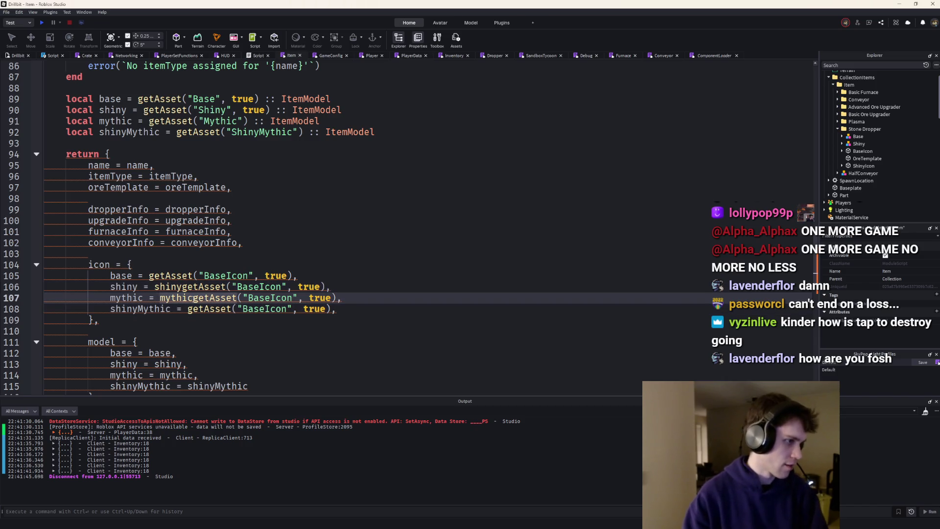
double_click(184, 287)
left_click(182, 287)
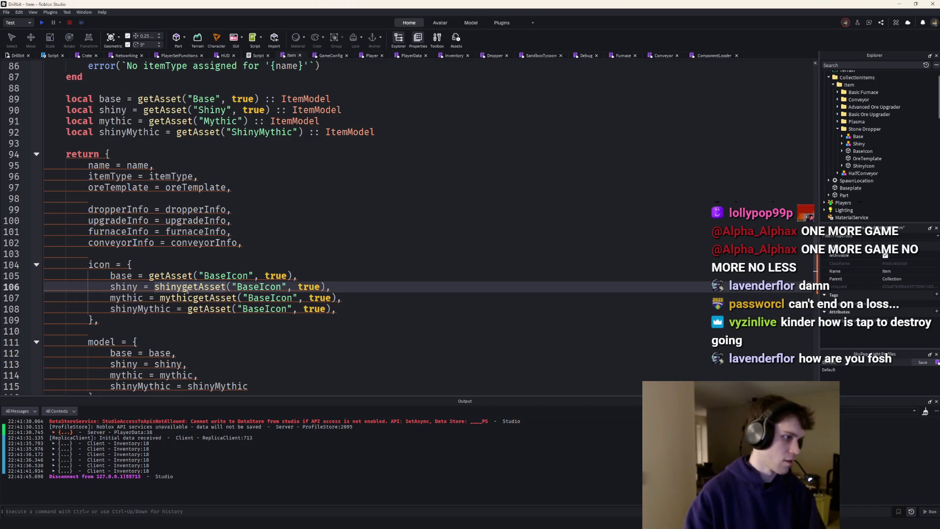
left_click(194, 298, "alt")
key("BackSpace")
key("BackSpace")
key("BackSpace")
key("BackSpace")
key("BackSpace")
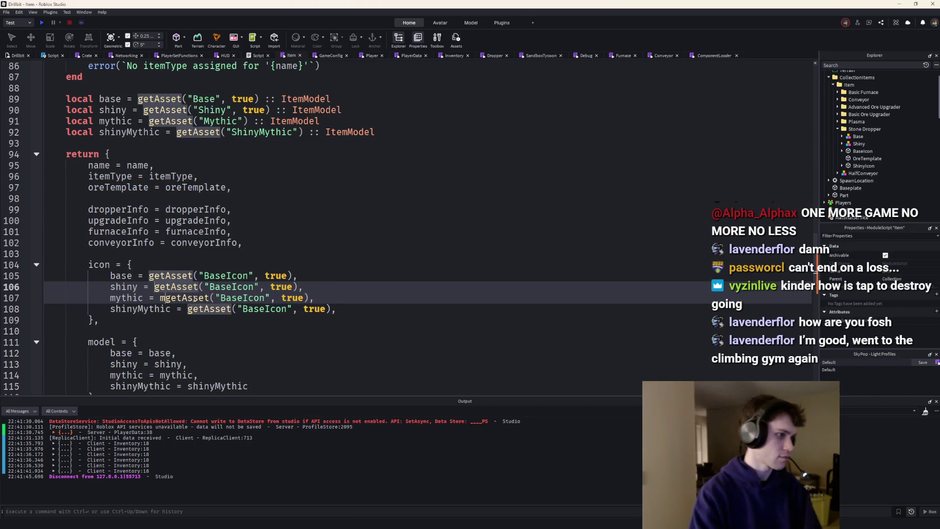
left_click(258, 267)
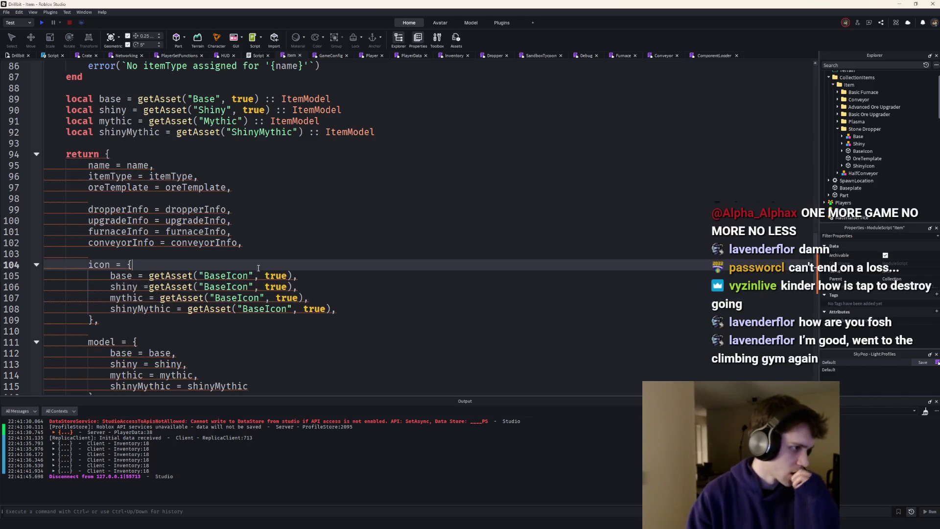
left_click(149, 287)
Below getAsset, start declaring local function getIcon(name: string, throwsError: boolean?).
scroll(228, 237, "up", 10)
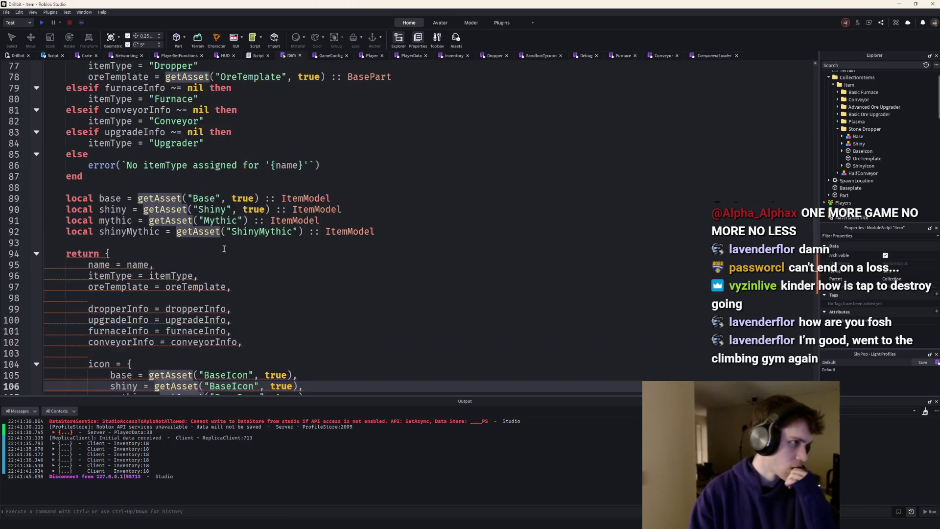
left_click(124, 232)
key("Return")
key("Return")
type("l")
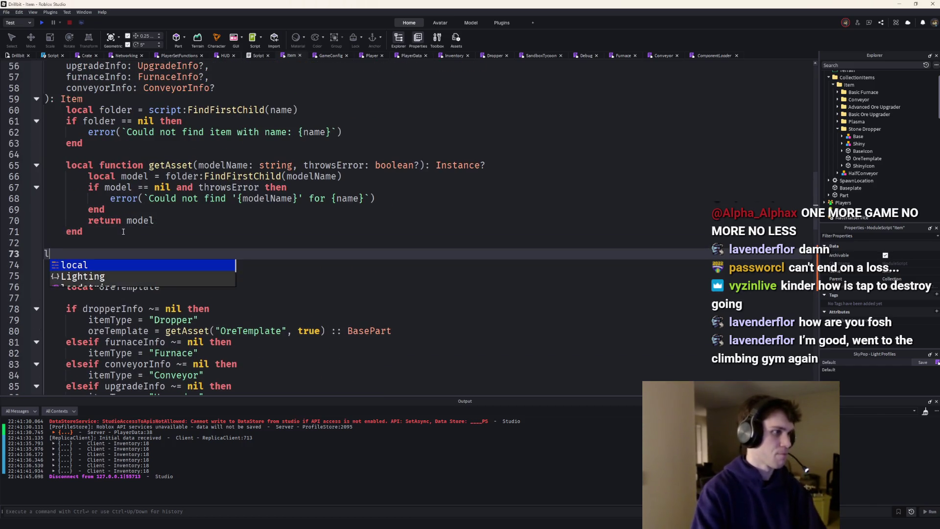
type("ocal function getIcon(")
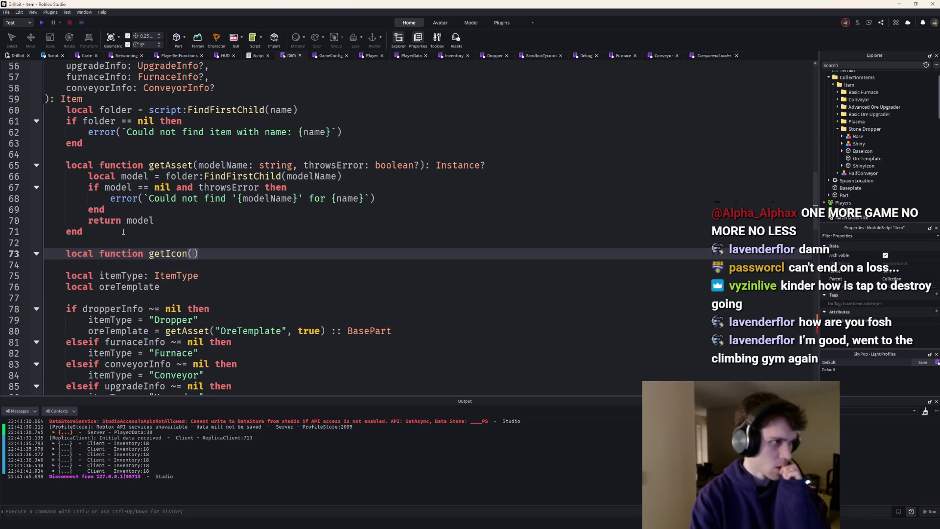
type("name: string")
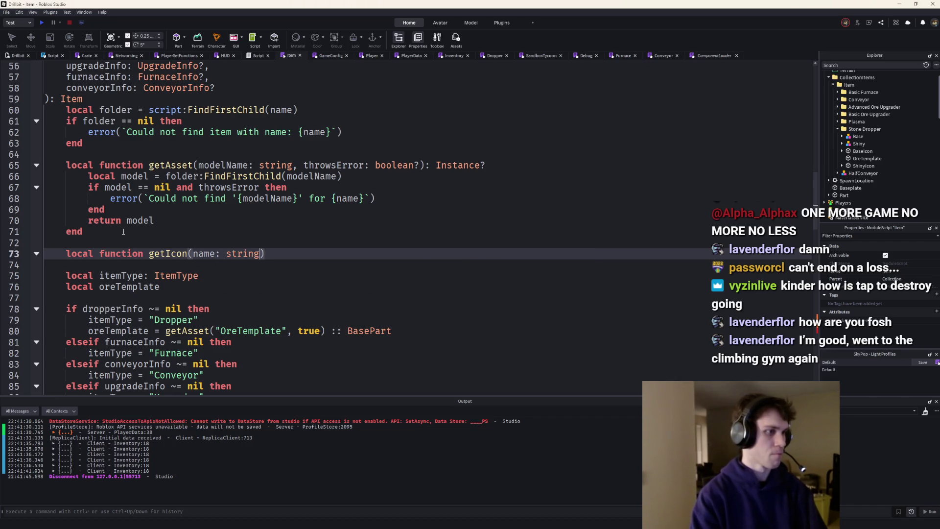
type(", thr")
type("owsError: boolean?")
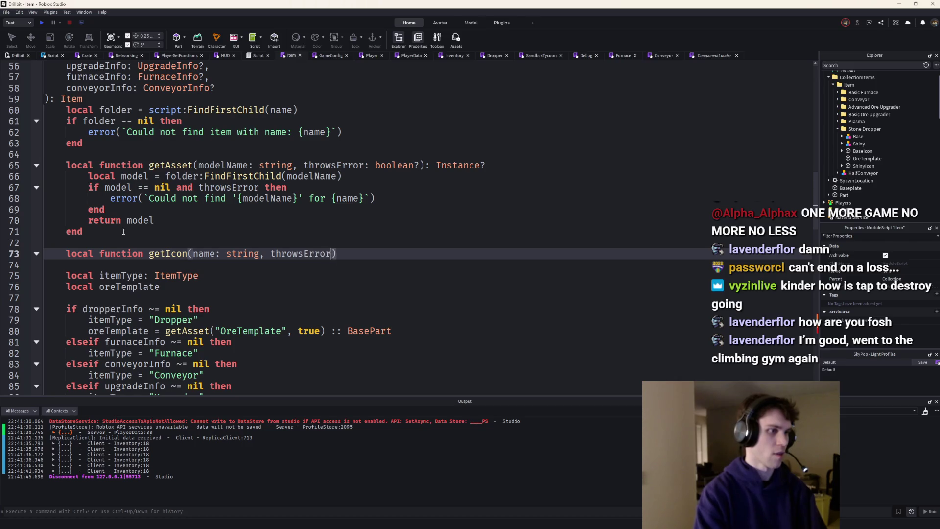
type(")")
Finish the getIcon signature so an empty body with its end is inserted.
key("Return")
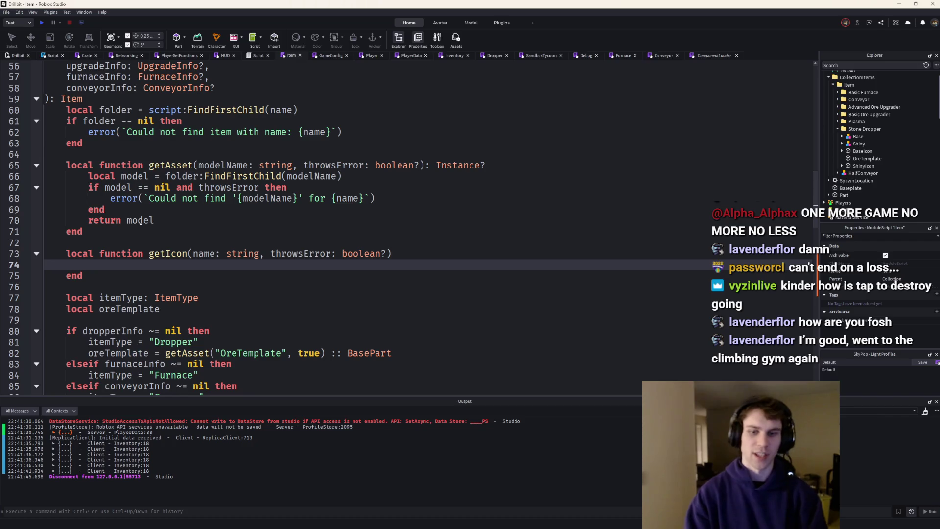
scroll(360, 272, "down", 12)
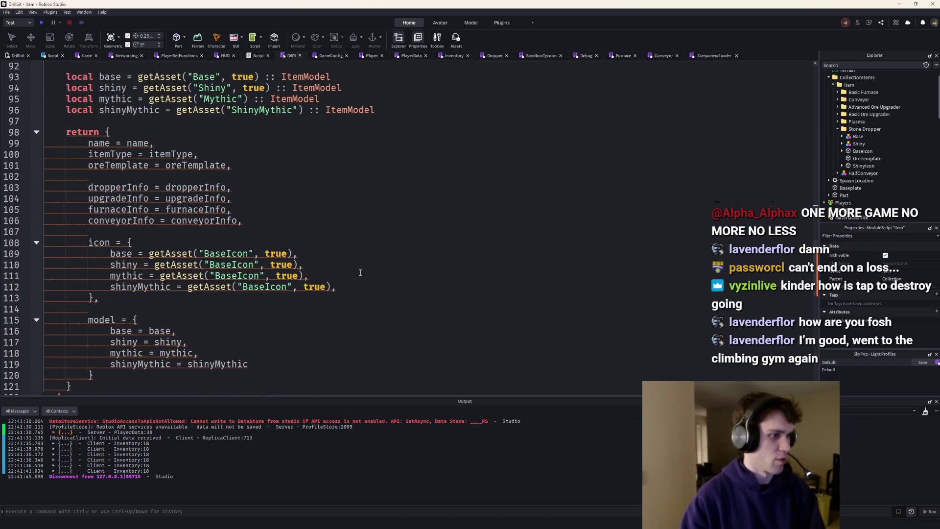
Switch all four icon entries from getAsset to getIcon.
scroll(360, 272, "up", 9)
scroll(276, 288, "down", 7)
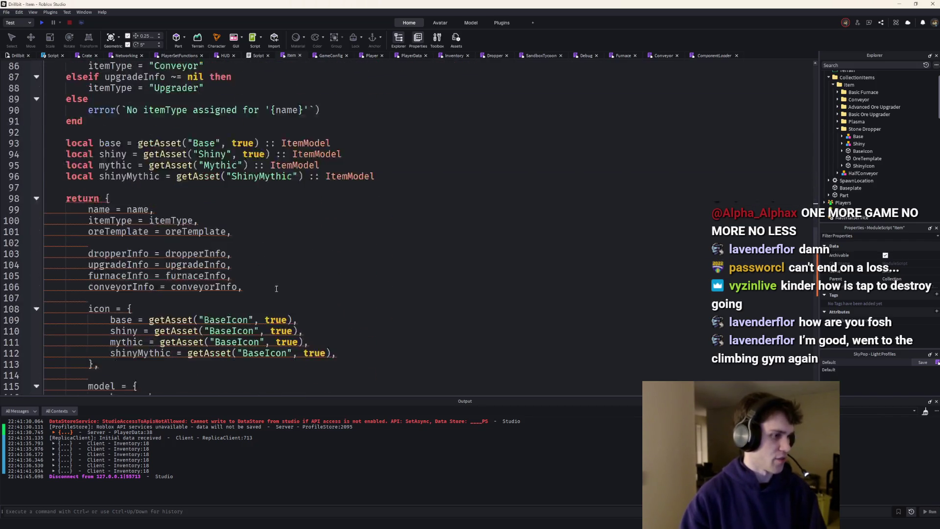
scroll(276, 288, "down", 4)
double_click(171, 187)
type("getIcon")
double_click(176, 199)
type("getIcon")
left_click(177, 209)
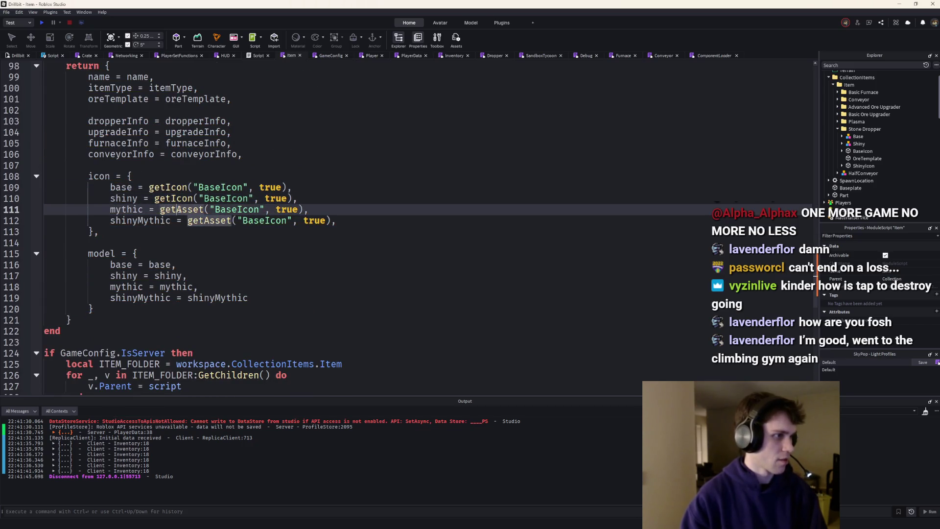
double_click(177, 209)
type("getIcon")
double_click(211, 221)
type("getIcon")
Rename the shiny, mythic and shinyMythic icons to ShinyIcon, MythicIcon and ShinyMythicIcon.
scroll(226, 216, "up", 1)
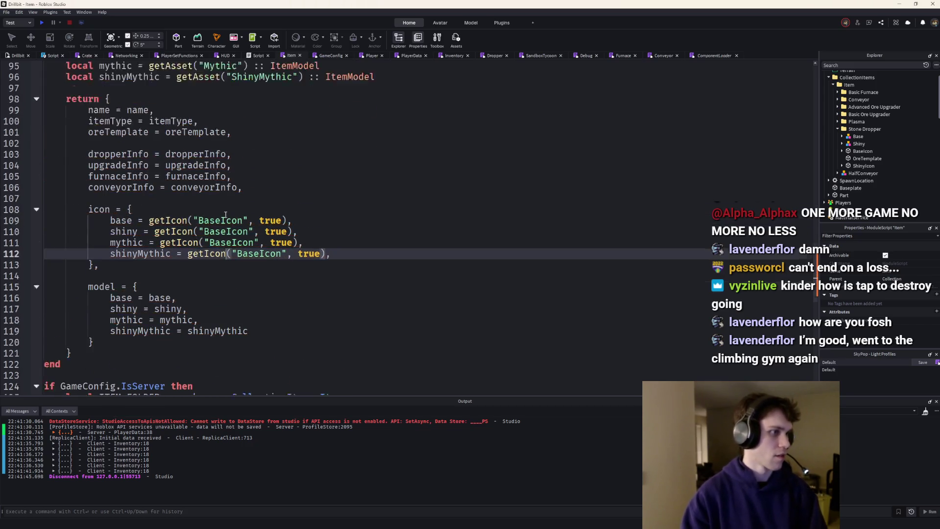
scroll(225, 215, "up", 2)
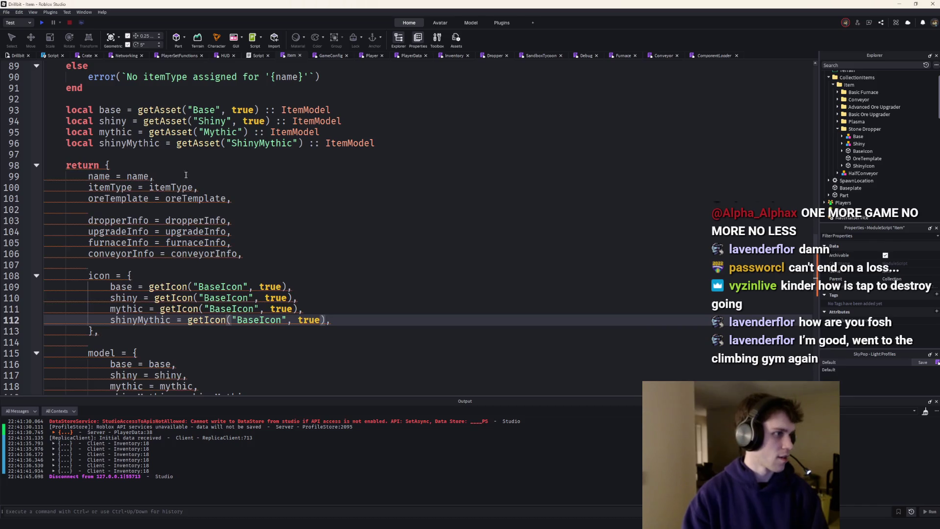
double_click(221, 297)
scroll(221, 297, "up", 1)
scroll(837, 117, "up", 1)
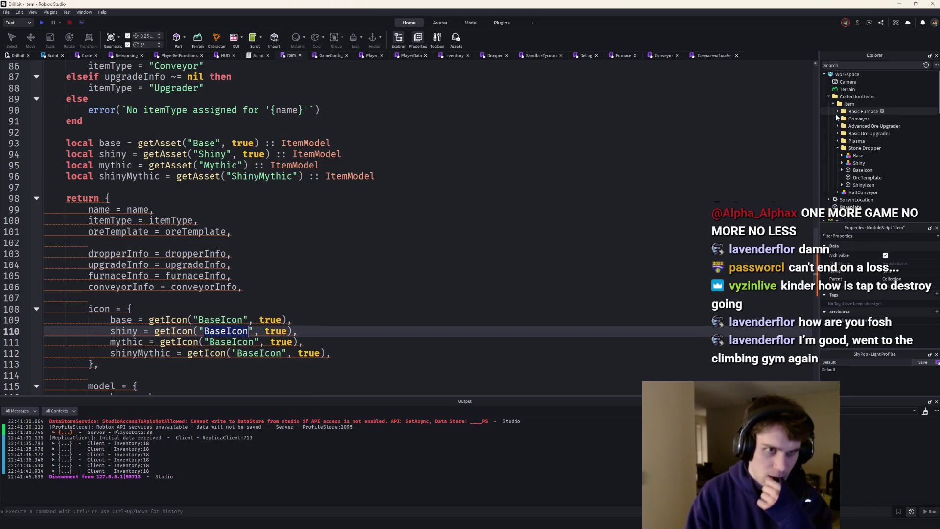
left_click(837, 112)
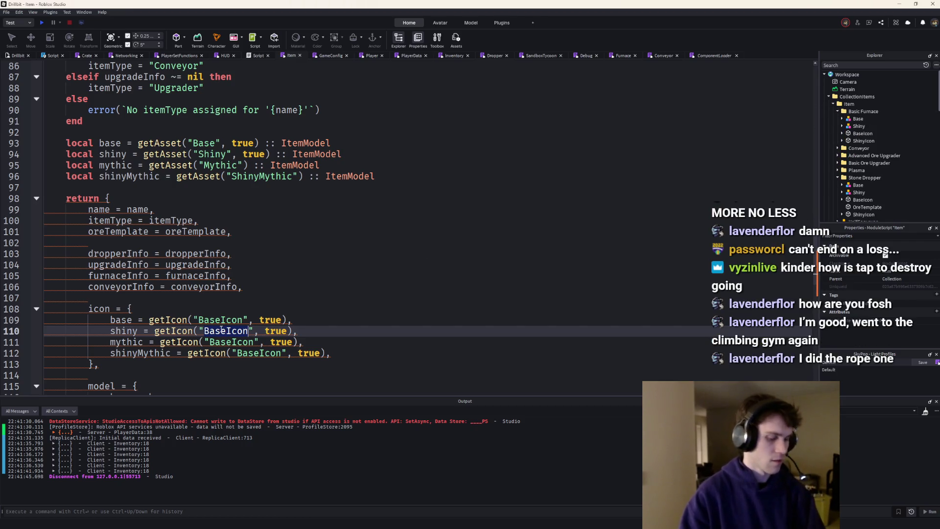
type("ShinyIcon")
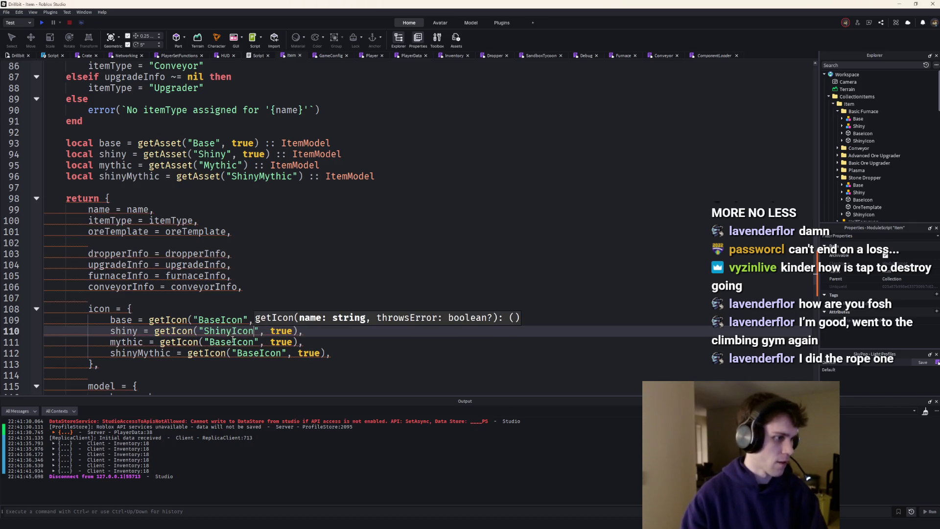
double_click(231, 342)
type("Shiny")
double_click(233, 341)
type("MythicIcon")
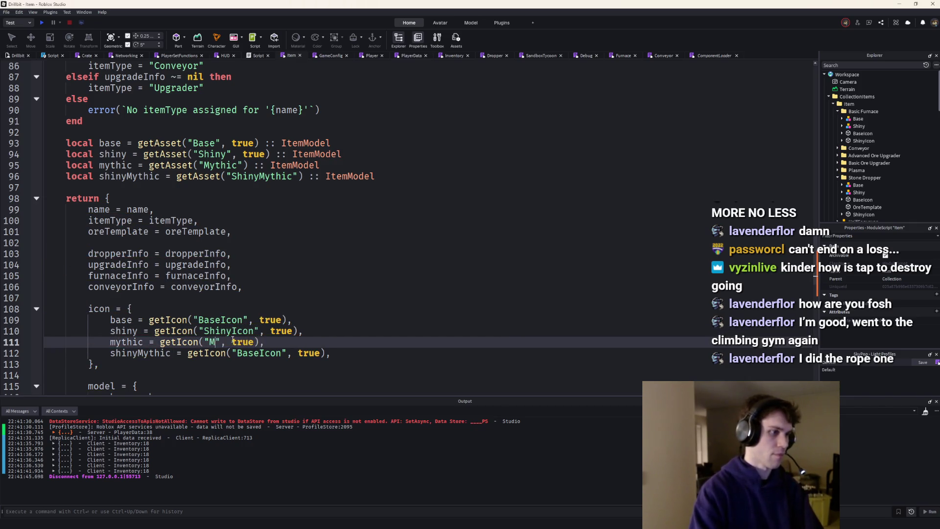
double_click(254, 354)
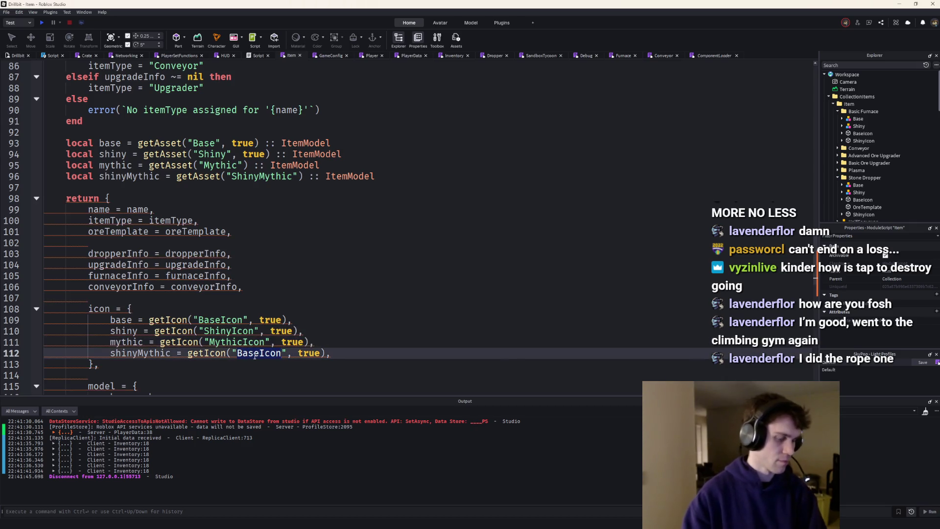
type("ShinyMythicIcon")
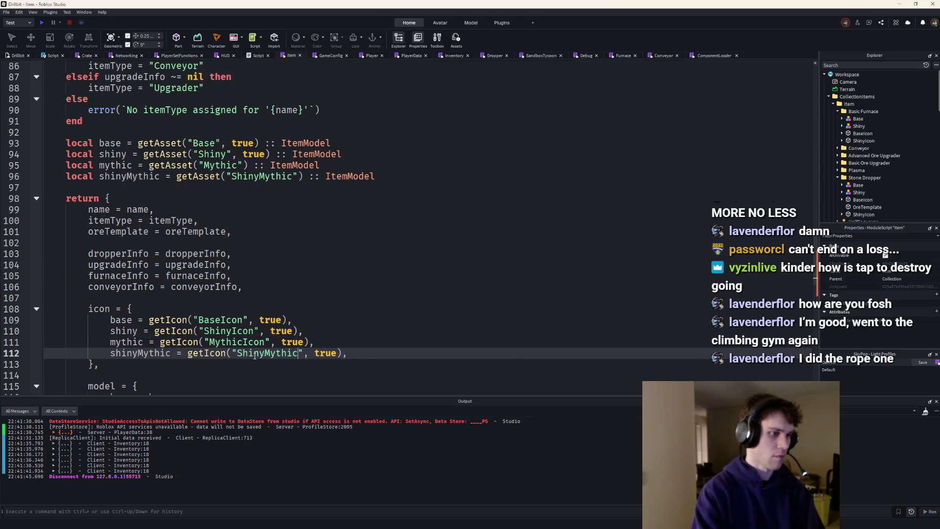
Replace the true arguments with mythic ~= nil and shinyMythic ~= nil.
left_click(343, 343)
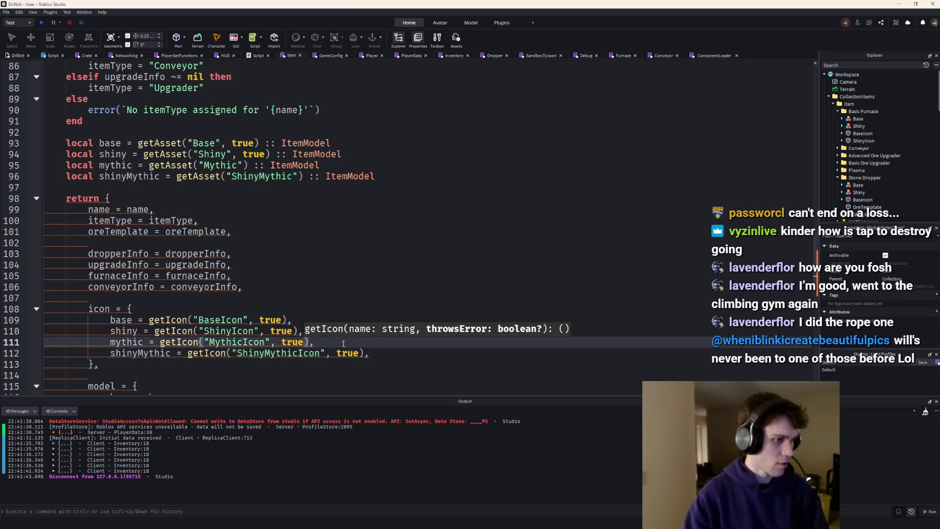
key("BackSpace")
key("BackSpace")
key("BackSpace")
type("mythic")
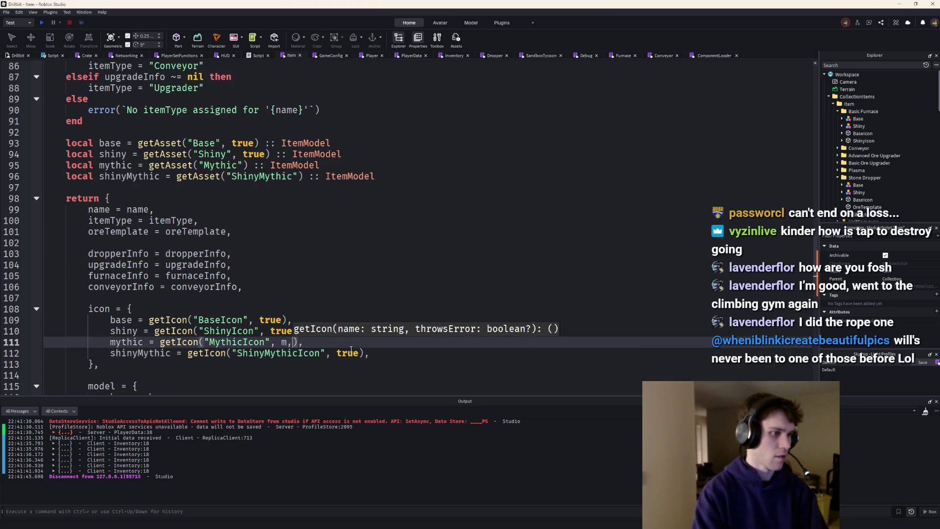
type(" ~= nil")
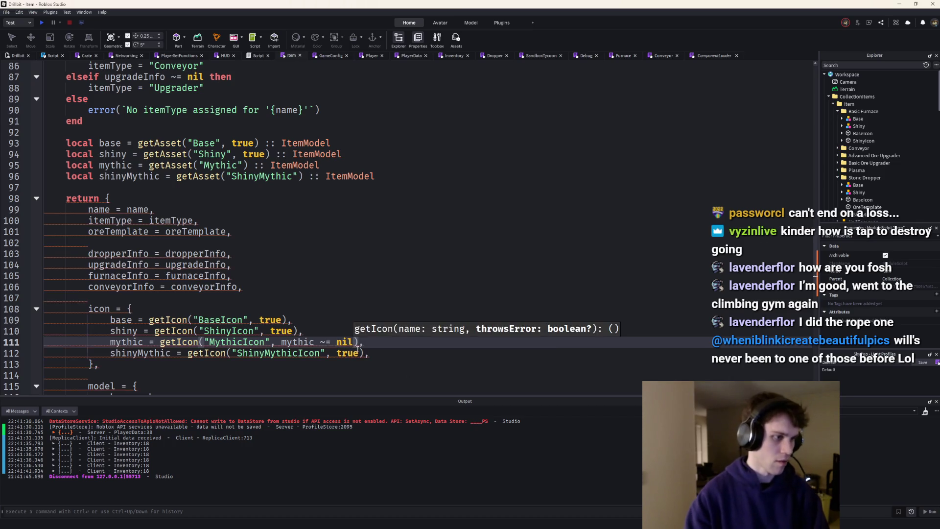
key("Down")
key("End")
left_click(356, 353)
key("BackSpace")
key("BackSpace")
key("BackSpace")
type("shinyMythic ~")
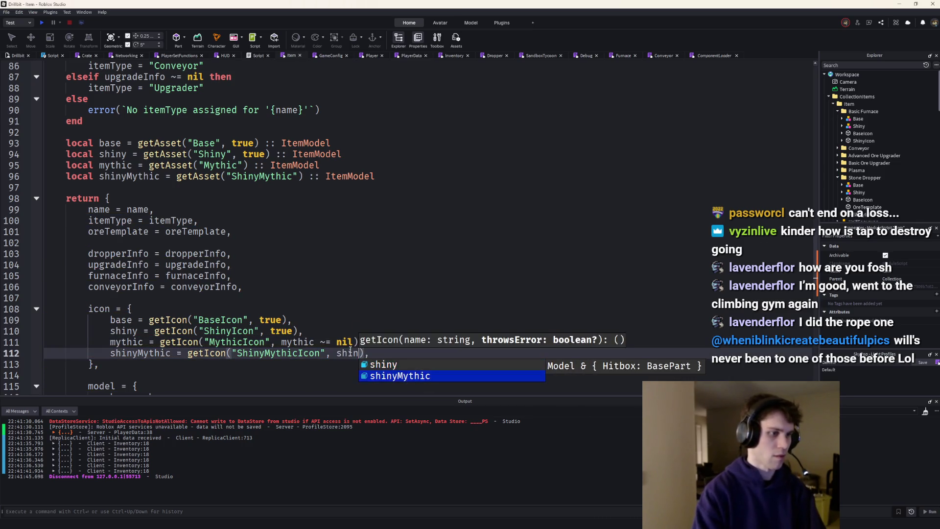
type("= nil")
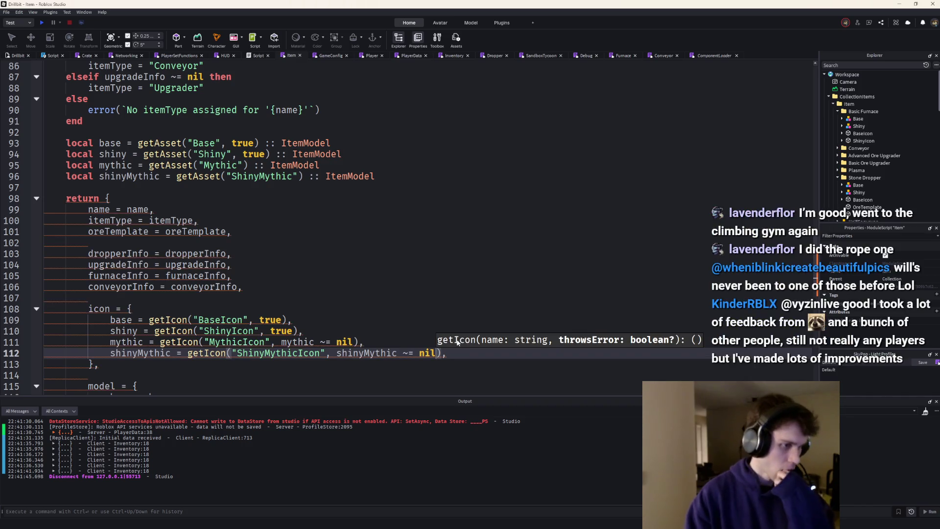
Annotate getIcon to return : string and add blank lines in its body.
scroll(292, 352, "up", 5)
scroll(292, 352, "up", 3)
left_click(440, 187)
type(": string, throwsError: boolean?):")
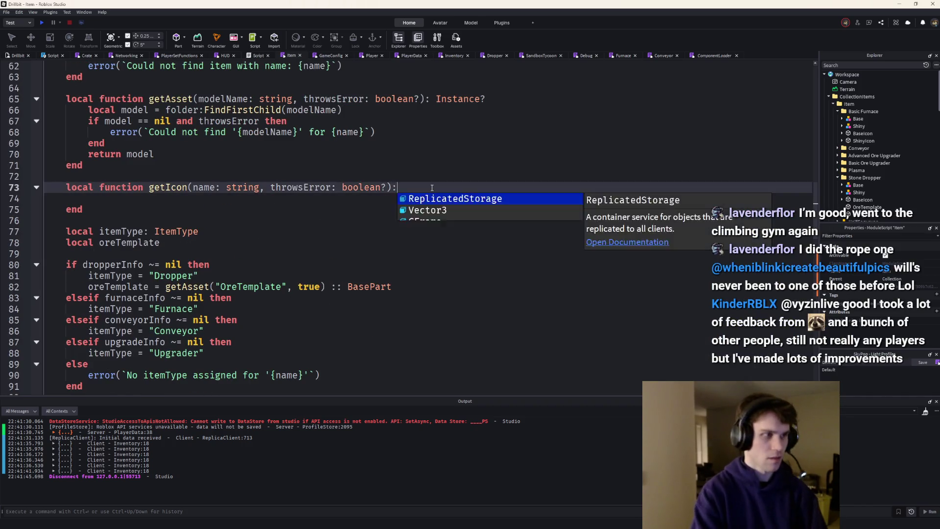
key("Down")
key("Return")
key("Return")
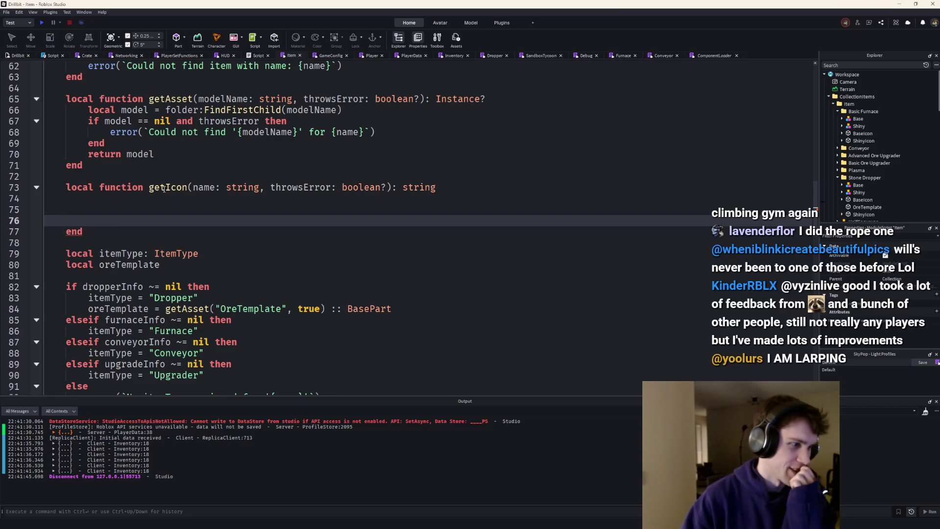
Write local instance = getAsset(name, throwsError) as getIcon's first line.
scroll(169, 185, "down", 6)
scroll(169, 185, "down", 5)
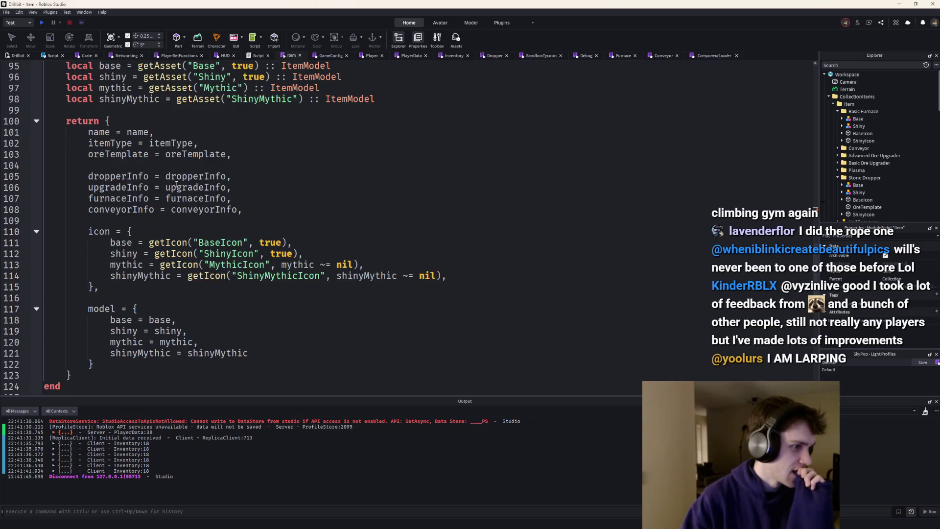
scroll(176, 184, "up", 6)
scroll(176, 184, "up", 4)
left_click(162, 169)
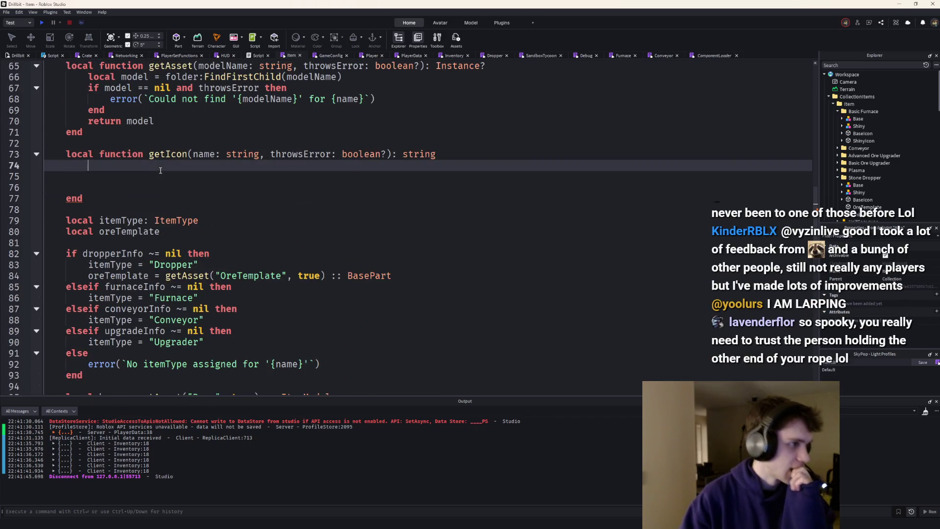
type("l")
key("Tab")
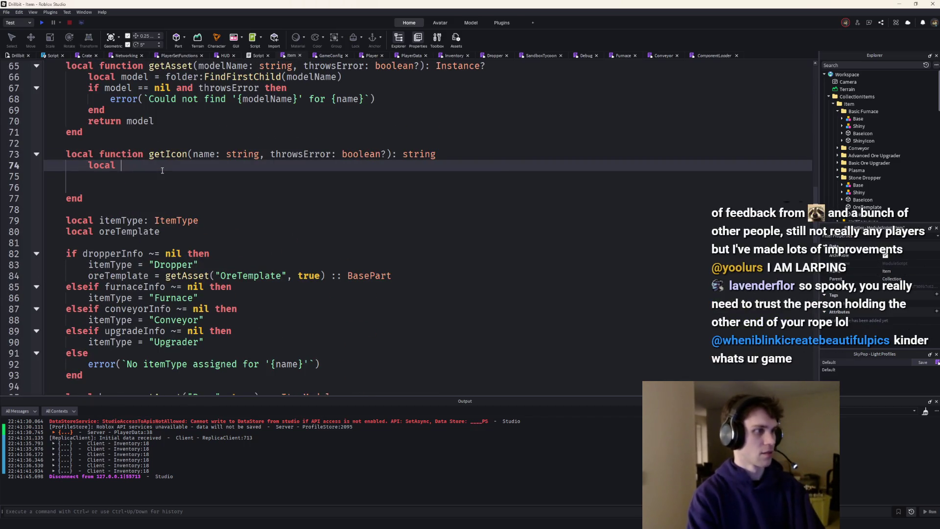
type("instance = getAs")
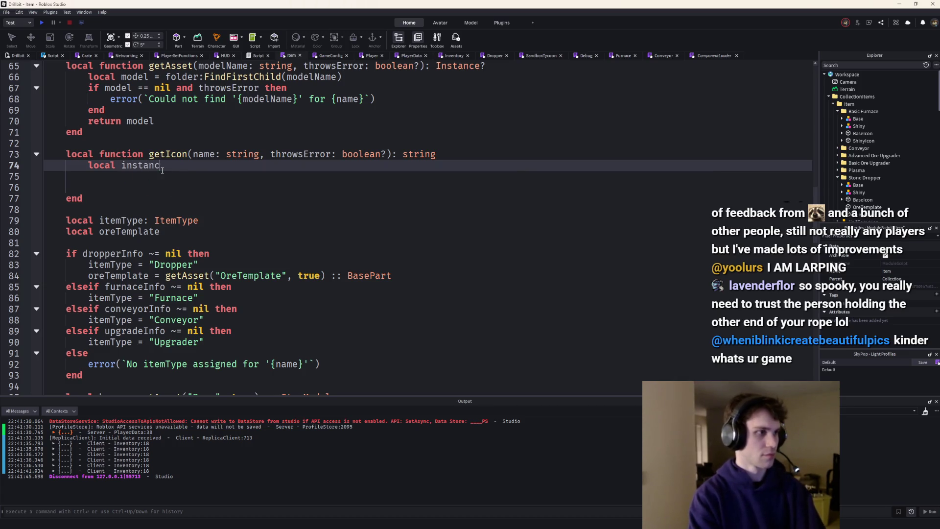
key("Tab")
type("(")
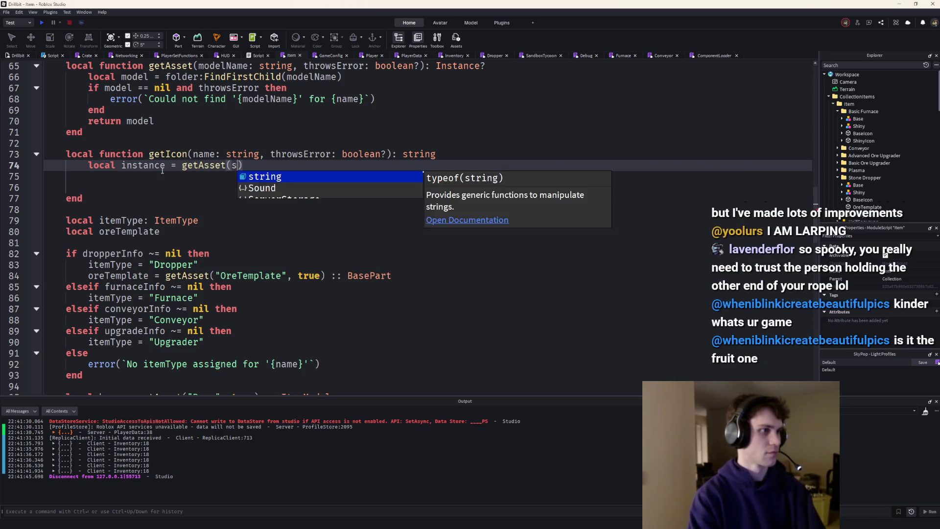
type("nam")
key("Tab")
type(", th")
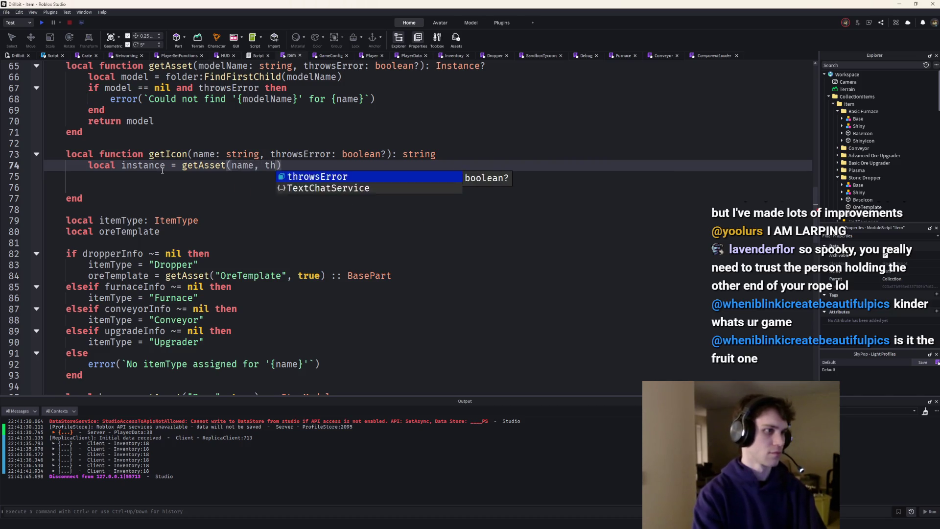
key("Tab")
type(")")
key("Return")
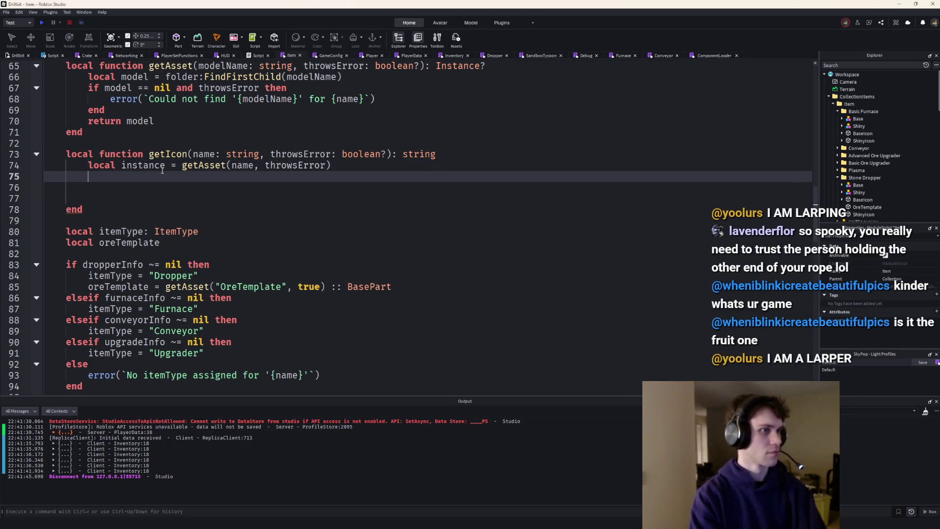
Remove the '?' so getAsset returns a plain Instance.
left_click(480, 69)
key("BackSpace")
left_click(151, 187)
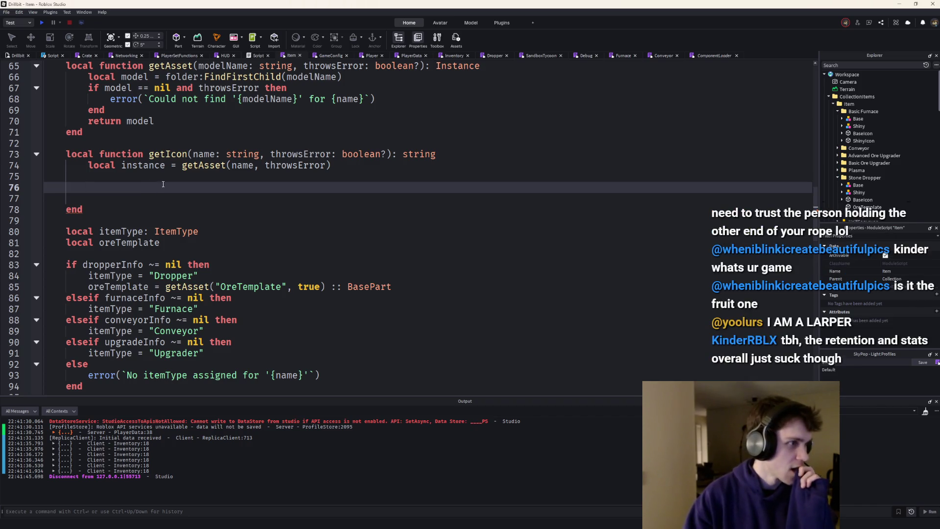
key("Up")
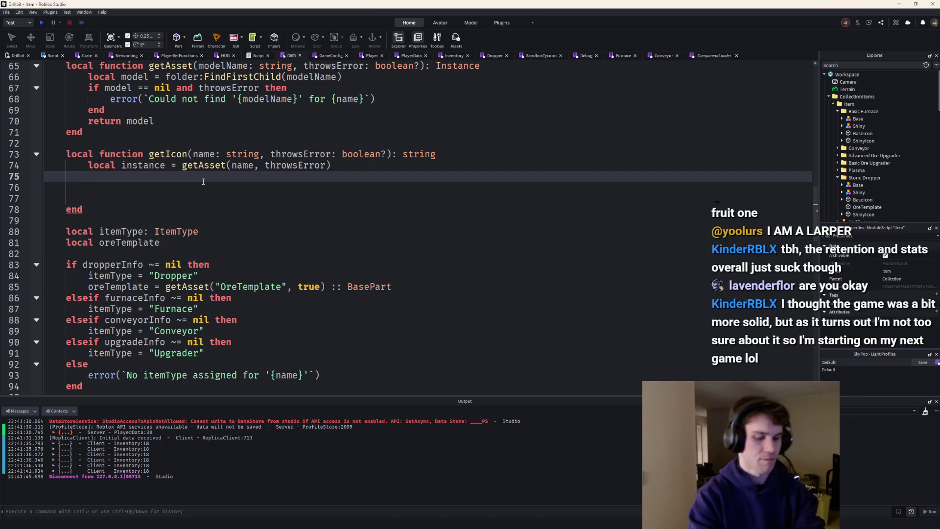
Add 'if instance == nil then return end' to getIcon and restore getAsset's Instance? return type.
type("if insta")
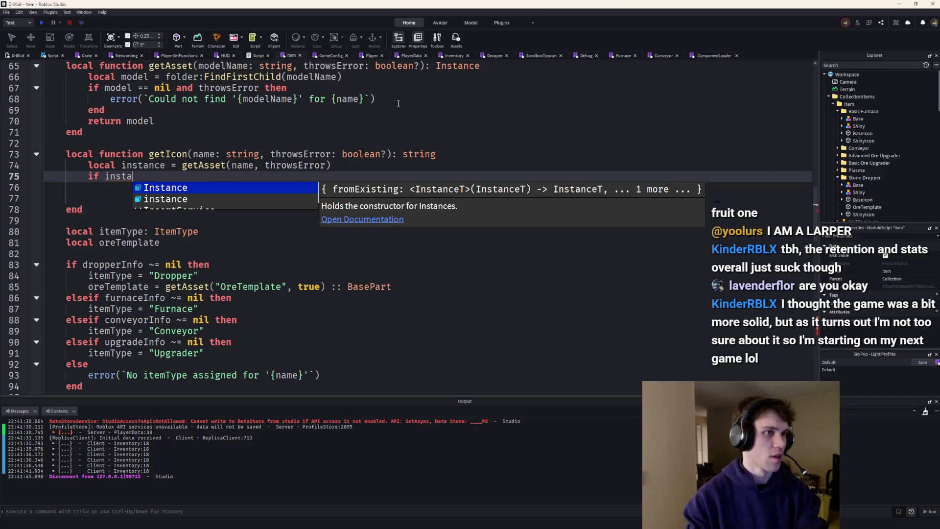
left_click(487, 65)
type("?")
left_click(192, 174)
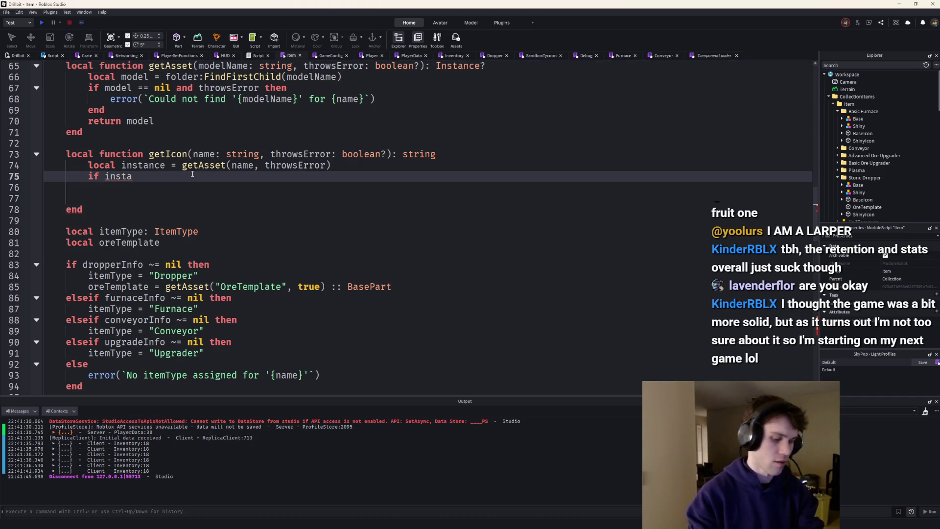
type("nce == nil th")
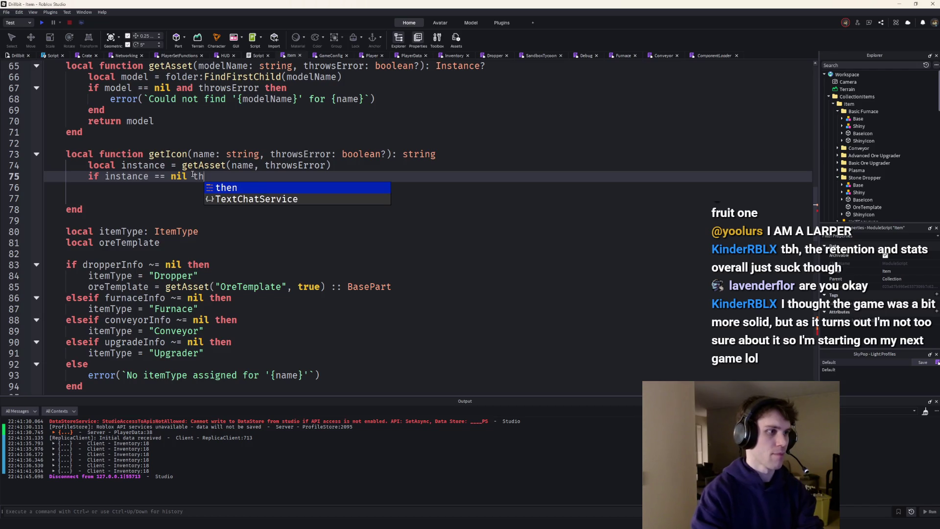
key("BackSpace")
key("BackSpace")
type("then return end")
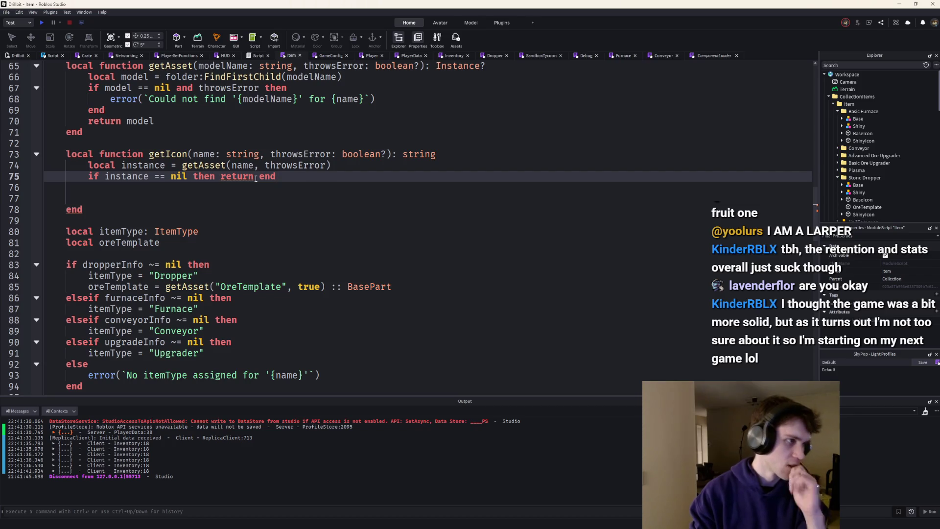
Make getIcon return an optional string? and add a return line.
left_click(438, 154)
type("?")
key("Down")
key("Down")
key("Down")
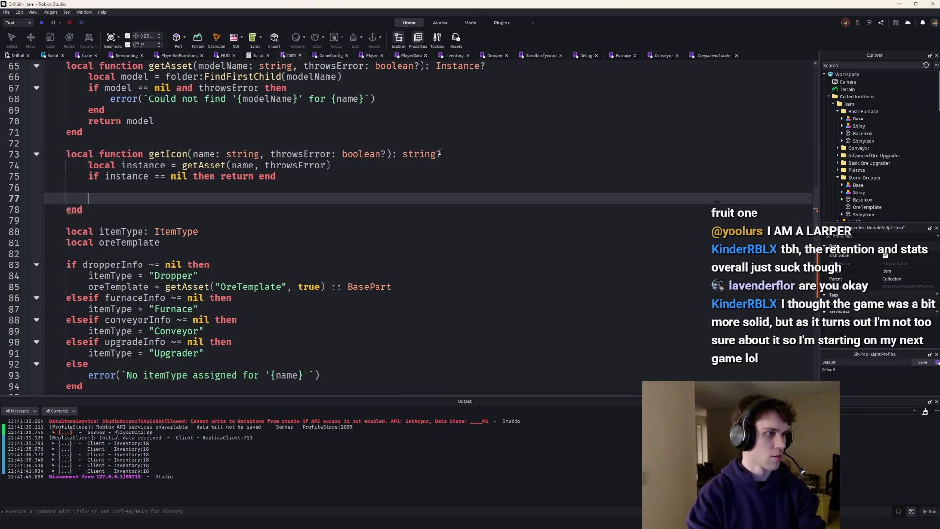
type("return")
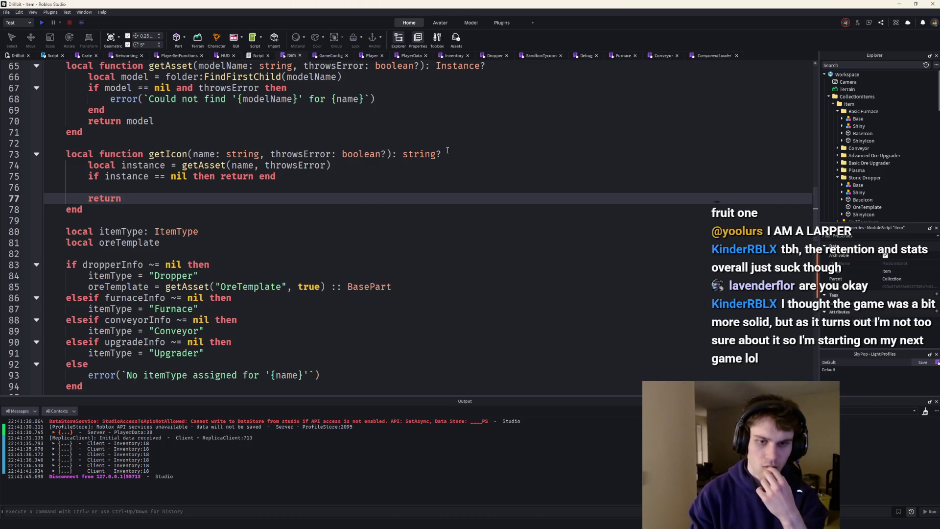
Cast the getAsset result on line 74, starting typeof(workspace.CollectionItems.Item.Ba…).
left_click(375, 165)
type(":: Surf")
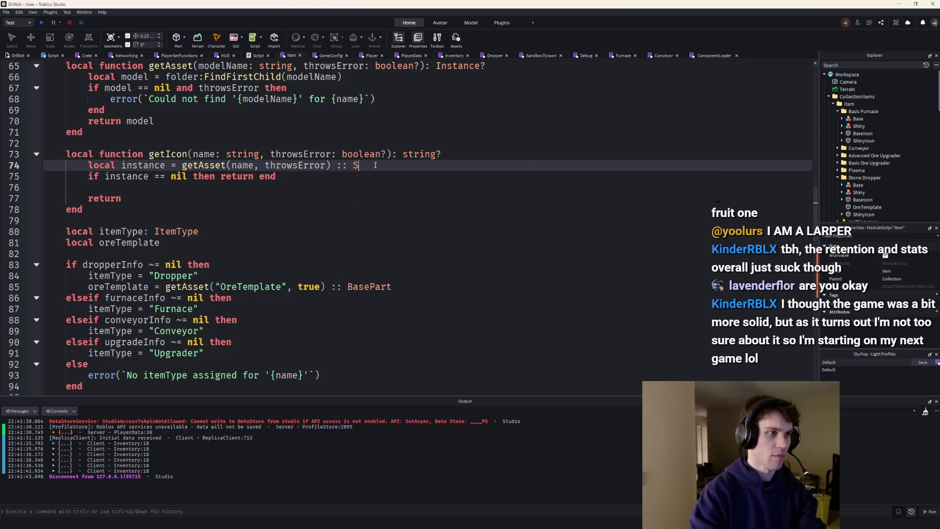
key("Tab")
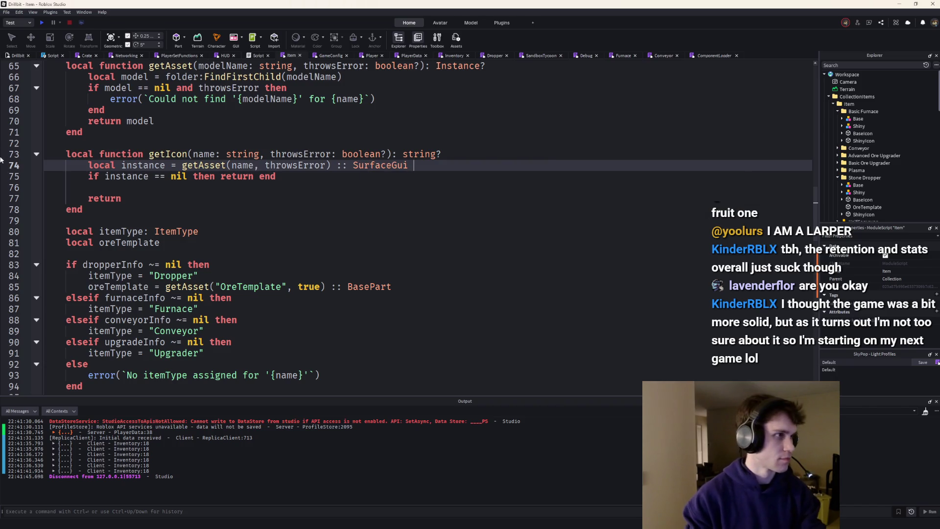
left_click(14, 55)
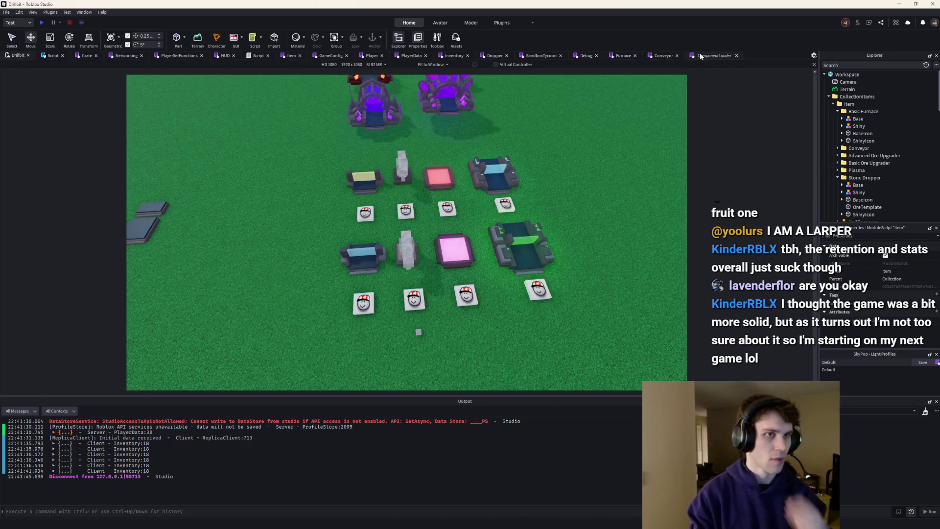
left_click(705, 55)
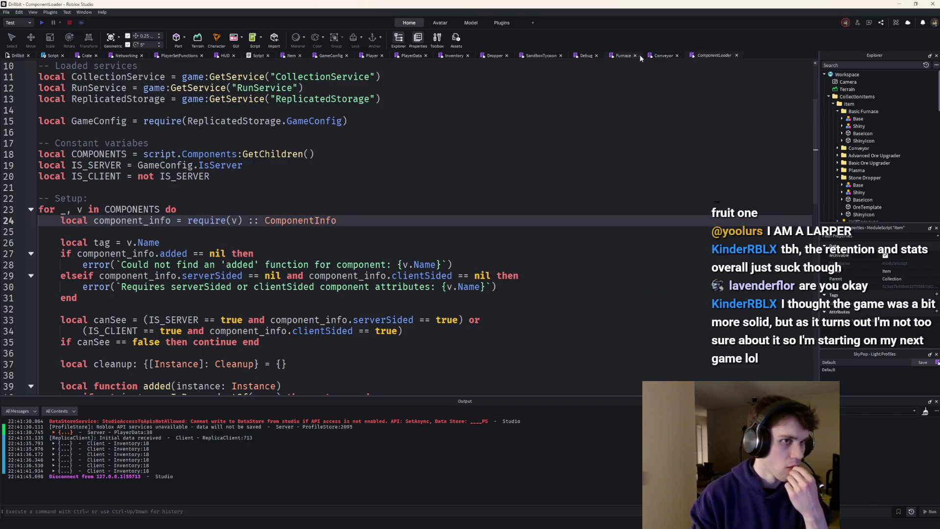
left_click(265, 56)
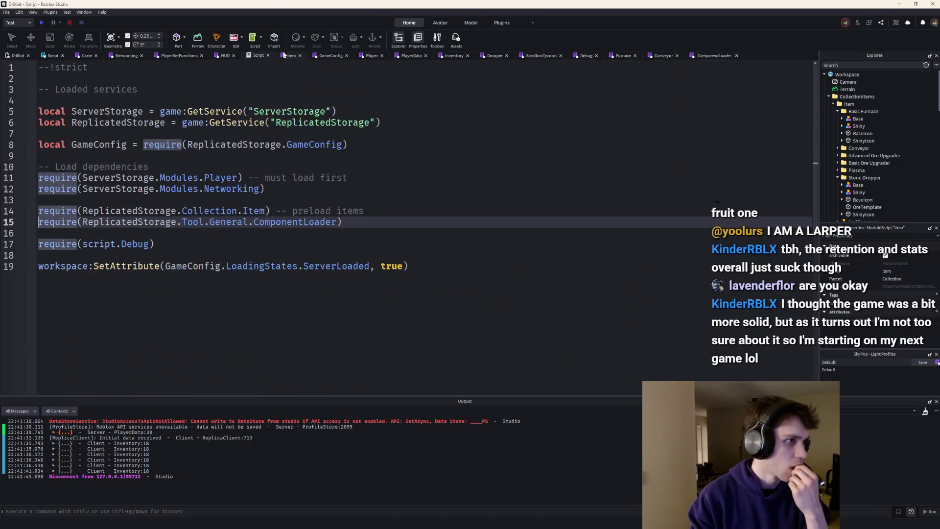
left_click(291, 56)
type("typeof(")
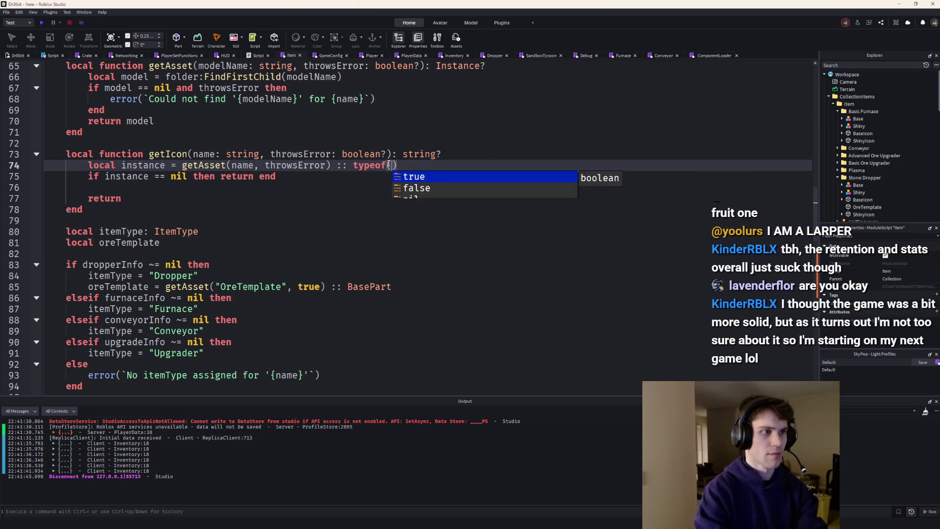
type("workspace.")
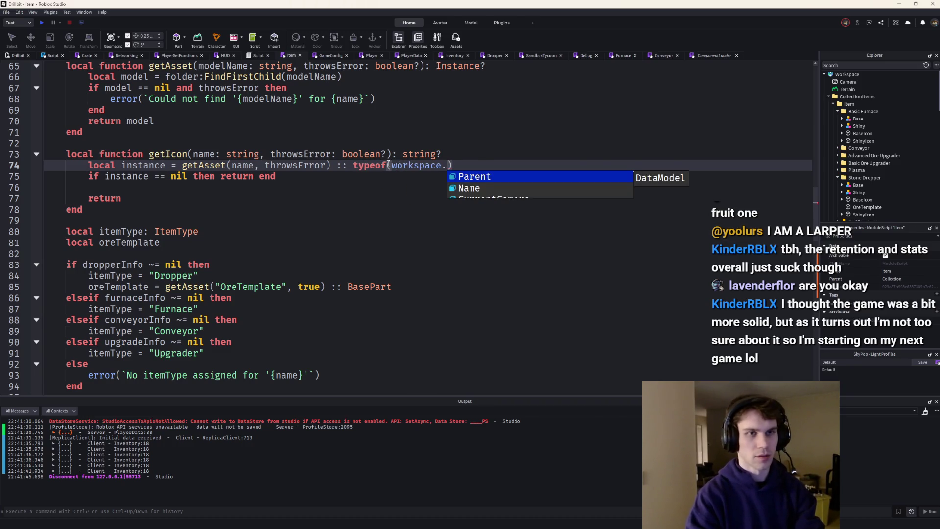
type("CollectionItems.Item.")
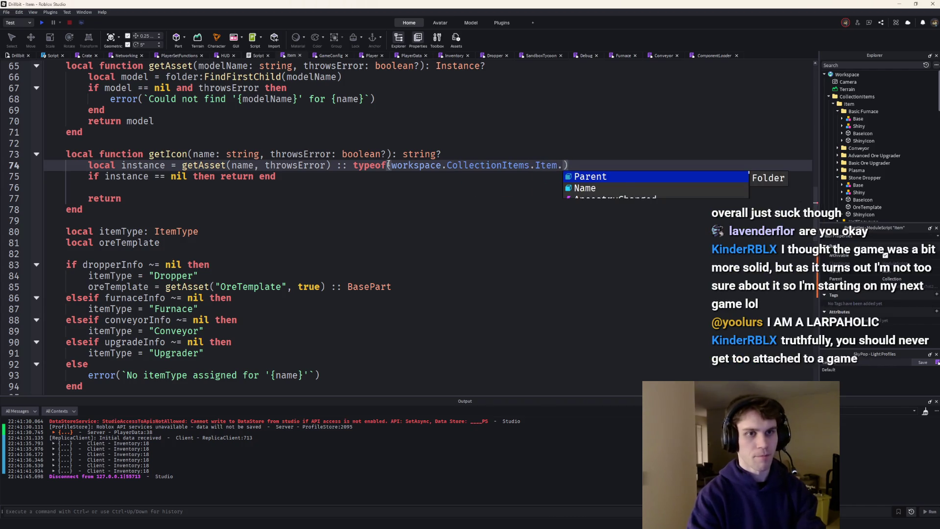
type("Bas")
Complete the cast as typeof(workspace.CollectionItems.Item["Basic Furnace"].BaseIcon).
key("Tab")
type(".")
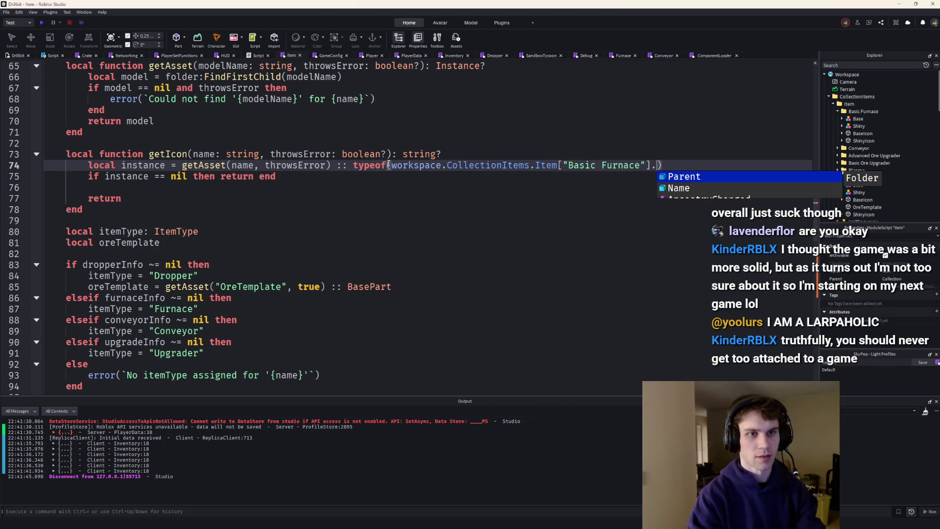
type("Sh")
key("Down")
key("Tab")
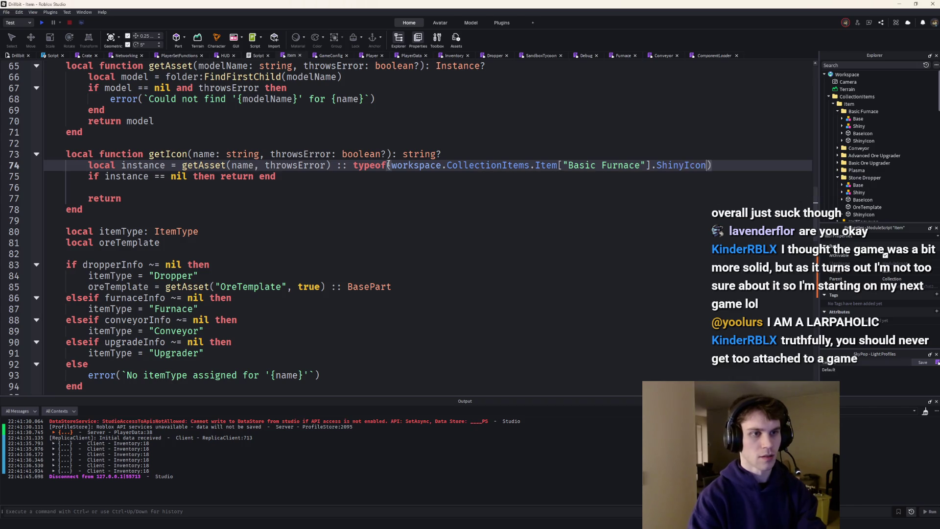
key("ctrl+BackSpace")
type("Bas")
key("Down")
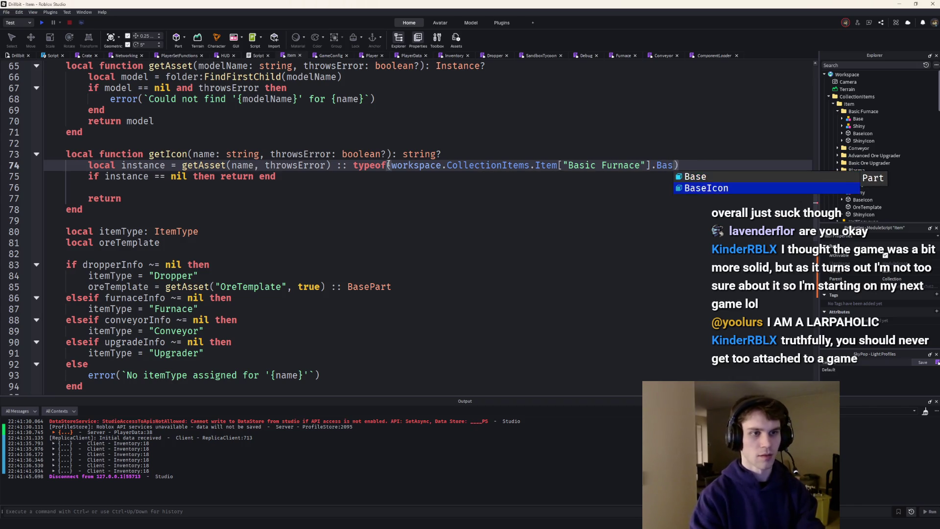
key("Tab")
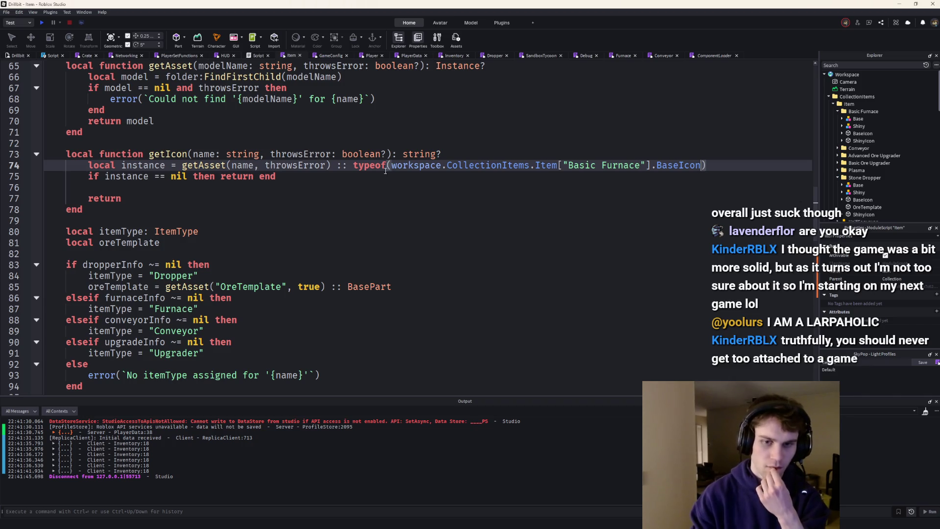
Make getIcon return instance.SurfaceGui.ImageLabel.
left_click(185, 201)
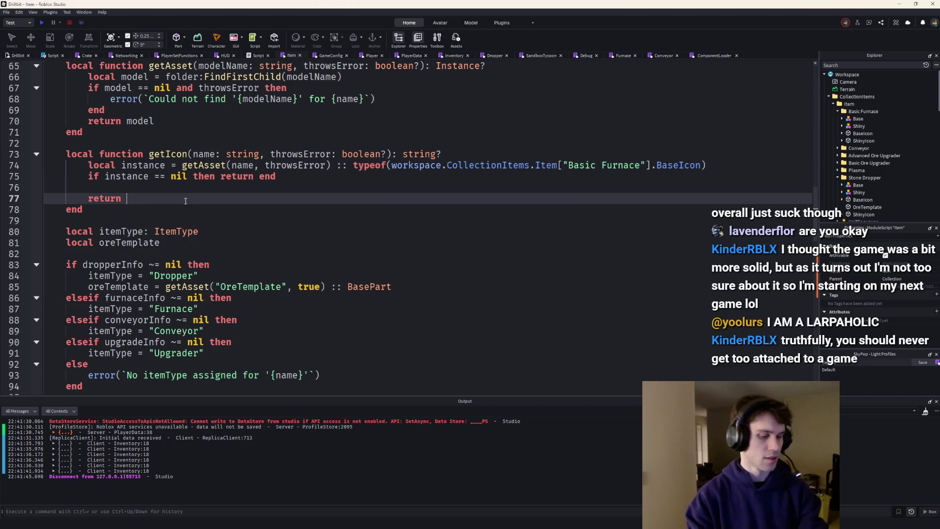
type("instance.")
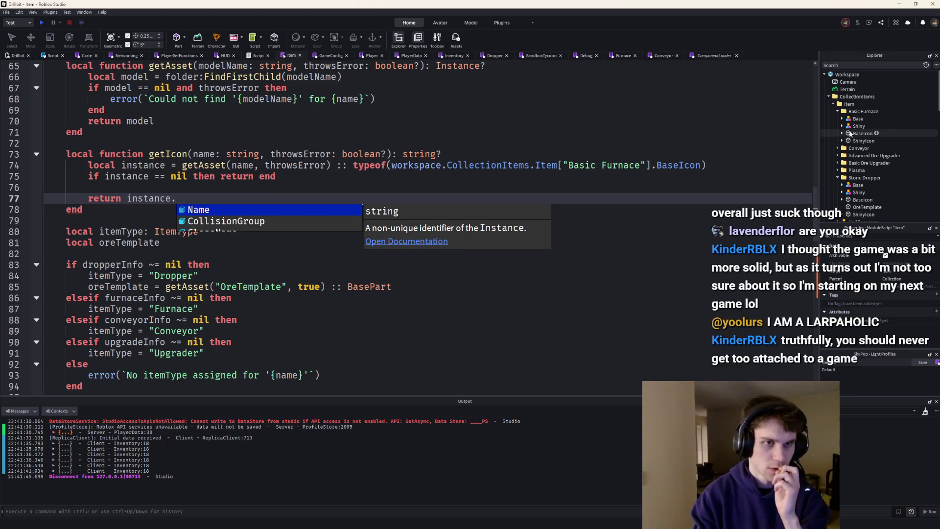
key("Escape")
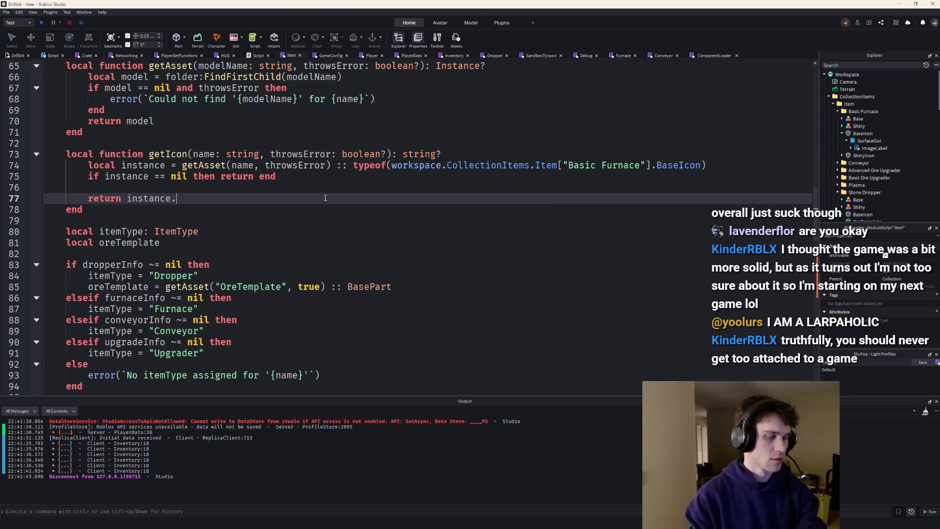
type("SurfaceGui.Im")
key("Tab")
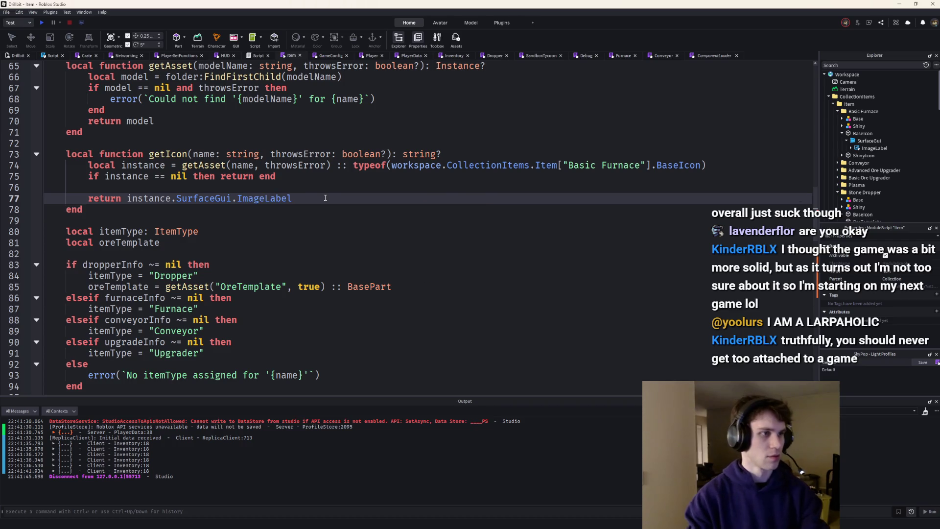
scroll(325, 197, "up", 2)
scroll(386, 224, "up", 4)
scroll(386, 224, "down", 3)
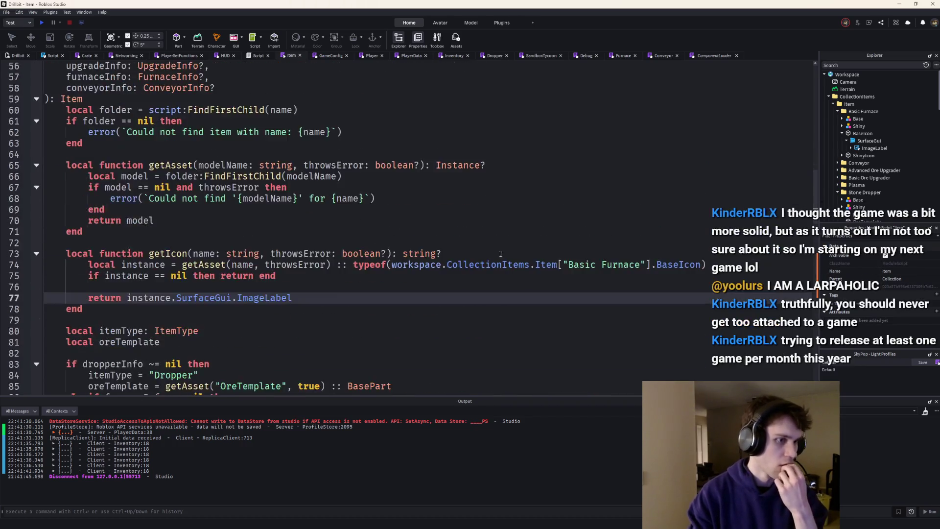
Insert a new 'type Icon' line above the type Item definition.
scroll(160, 187, "up", 10)
scroll(138, 142, "up", 1)
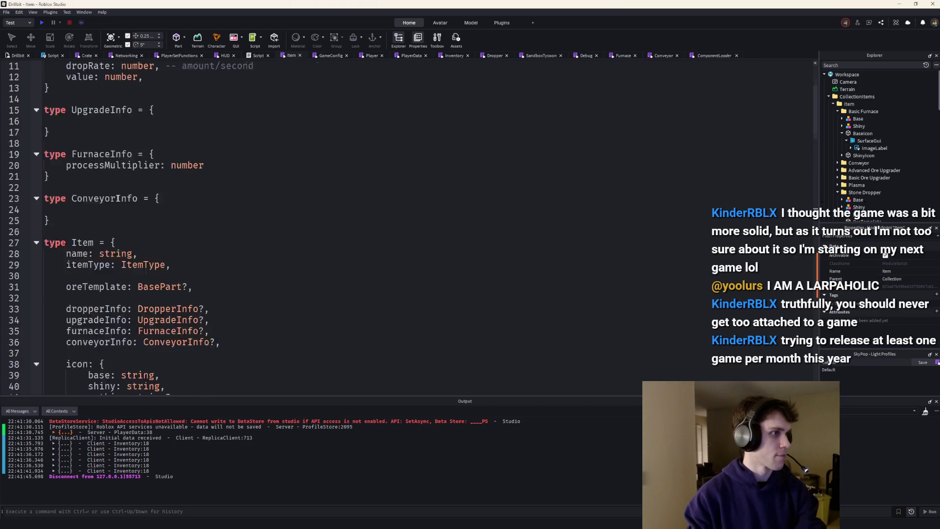
scroll(564, 264, "down", 15)
scroll(682, 264, "up", 15)
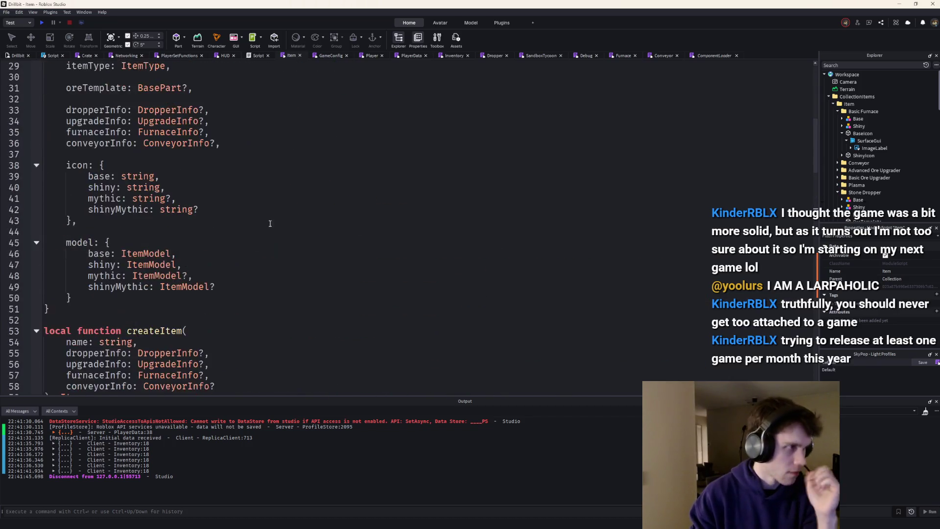
scroll(223, 225, "down", 7)
scroll(222, 226, "up", 5)
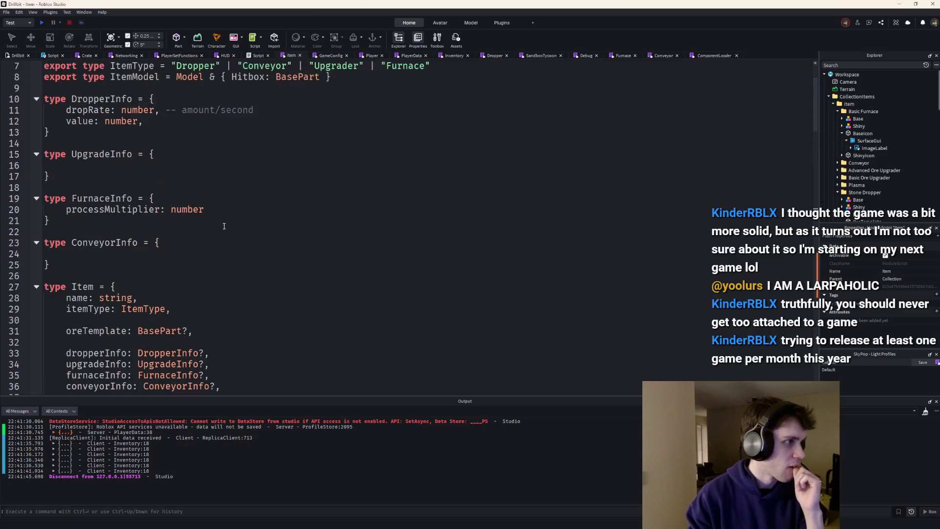
scroll(172, 205, "down", 8)
scroll(114, 170, "up", 5)
left_click(114, 171)
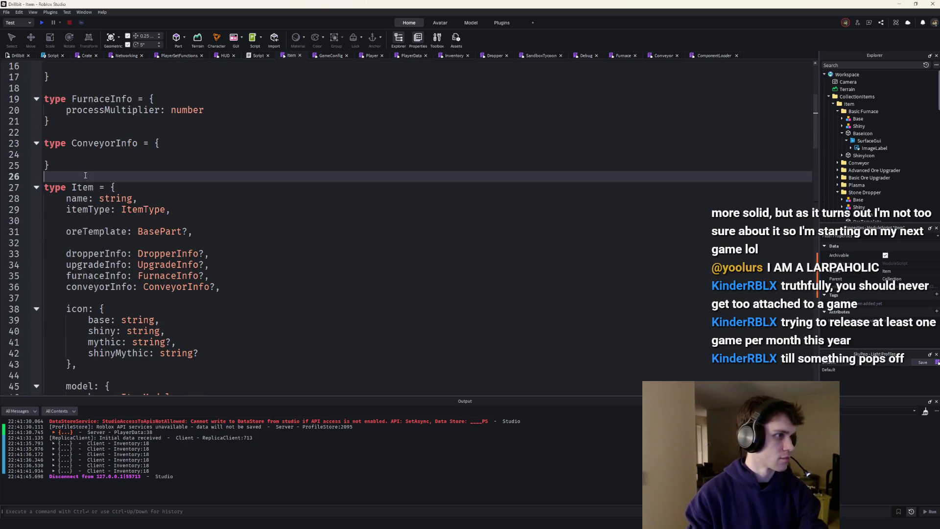
key("Return")
key("Return")
key("Up")
type("type Icon")
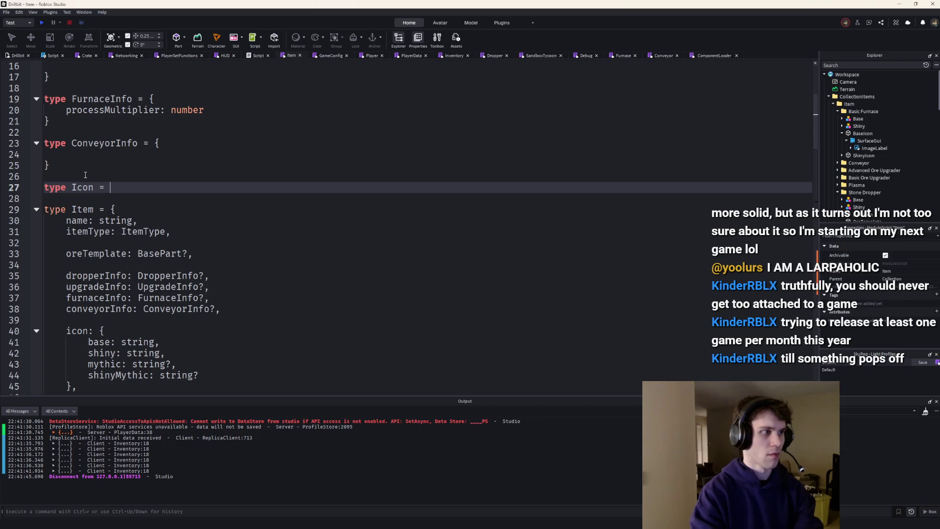
Set Icon to typeof the Basic Furnace BaseIcon's SurfaceGui.ImageLabel.
scroll(419, 197, "down", 17)
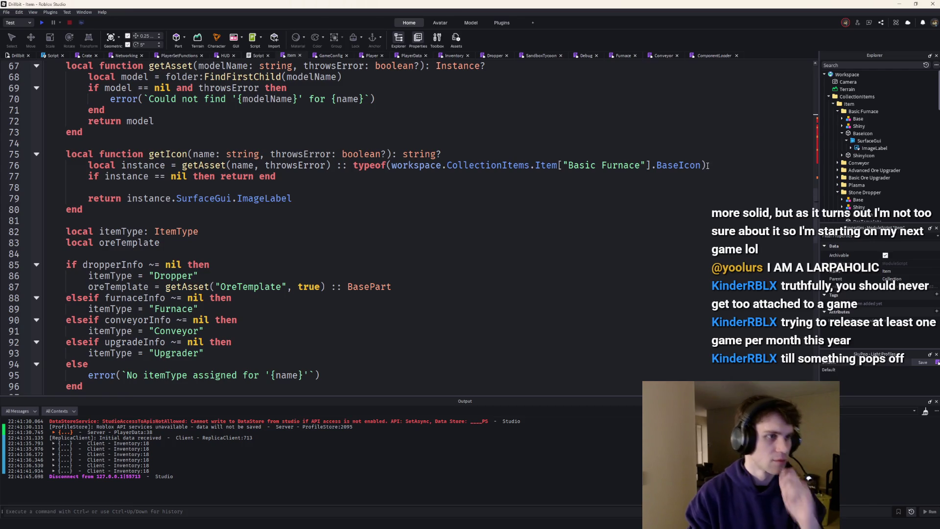
mouse_move(708, 166)
left_mouse_down()
mouse_move(66, 166)
mouse_move(353, 165)
left_mouse_up()
key("ctrl+c")
scroll(297, 251, "up", 19)
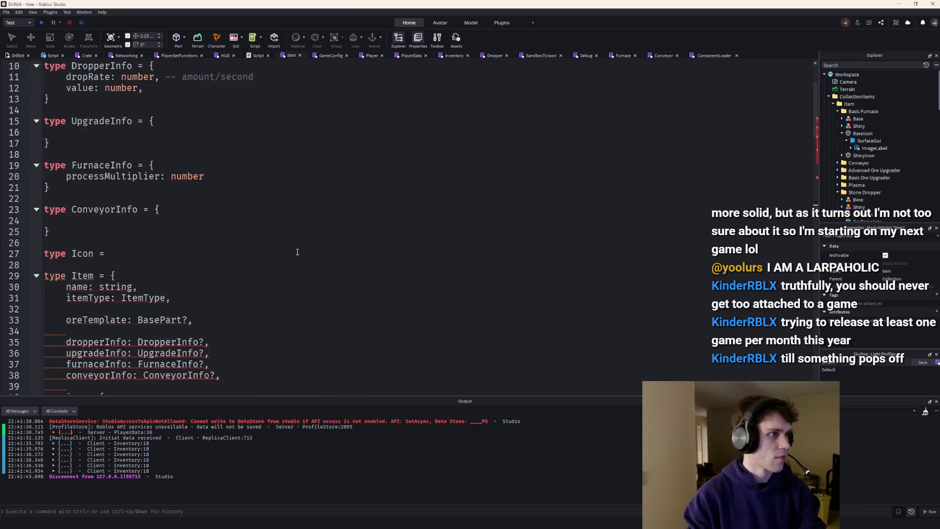
scroll(170, 220, "up", 2)
scroll(134, 211, "down", 3)
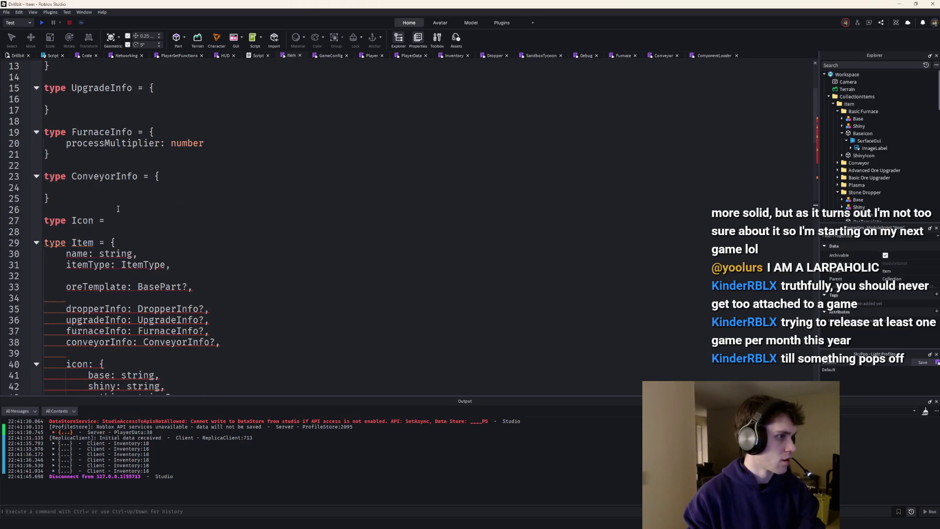
left_click(393, 221)
key("ctrl+v")
key("Left")
type(".")
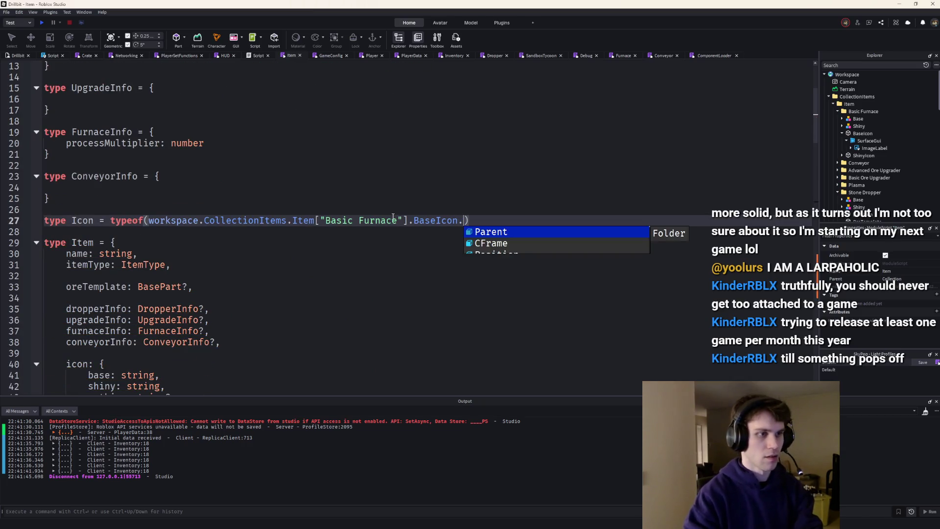
type("Sur")
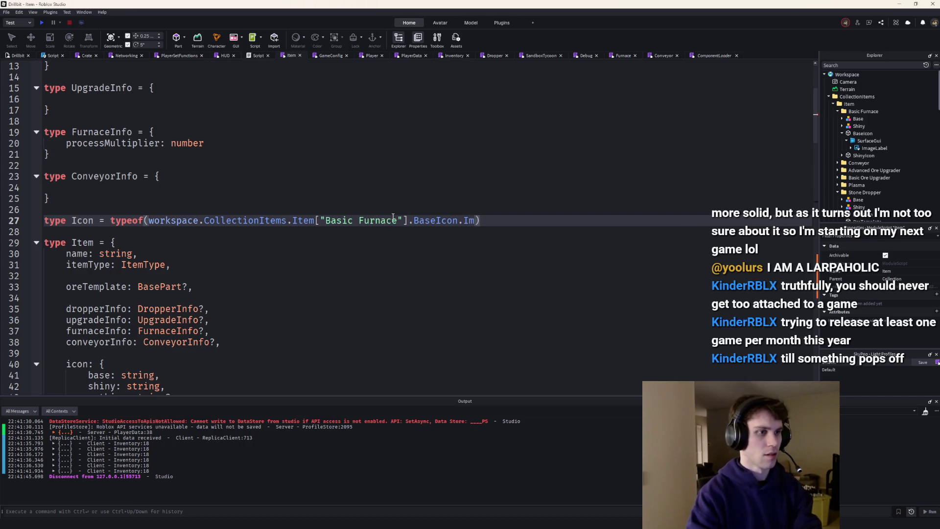
key("Tab")
type(".Im")
key("Tab")
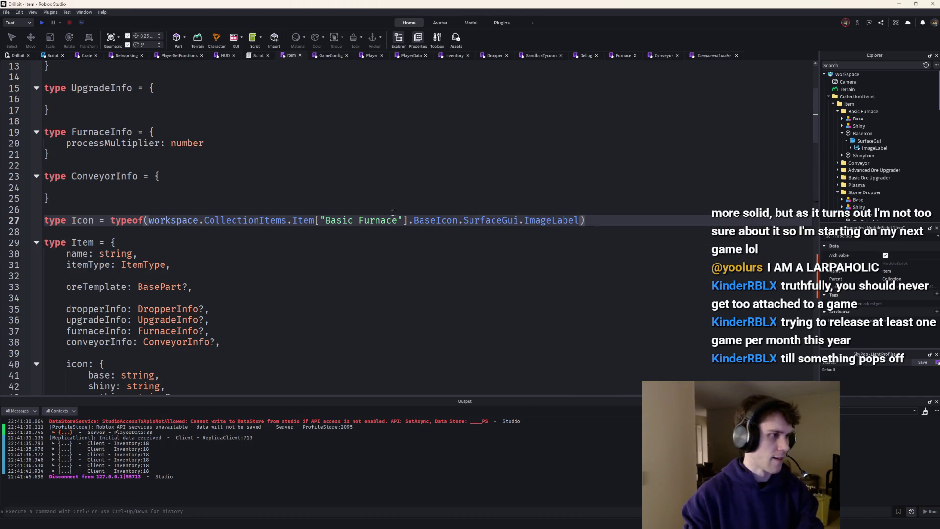
Replace string with Icon in the base, shiny, mythic and shinyMythic icon fields at once.
scroll(79, 219, "down", 4)
left_click(155, 243)
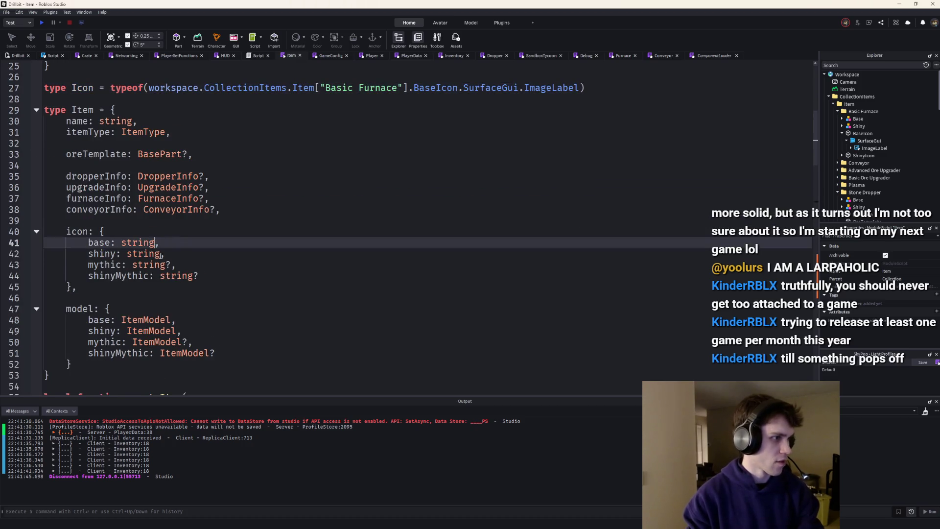
left_click(160, 254, "alt")
left_click(166, 264, "alt")
left_click(195, 276, "alt")
key("ctrl+BackSpace")
type("Icon")
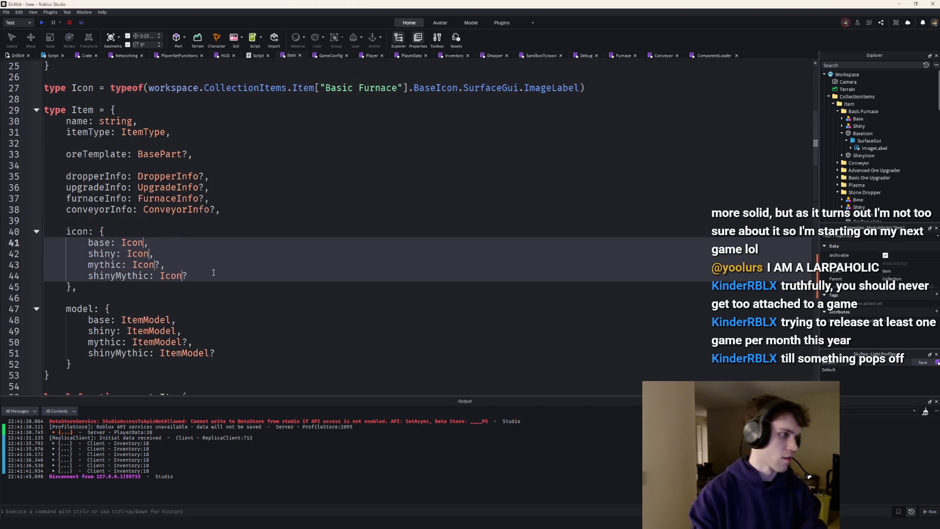
Locate getIcon's return line and select the Icon type name on line 27.
scroll(294, 245, "down", 15)
scroll(386, 292, "down", 6)
scroll(528, 236, "up", 10)
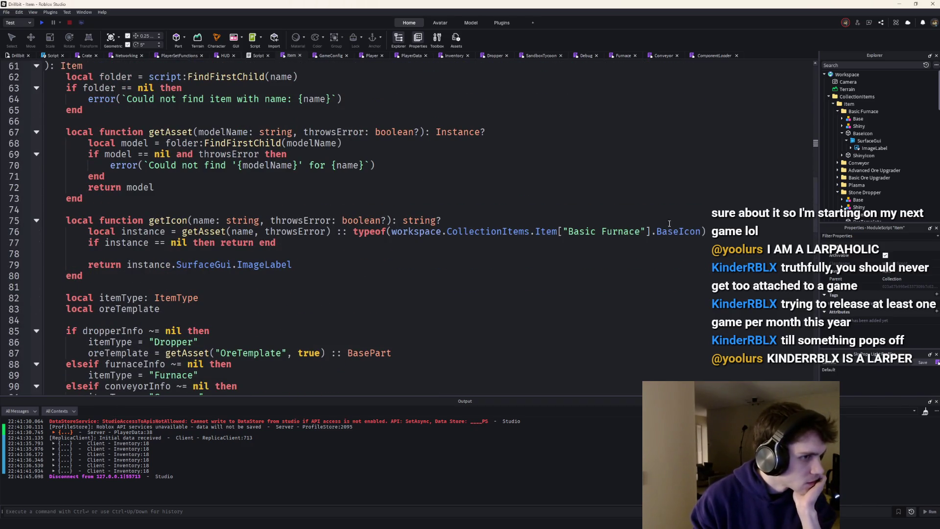
left_click(318, 268)
scroll(326, 264, "up", 18)
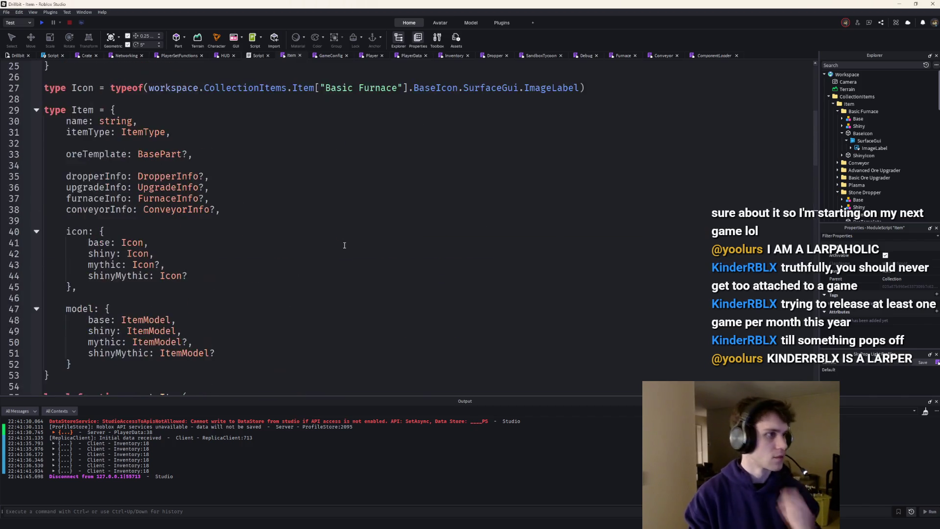
left_click(176, 284)
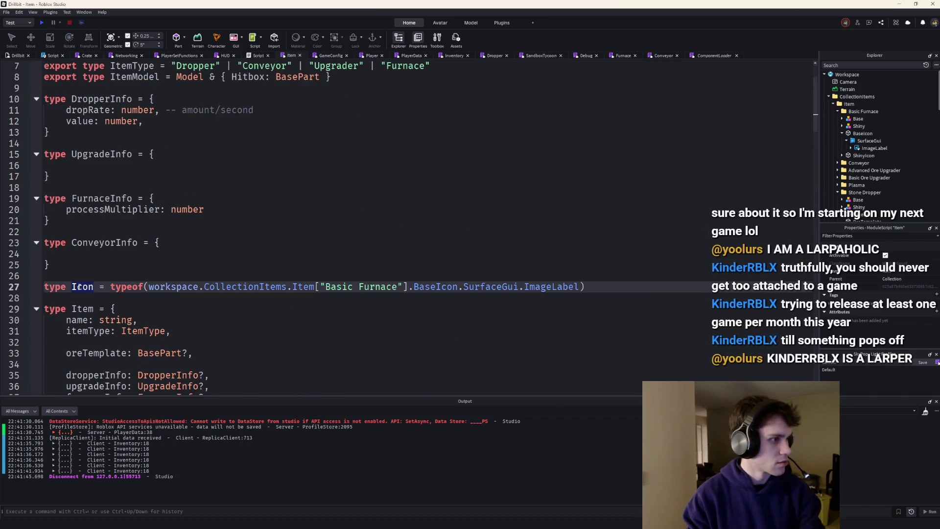
Make getIcon return Icon? and put the getAsset call on its own indented line.
scroll(415, 214, "down", 19)
left_click(419, 187)
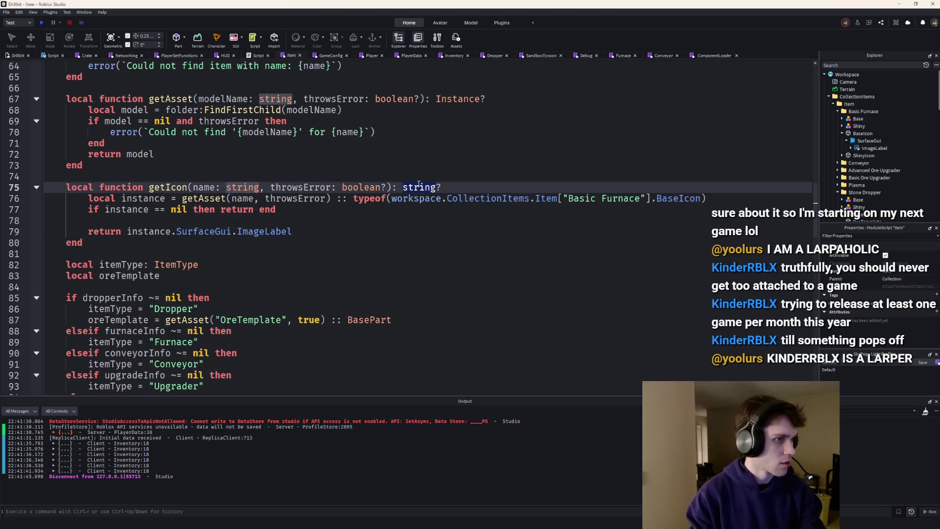
type("Ico")
scroll(418, 221, "down", 11)
scroll(420, 251, "up", 11)
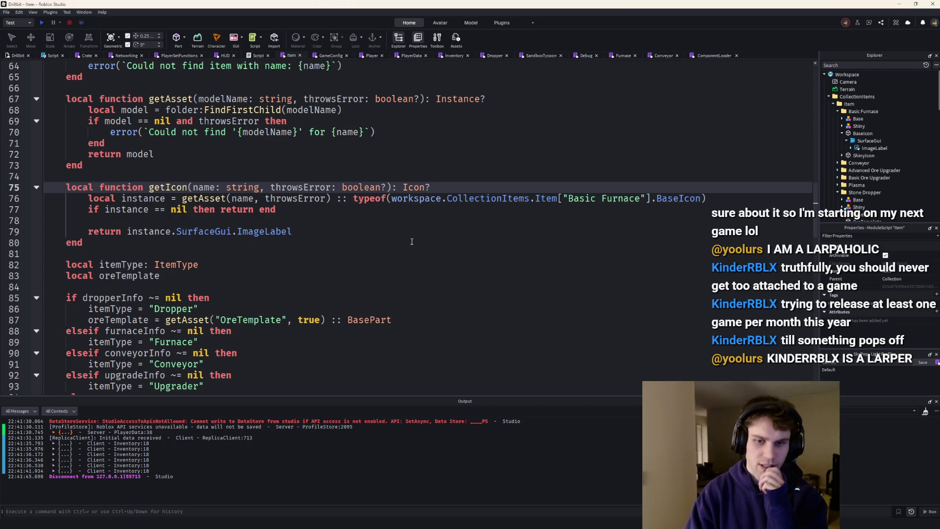
left_click(182, 198)
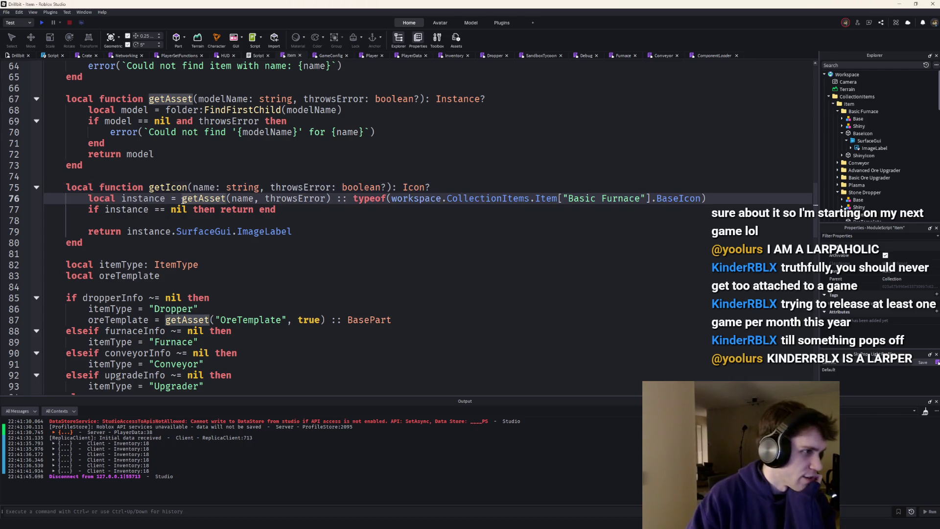
key("Return")
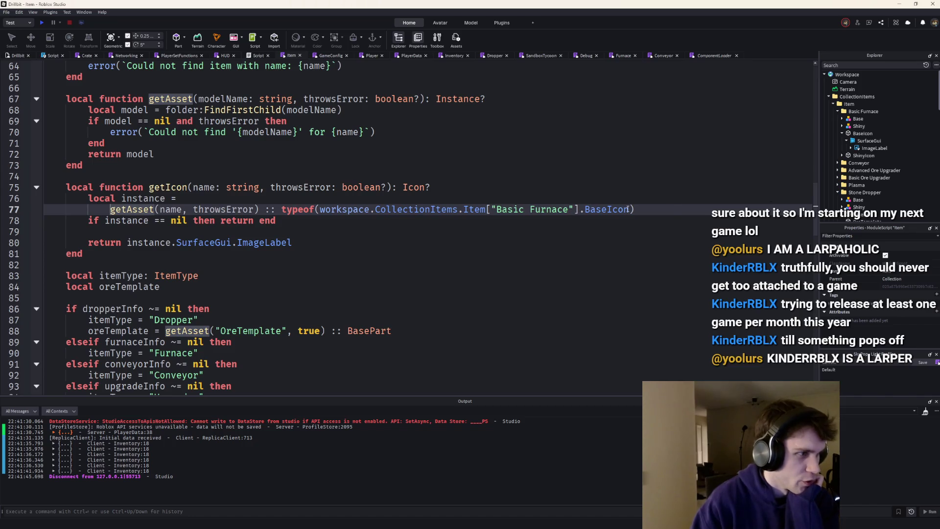
key("Up")
key("Up")
left_click(130, 223)
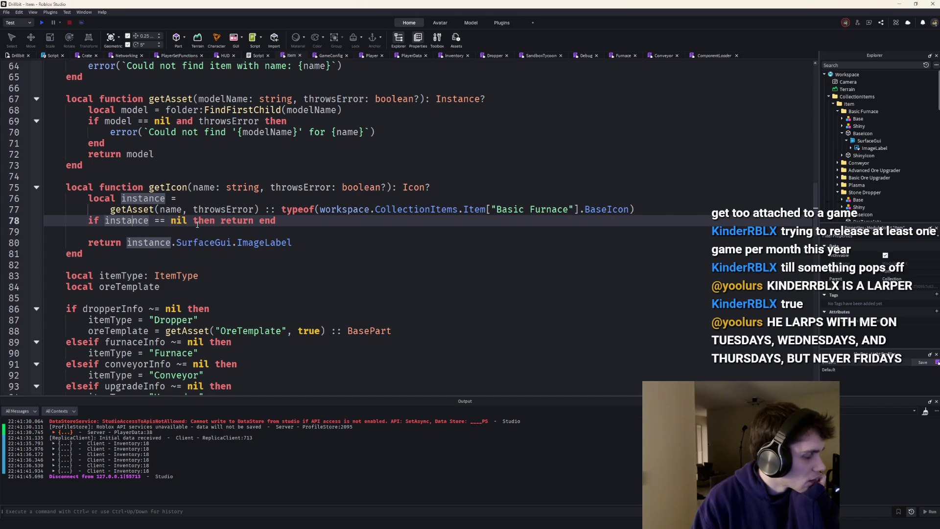
Review the Item script and start a play test.
scroll(293, 263, "down", 1)
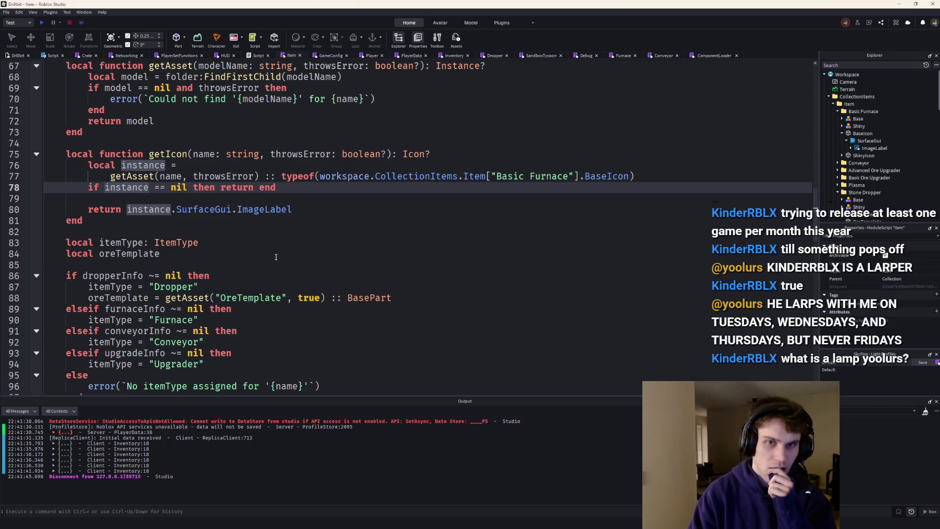
scroll(274, 257, "down", 1)
scroll(269, 257, "up", 1)
scroll(266, 258, "up", 1)
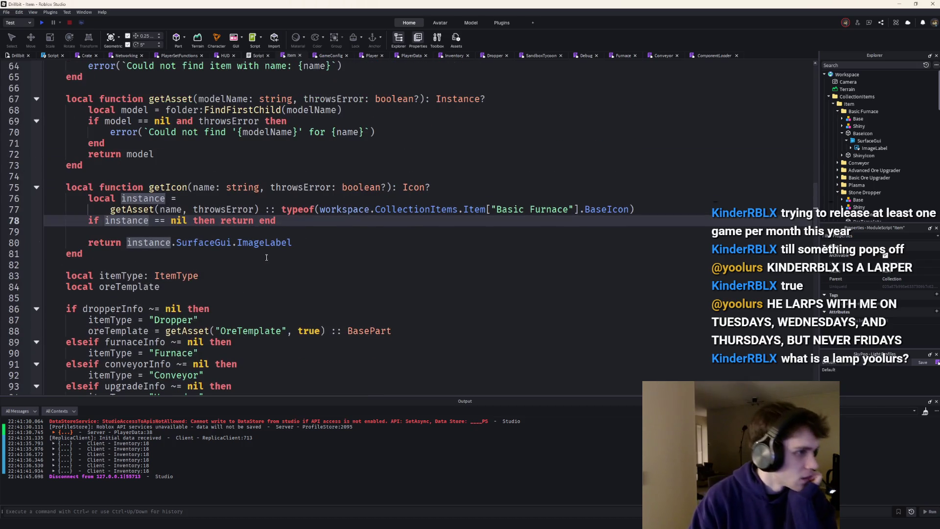
scroll(142, 219, "down", 3)
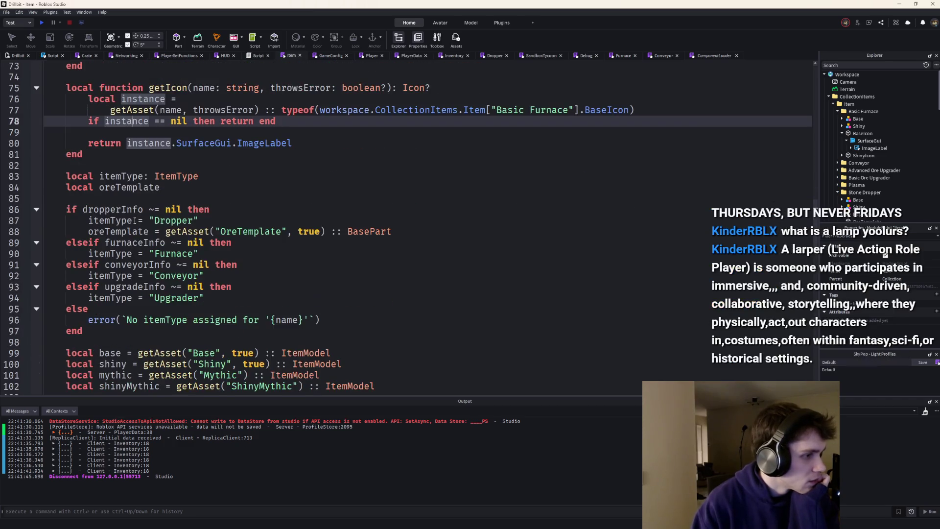
scroll(142, 219, "down", 1)
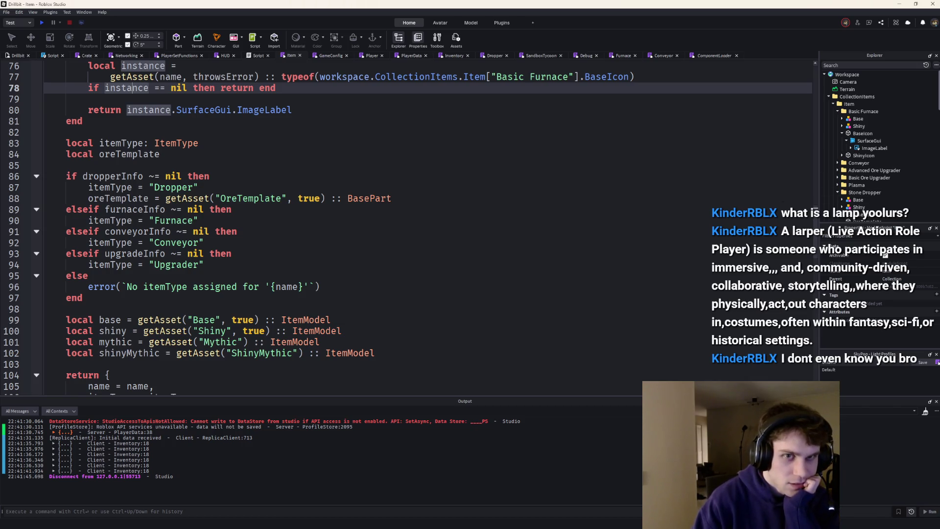
scroll(238, 230, "up", 4)
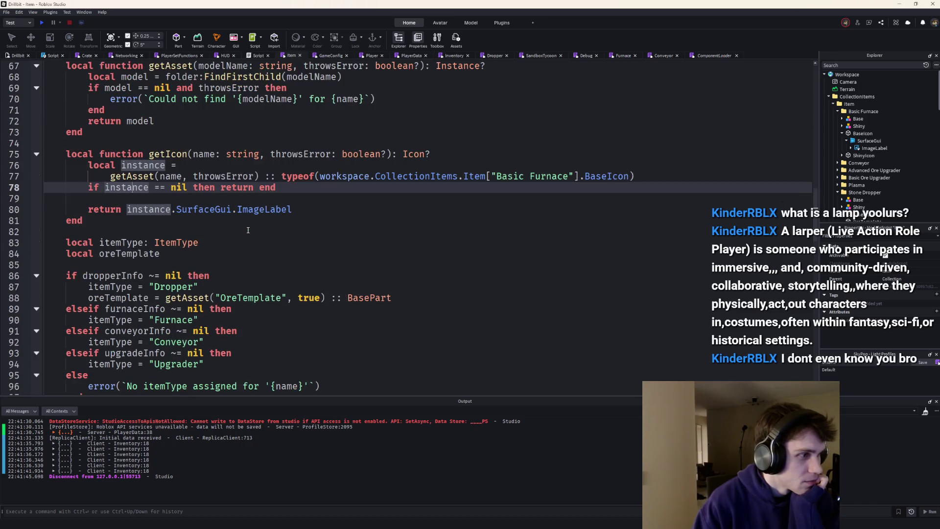
scroll(249, 230, "down", 11)
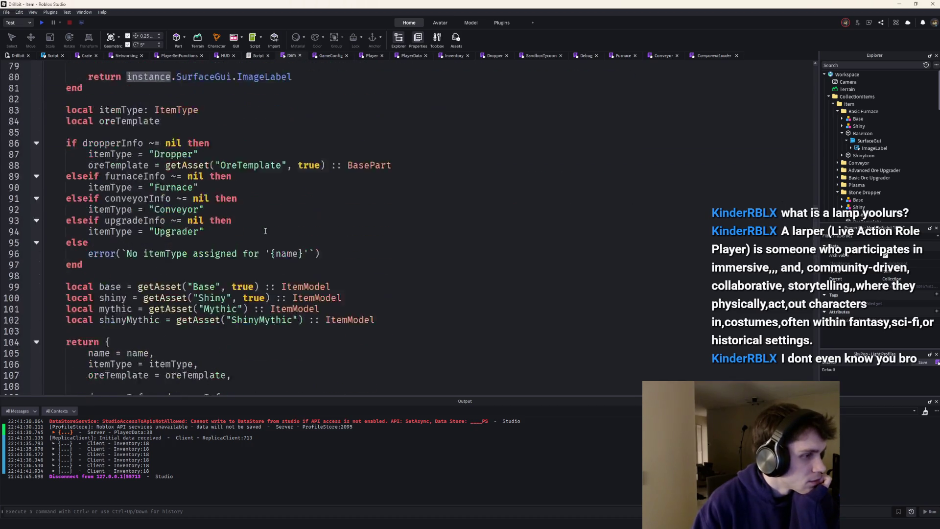
scroll(263, 230, "down", 1)
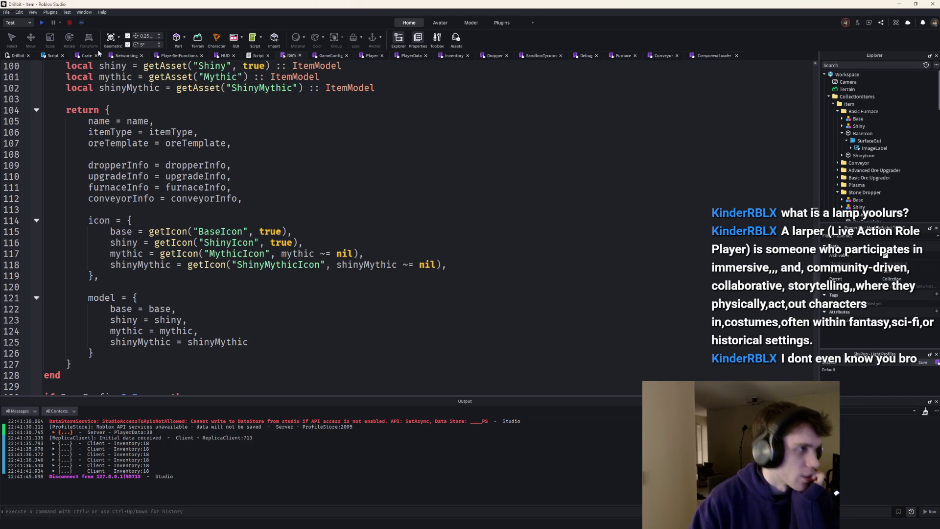
left_click(41, 23)
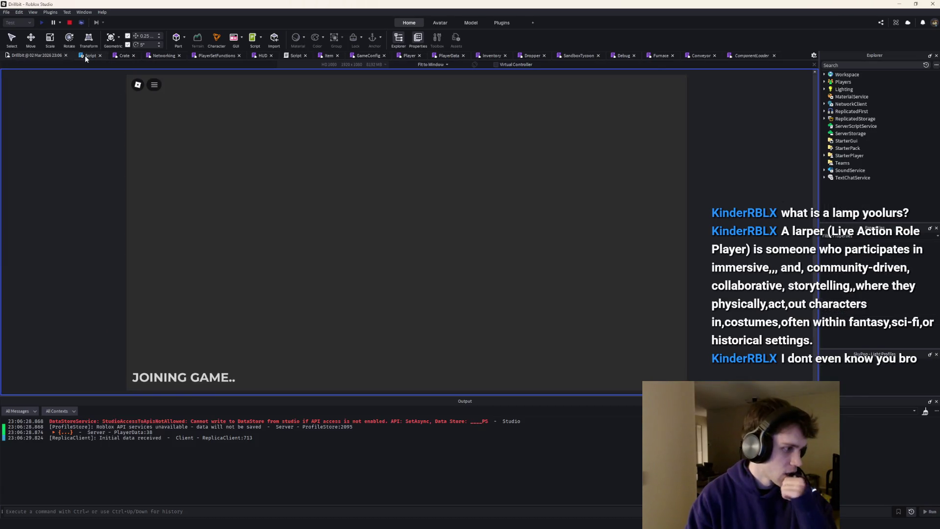
Walk the character around the furnace pad, then stop the play test.
key("a")
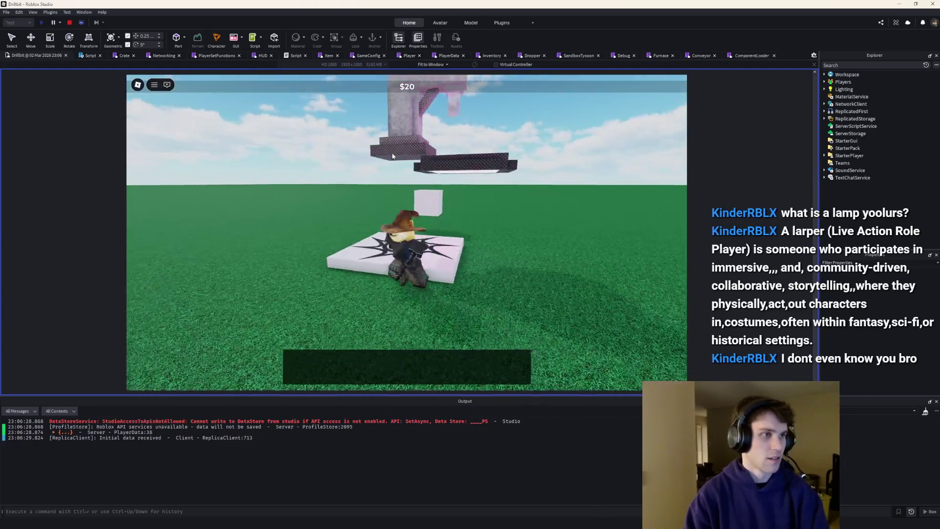
key("shift+F5")
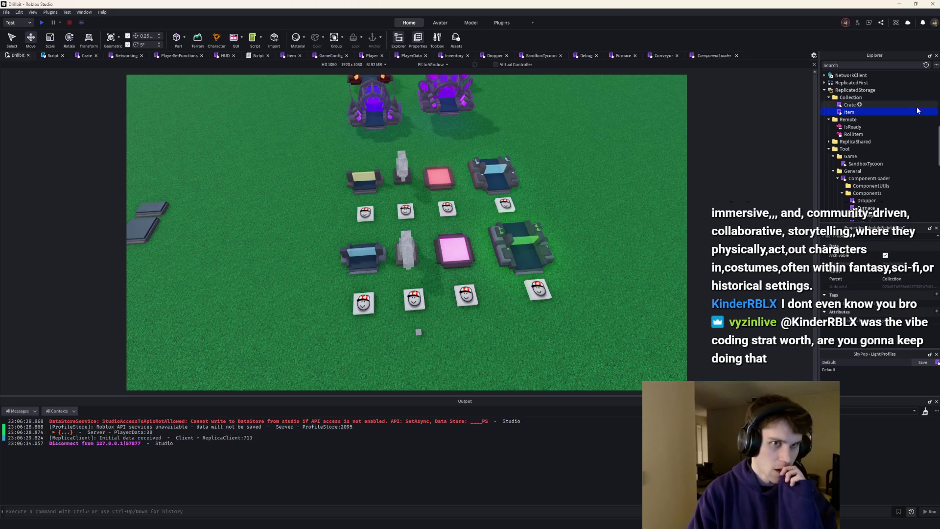
scroll(904, 135, "down", 3)
scroll(902, 136, "down", 2)
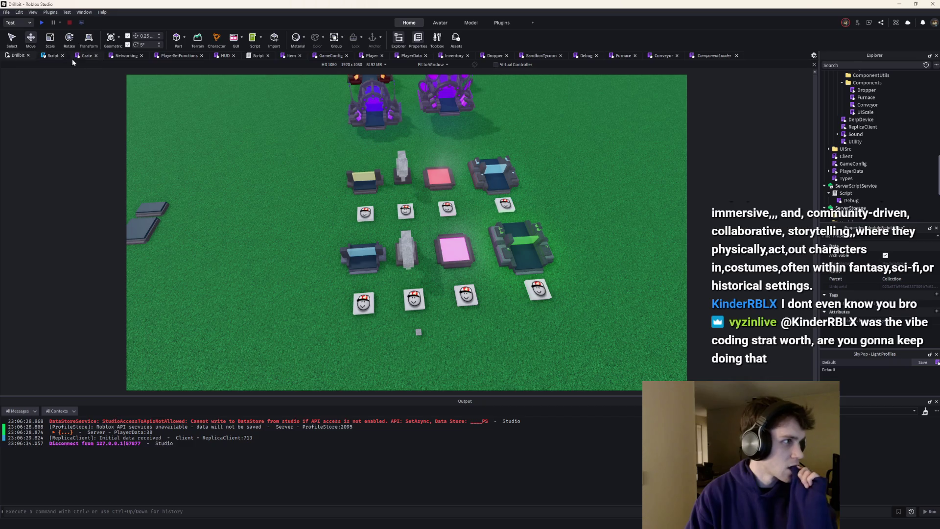
Close the Crate, Networking, PlayerSetFunctions, Item and other extra script tabs.
left_click(97, 53)
left_click(97, 54)
left_click(97, 53)
left_click(97, 54)
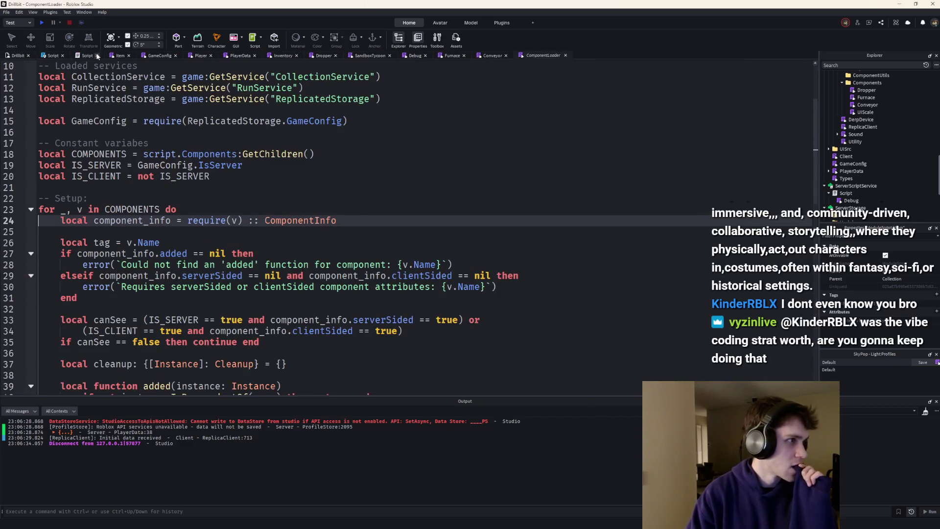
left_click(96, 54)
left_click(94, 55)
left_click(94, 56)
left_click(94, 55)
left_click(94, 55)
left_click(94, 55)
left_click(95, 56)
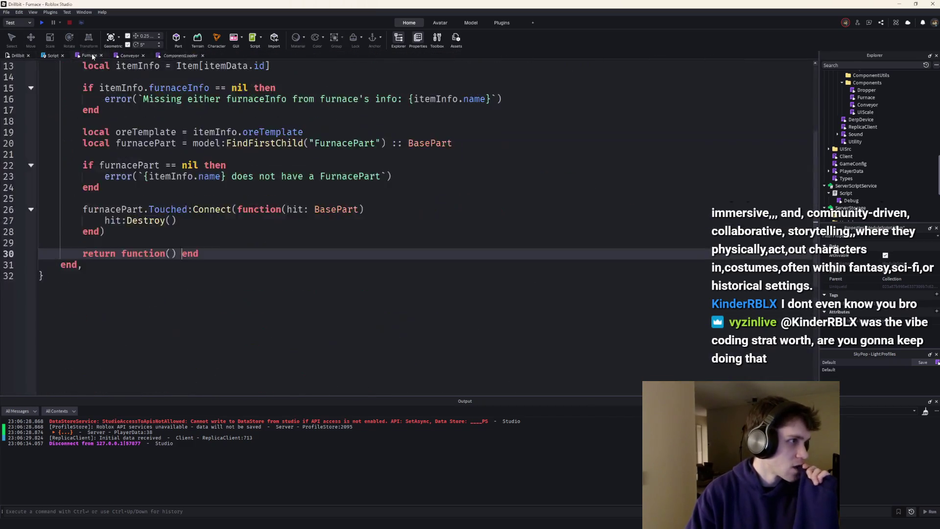
left_click(94, 55)
left_click(95, 56)
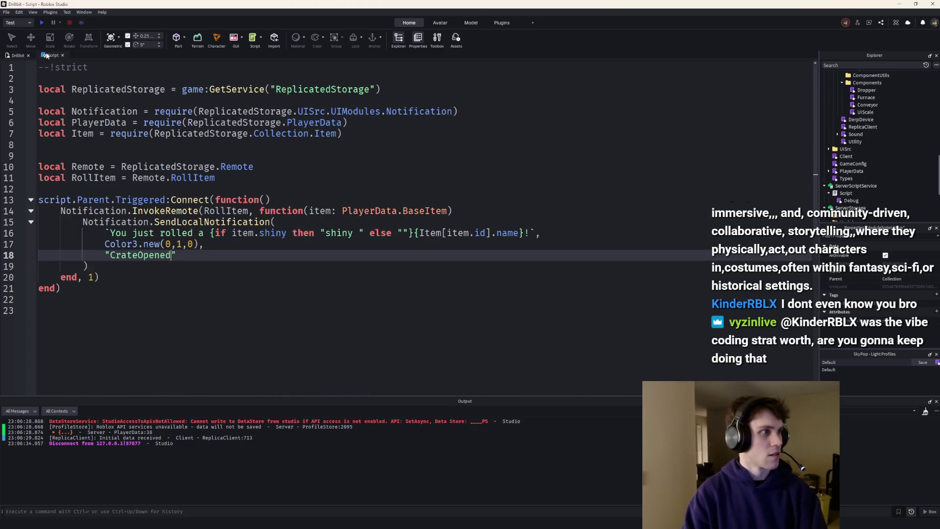
Add print(Item[item.id]) inside the RollItem callback.
left_click(468, 211)
key("Return")
type("print(ITem")
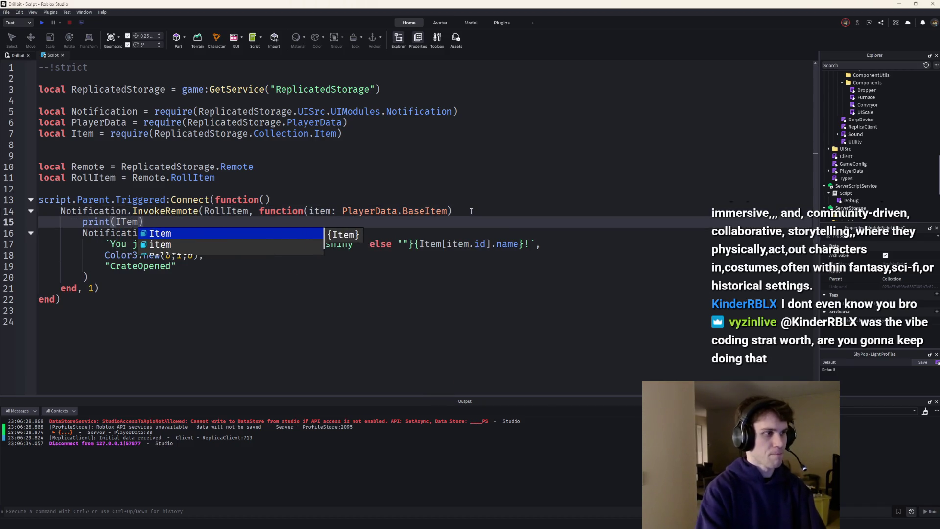
key("Tab")
type("[item.id")
key("Return")
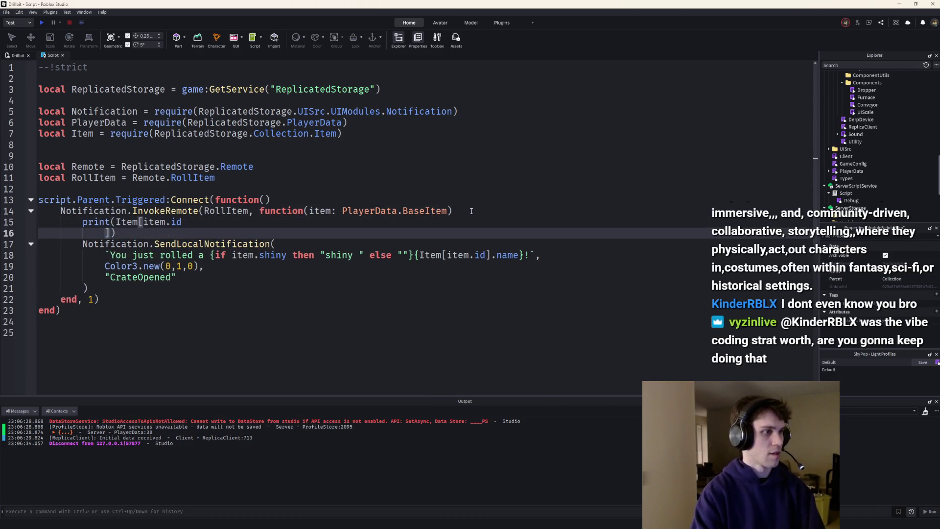
key("BackSpace")
key("End")
key("Return")
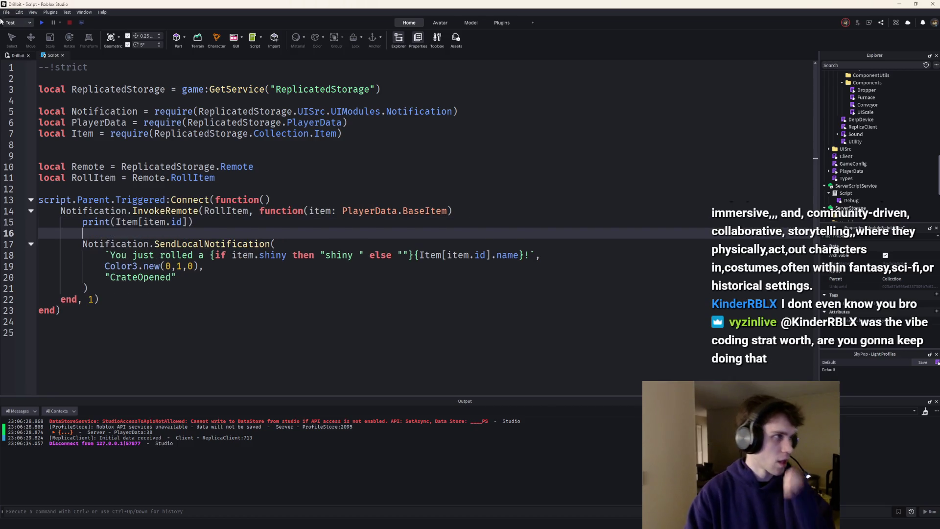
Play test, roll at the crate, expand the printed item table and its icon entry, then stop.
left_click(42, 23)
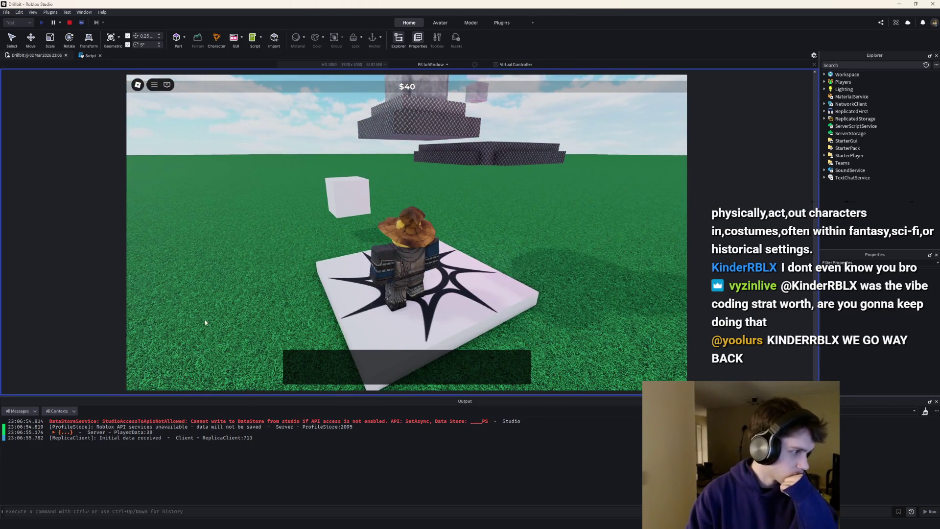
key("w")
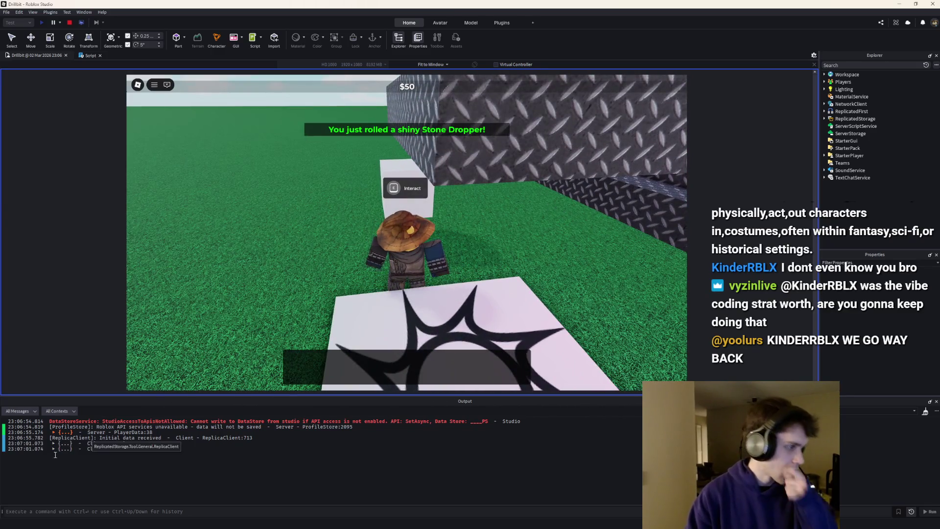
left_click(54, 444)
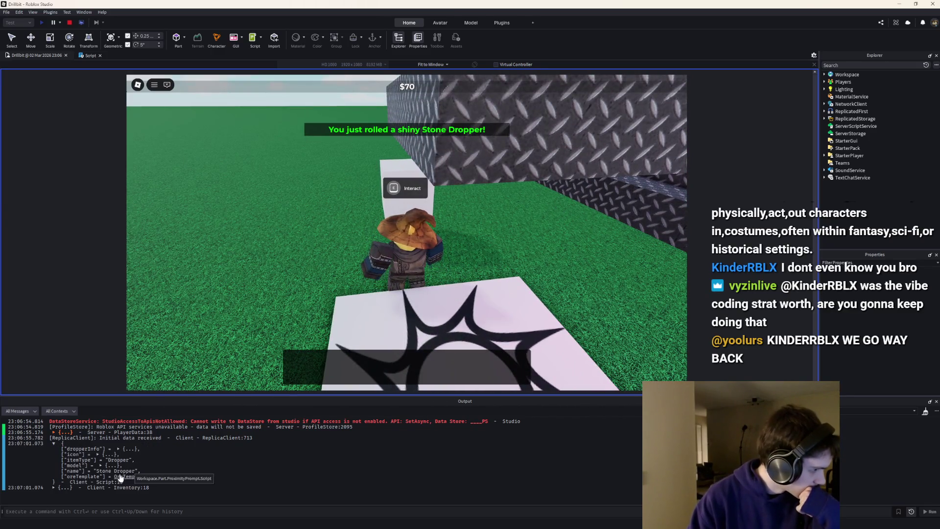
left_click(98, 454)
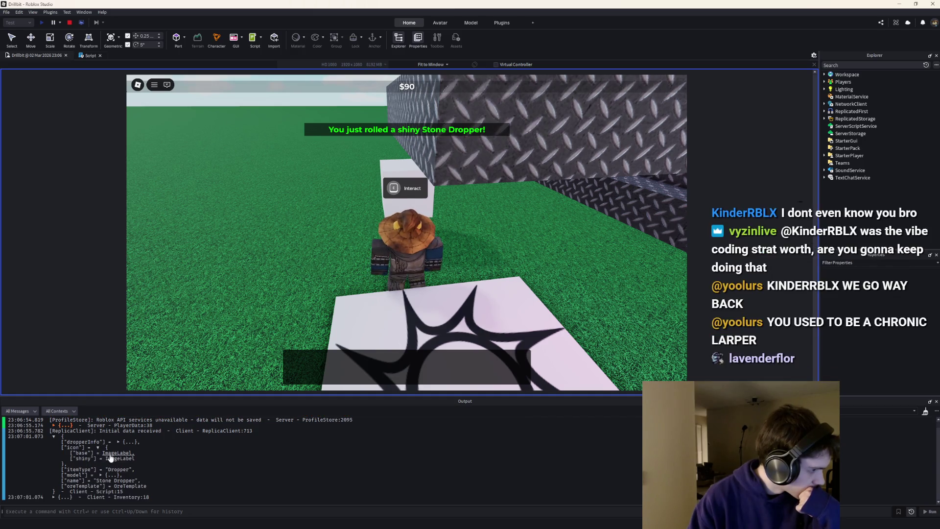
left_click(70, 22)
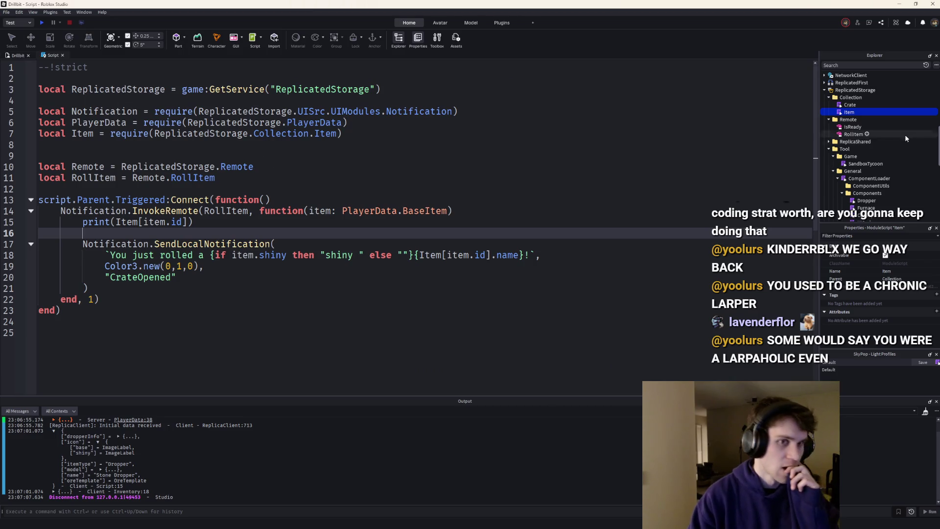
Open the Item module script and find getIcon's return line.
double_click(848, 112)
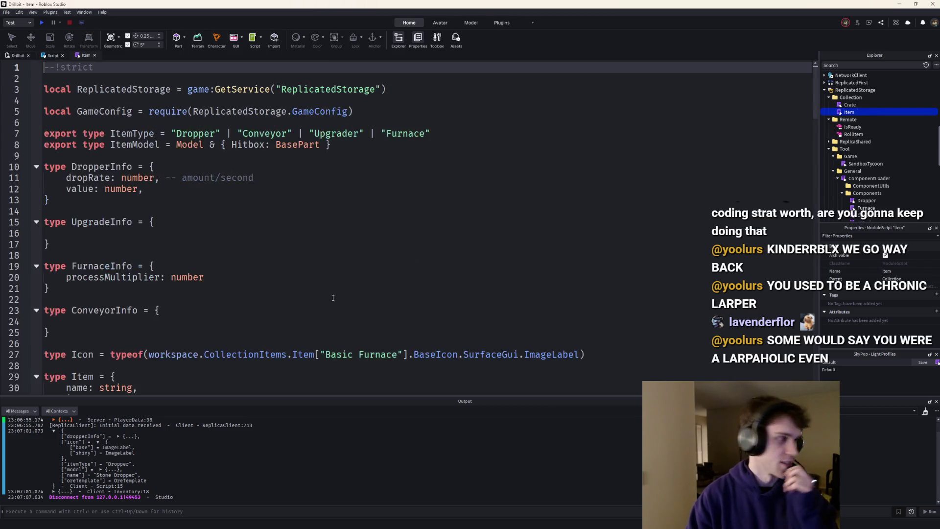
scroll(337, 297, "down", 7)
scroll(338, 296, "up", 3)
scroll(337, 296, "down", 5)
scroll(339, 297, "down", 20)
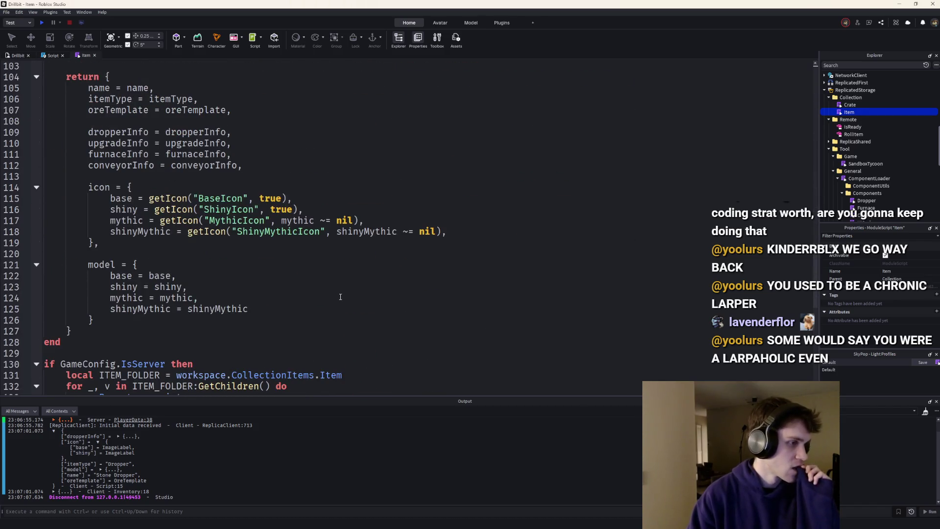
scroll(341, 297, "up", 13)
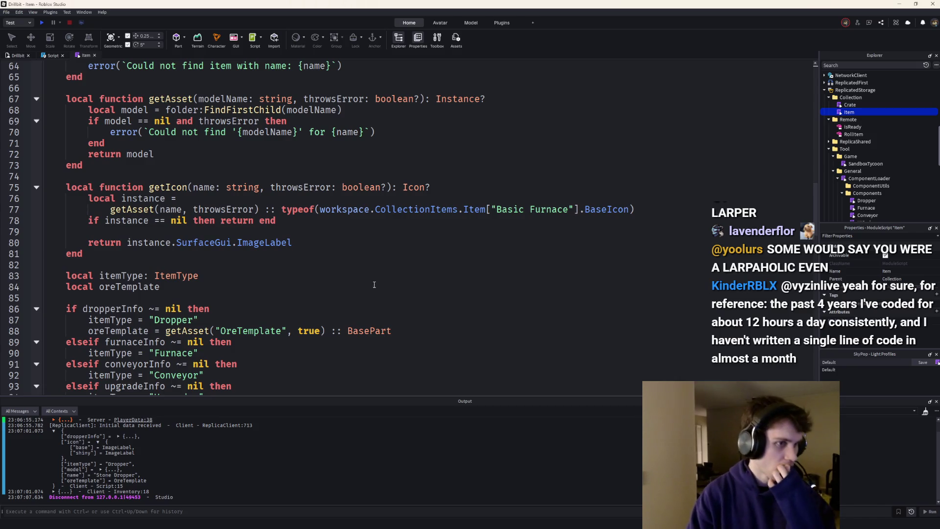
scroll(374, 285, "up", 1)
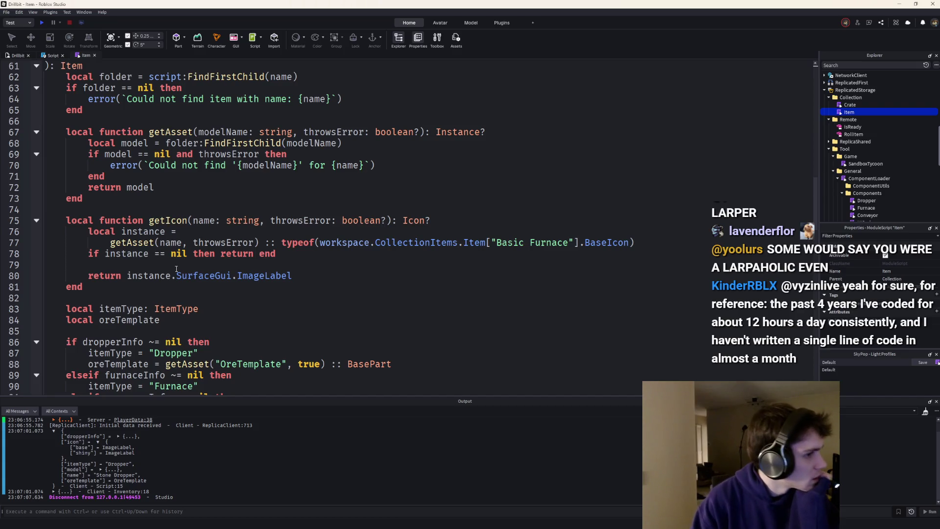
left_click_drag(292, 275, 63, 277)
scroll(347, 284, "up", 1)
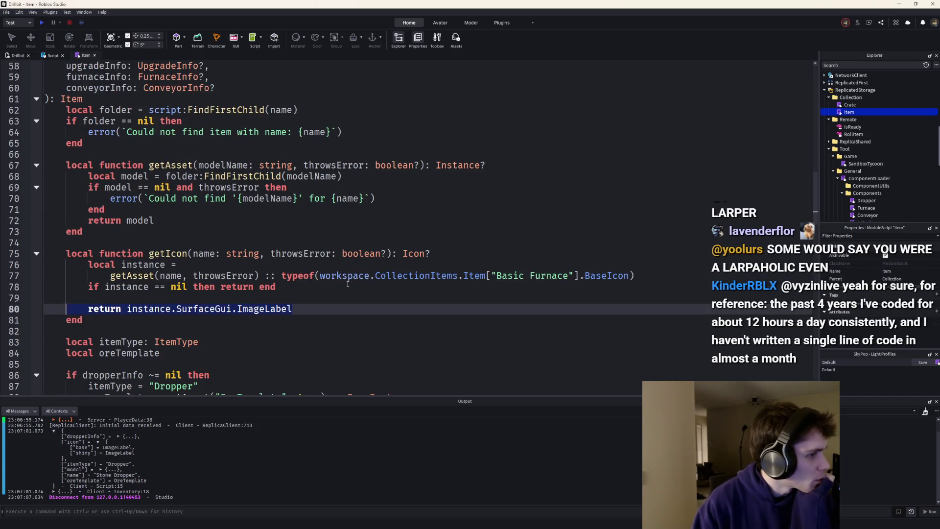
Add an 'if GameConfig.IsClient then' block above getIcon's return.
key("Left")
key("Return")
key("Return")
key("Up")
key("Up")
type("if GameConfig.")
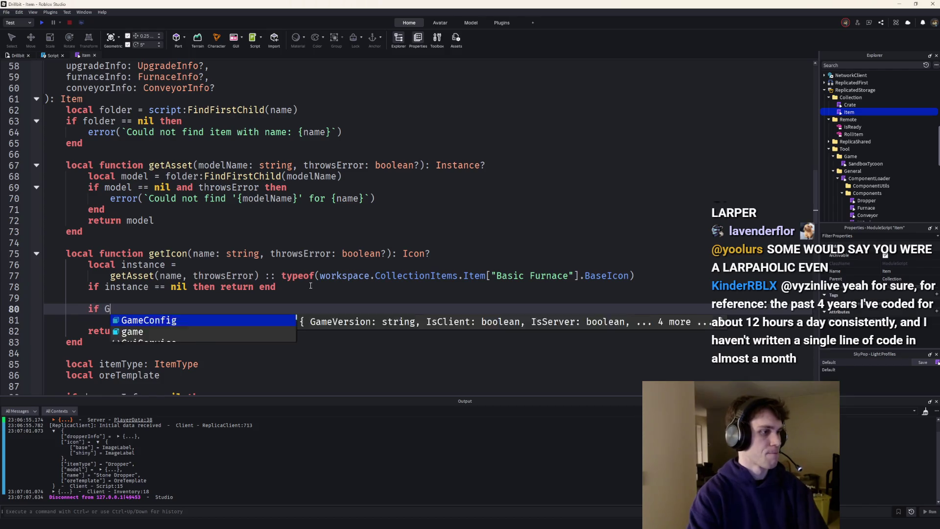
key("Down")
key("Tab")
type("then")
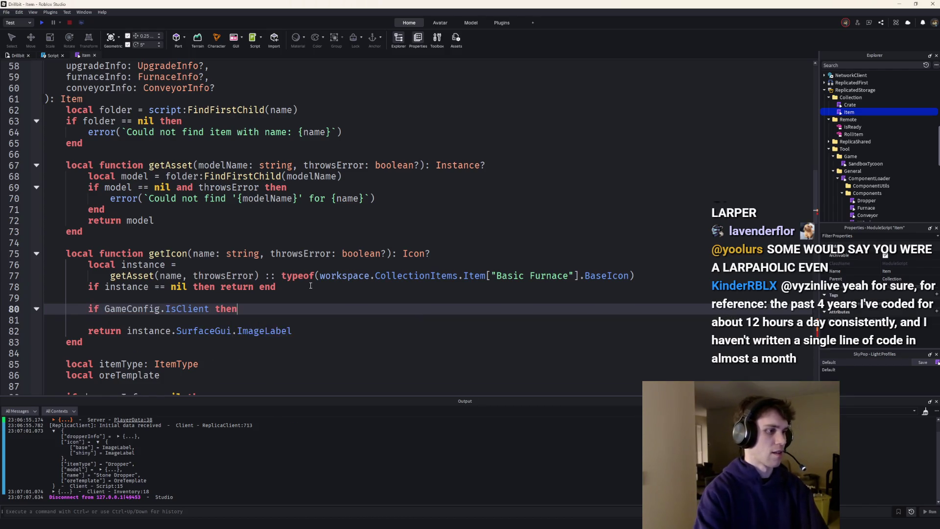
key("Return")
Declare 'local label = instance.SurfaceGui.ImageLabel' above the IsClient check.
key("Up")
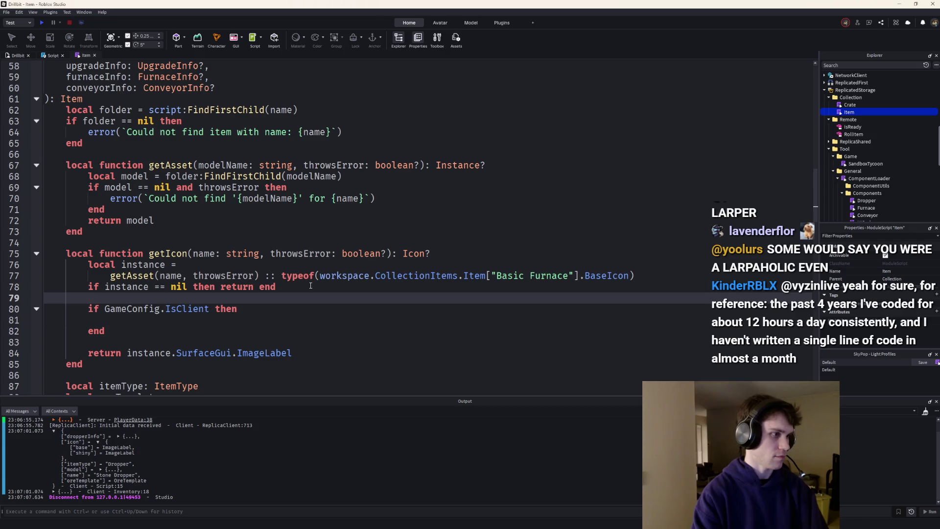
key("Home")
key("Return")
key("Up")
type("local label")
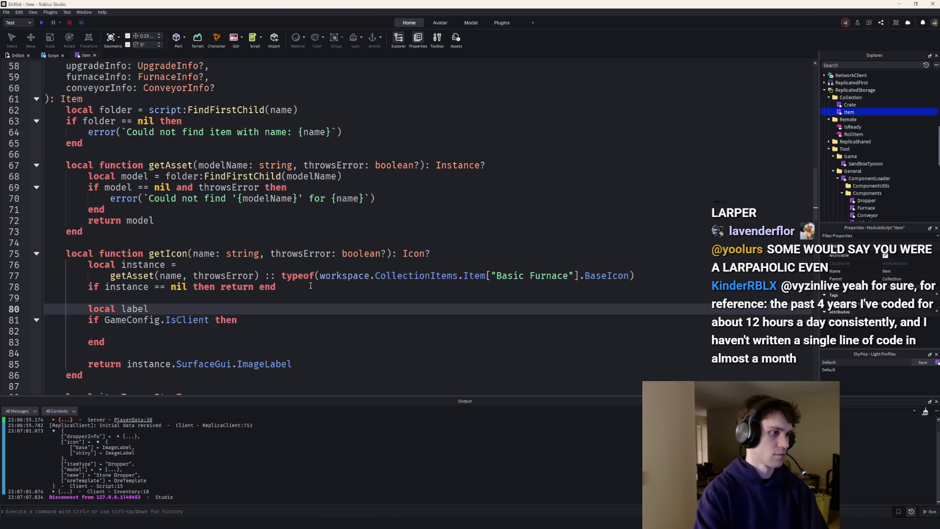
key("Down")
key("Down")
key("Down")
key("ctrl+Left")
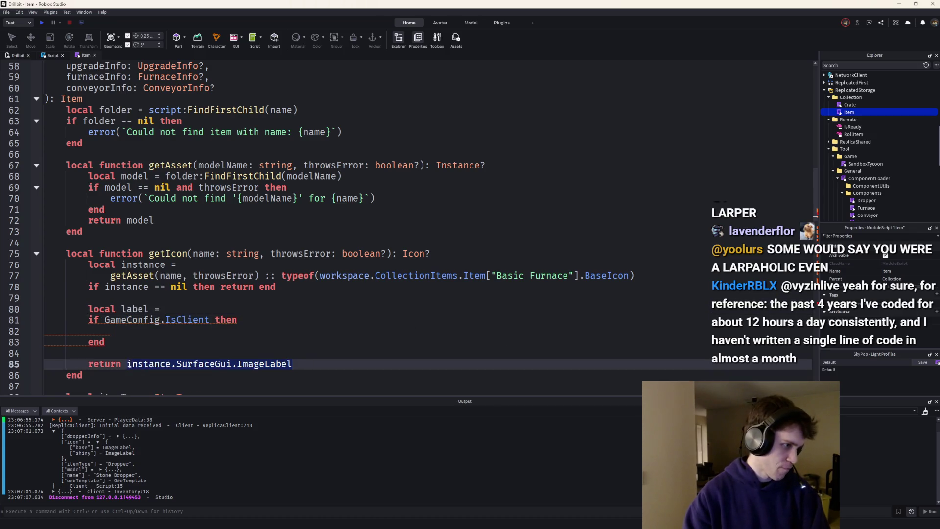
key("ctrl+c")
left_click(176, 307)
key("ctrl+v")
Inside the client block, set label.Parent = nil and call instance.SurfaceGui:Destroy().
left_click(161, 337)
type("label.Parent = nil")
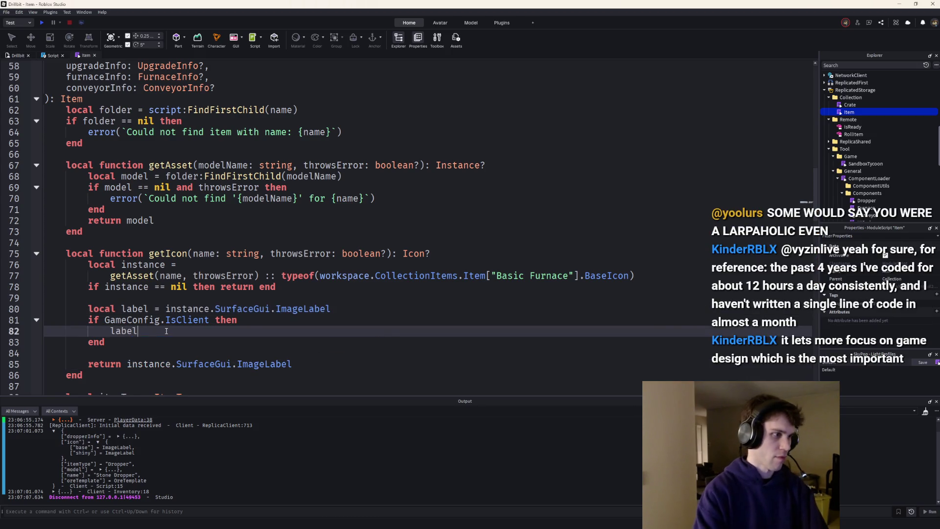
key("Return")
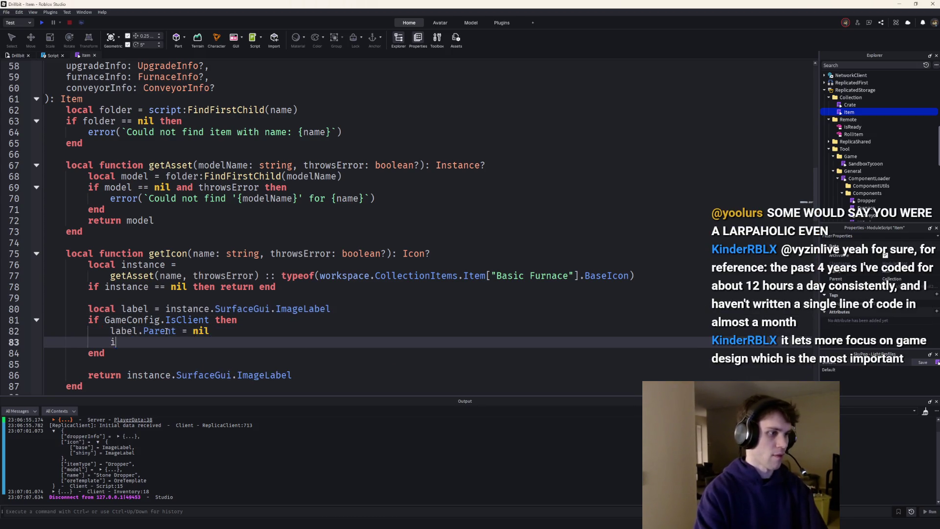
type("instance.SurfaceGui:Des")
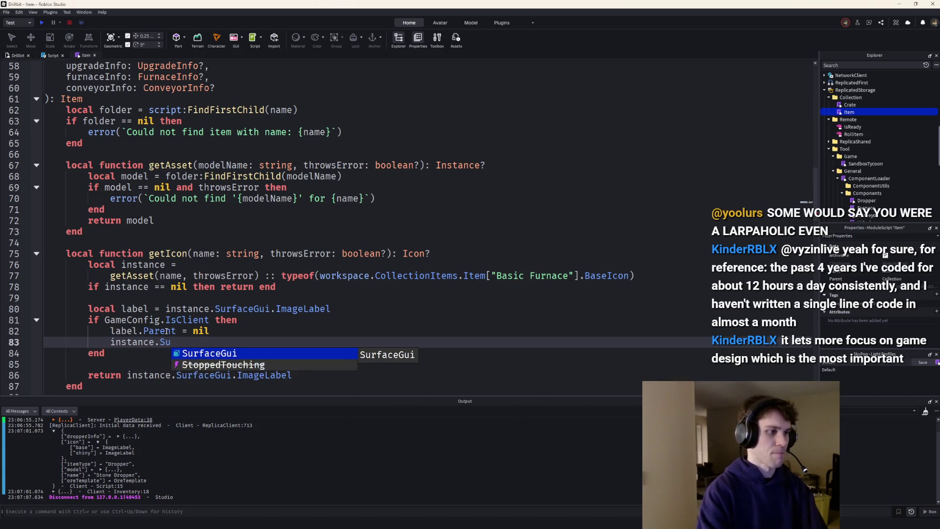
key("Tab")
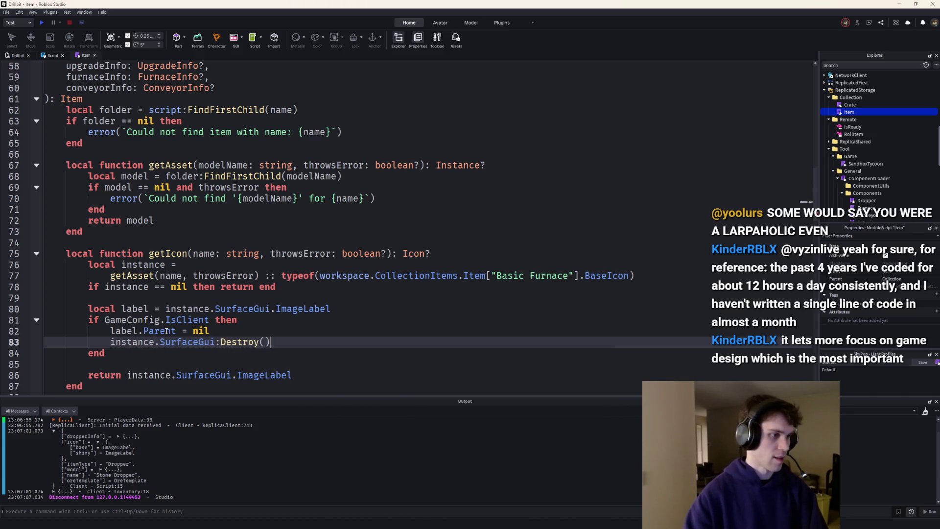
Make getIcon return label instead of the ImageLabel path.
double_click(141, 309)
key("ctrl+c")
left_click_drag(320, 376, 127, 375)
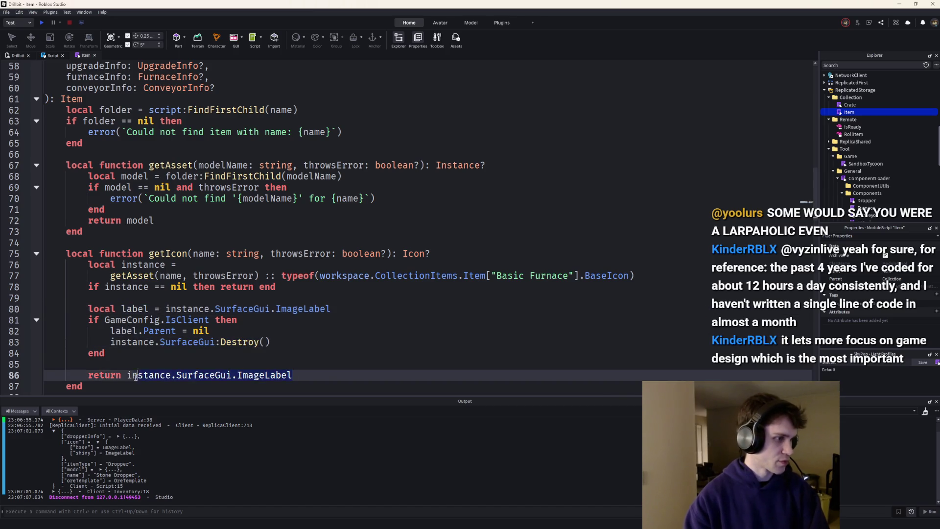
key("ctrl+v")
key("Up")
key("BackSpace")
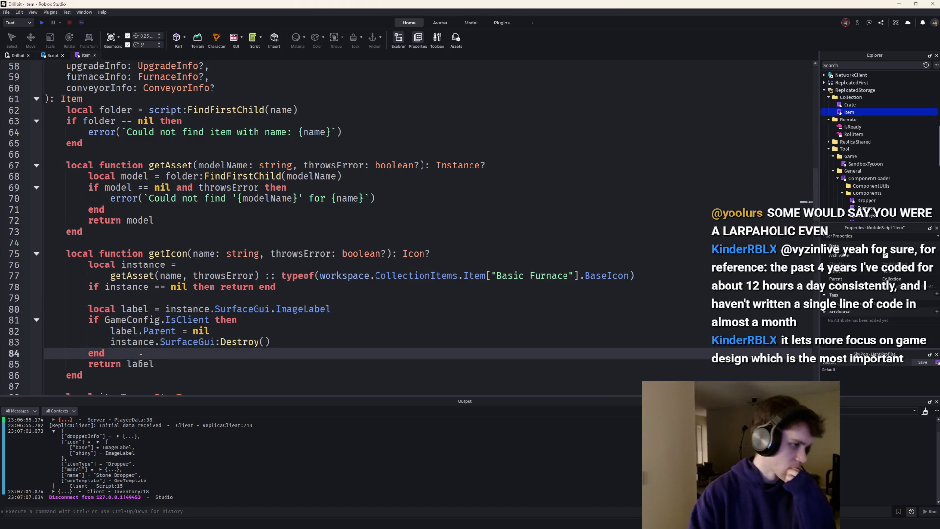
key("Return")
Review the getIcon changes and start a play test.
scroll(141, 357, "up", 6)
scroll(376, 311, "down", 5)
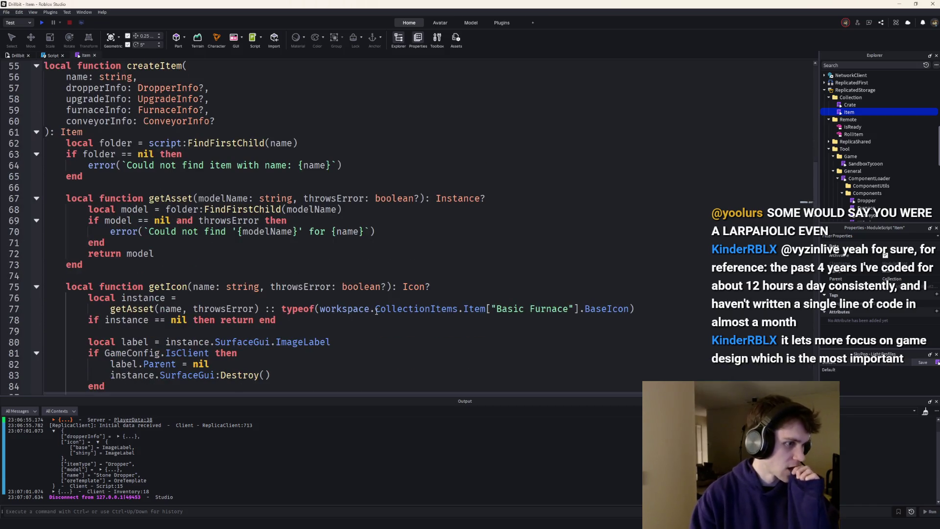
scroll(376, 311, "up", 1)
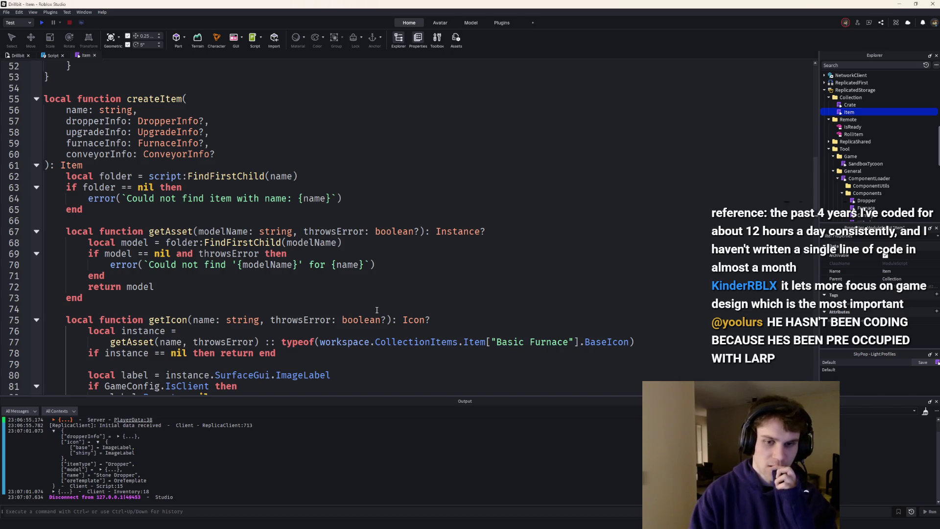
scroll(390, 319, "down", 3)
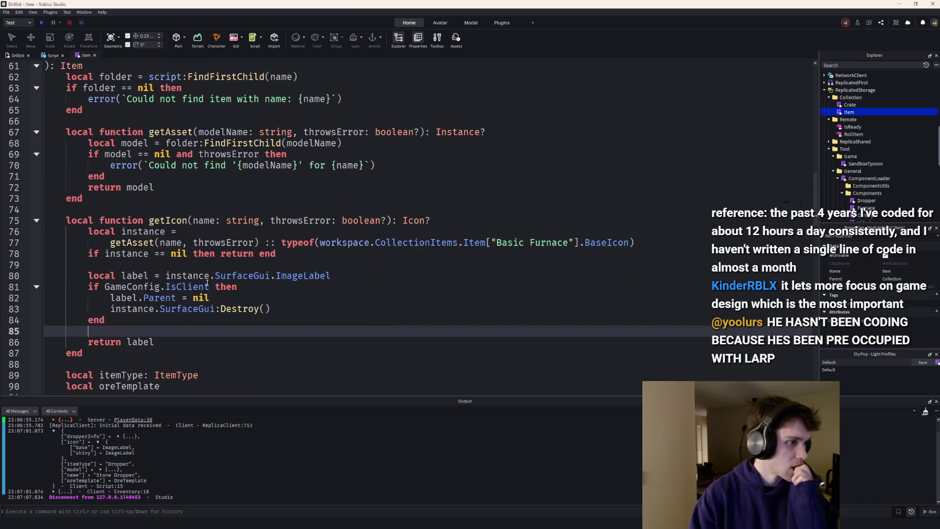
left_click(38, 23)
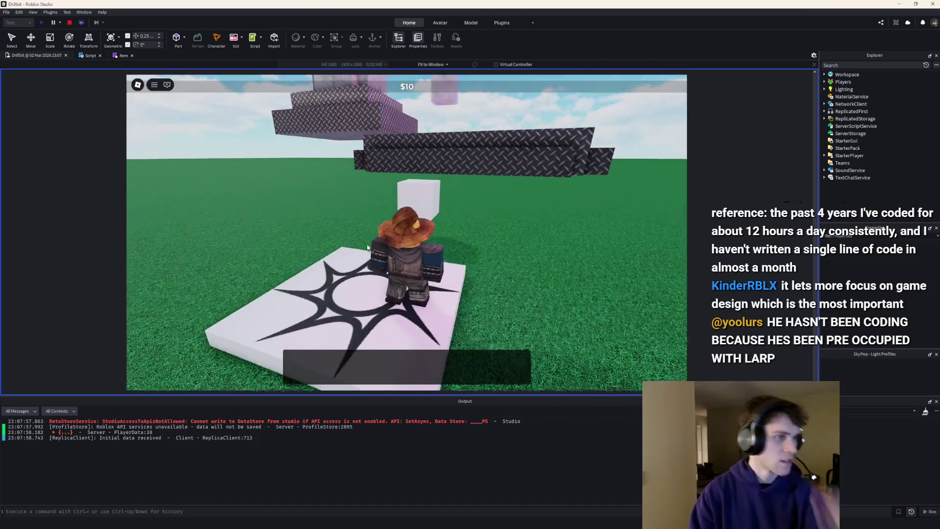
Walk to the crate and expand the logged item, icon, model, inventory and dropperInfo tables in Output.
key("w")
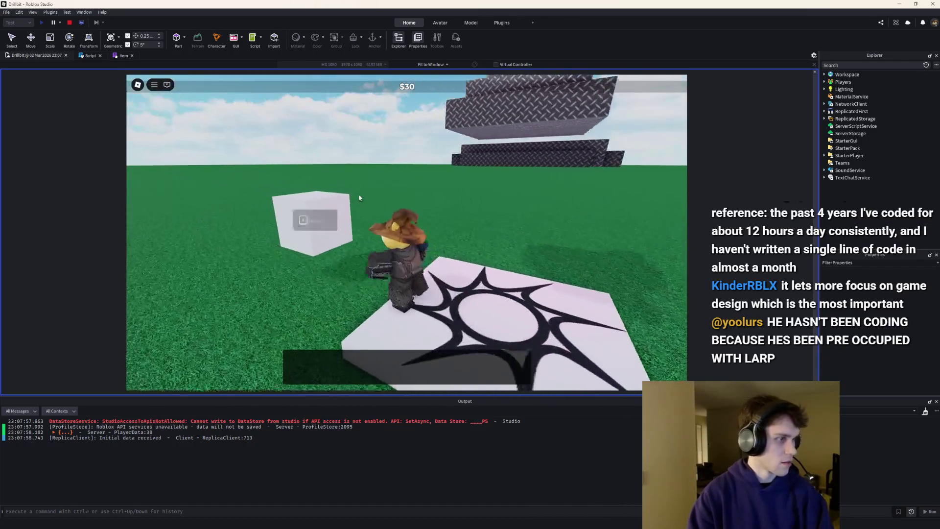
key("e")
left_click(54, 443)
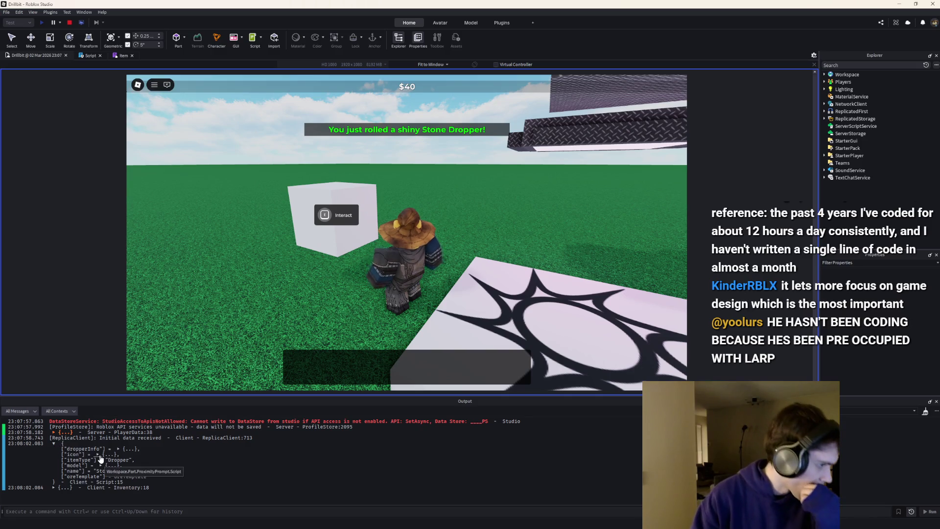
left_click(98, 454)
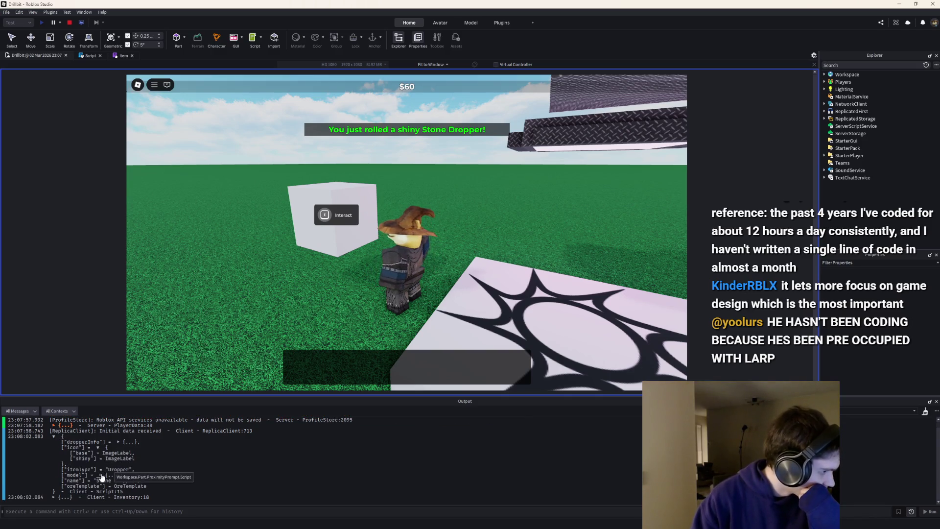
left_click(109, 475)
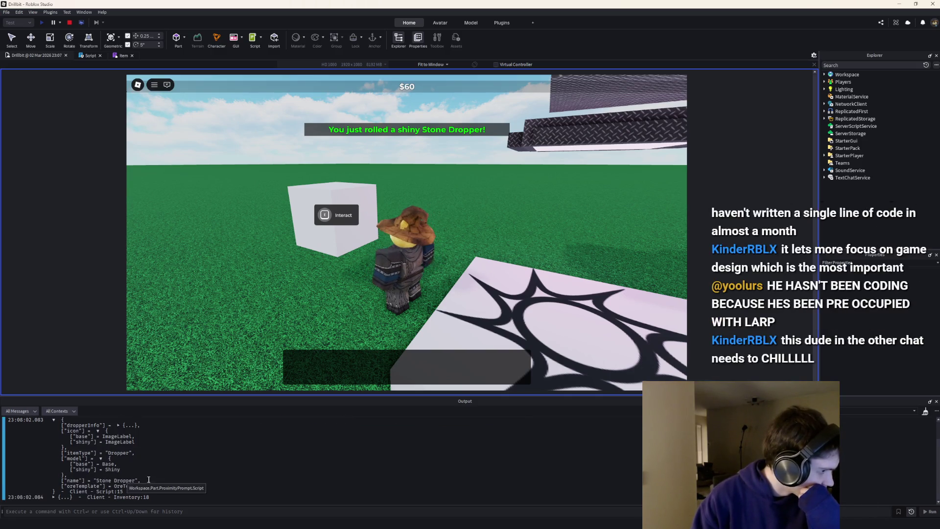
left_click(53, 497)
left_click(83, 491)
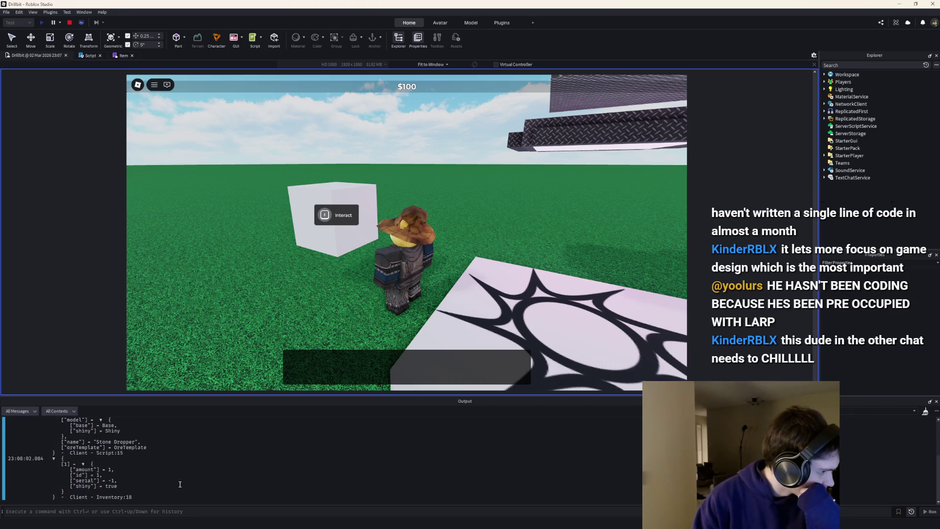
scroll(169, 482, "up", 2)
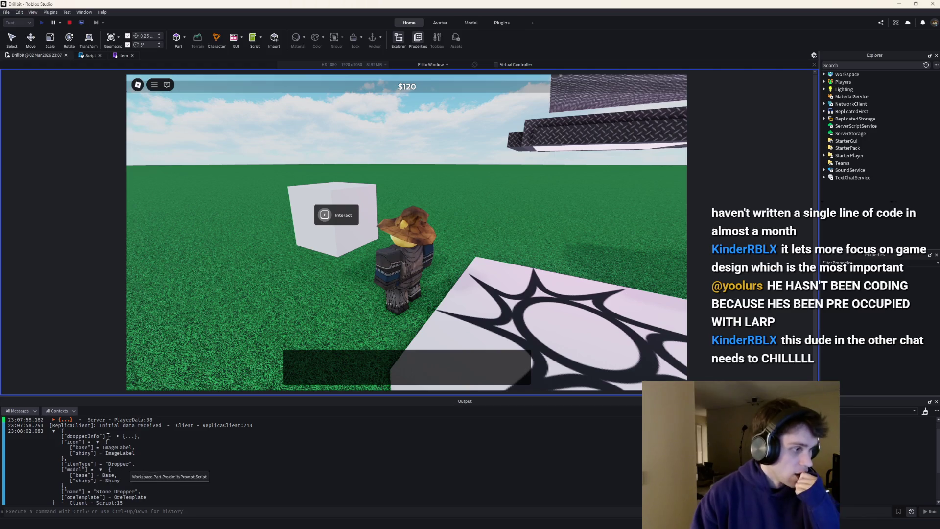
left_click(118, 436)
Buy and roll the crate repeatedly for shiny Stone Droppers, then collapse the Output table and return to the Item script.
key("s")
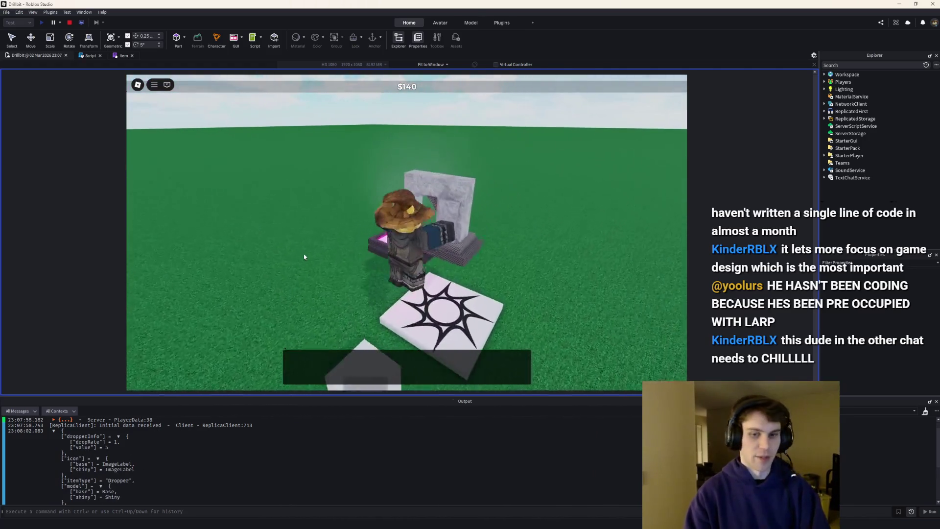
left_click(298, 255)
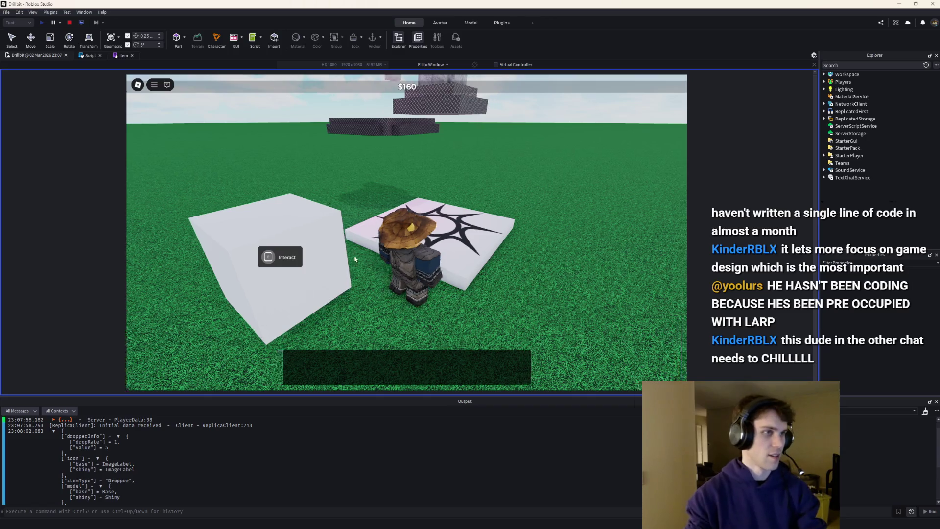
key("e")
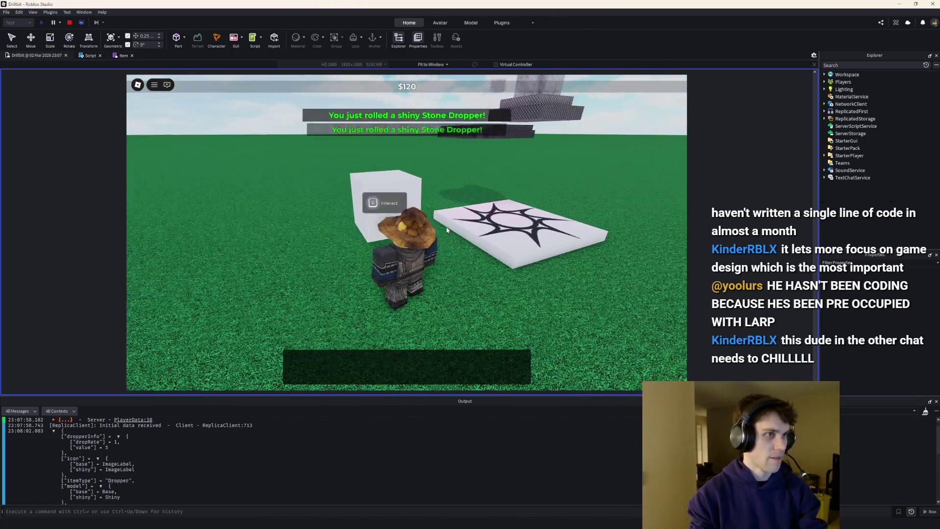
key("e")
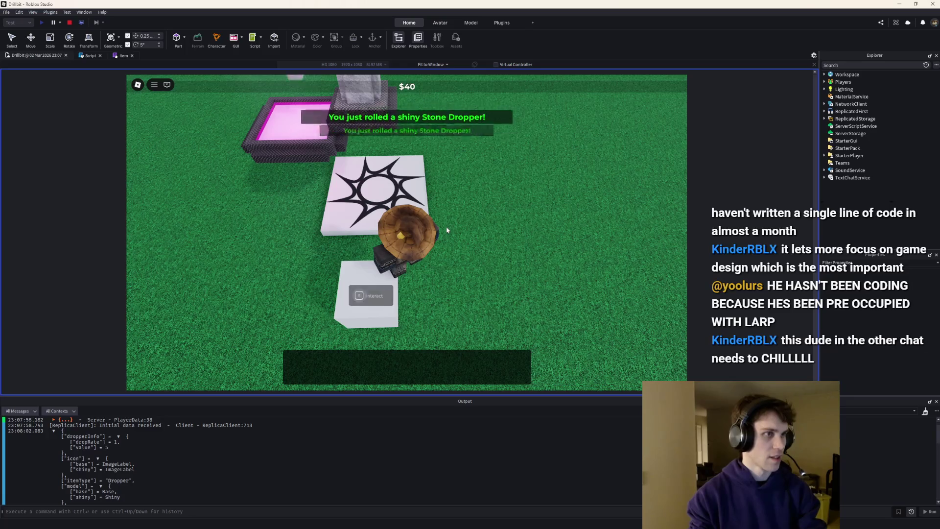
key("e")
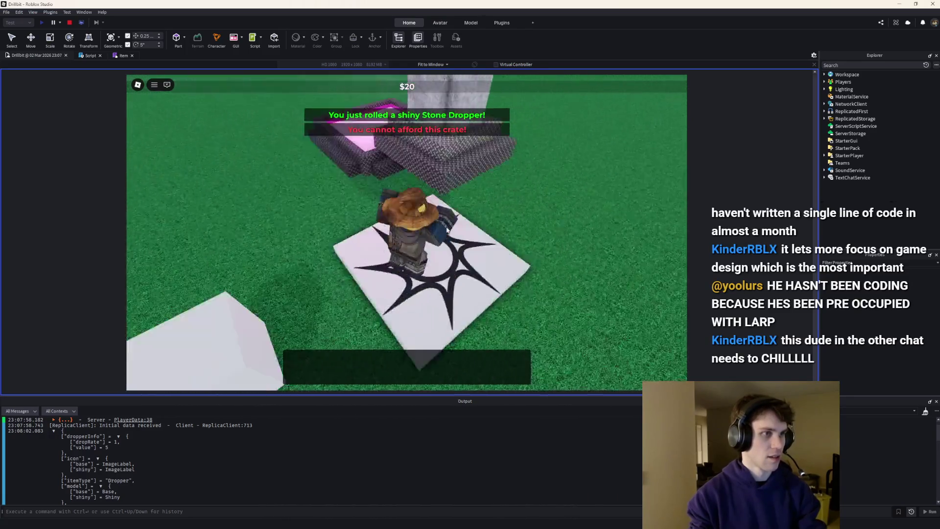
key("e")
key("e")
key("w")
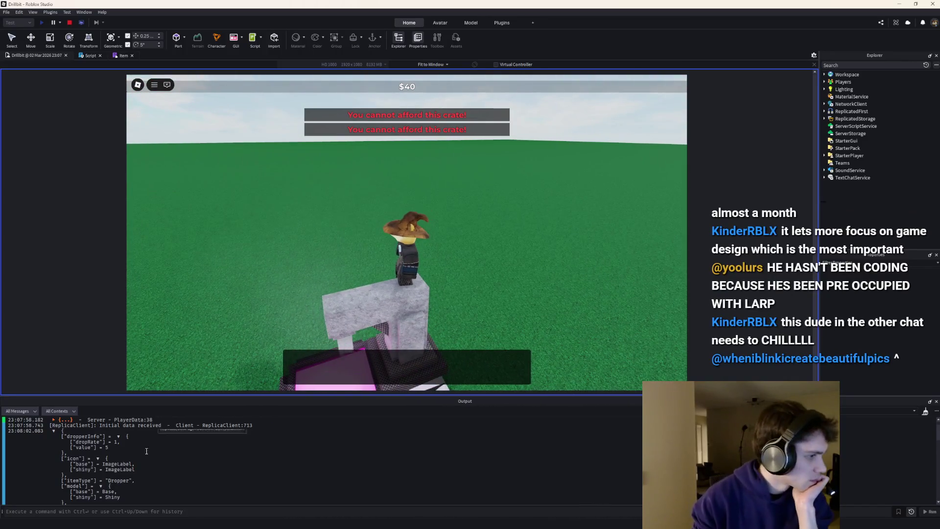
left_click(53, 431)
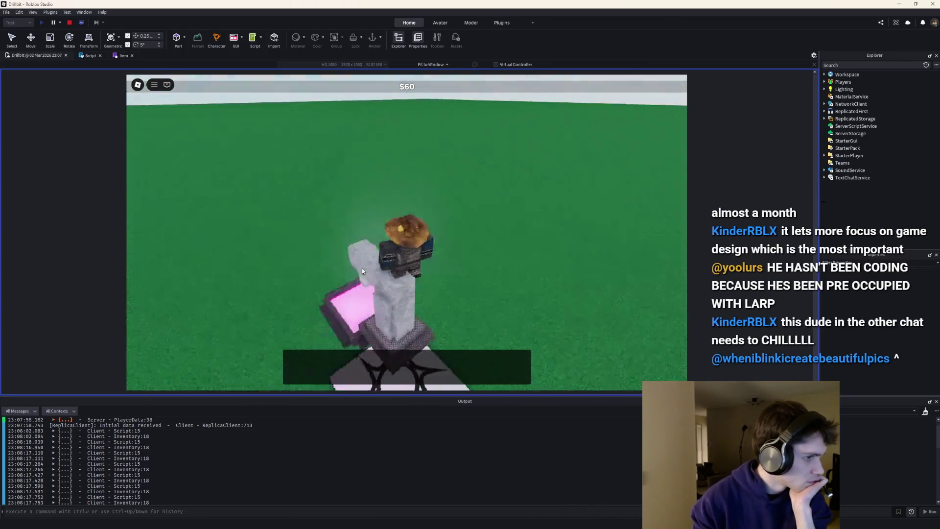
key("w")
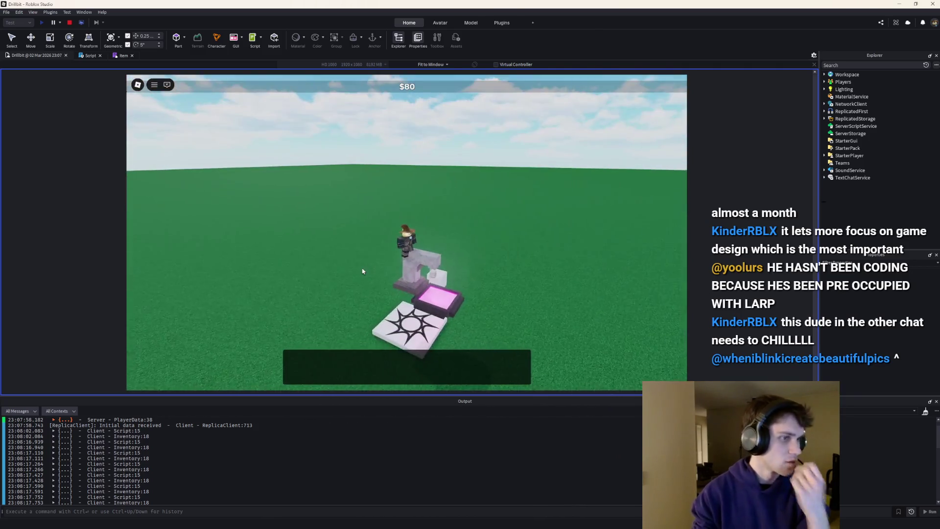
left_click(123, 56)
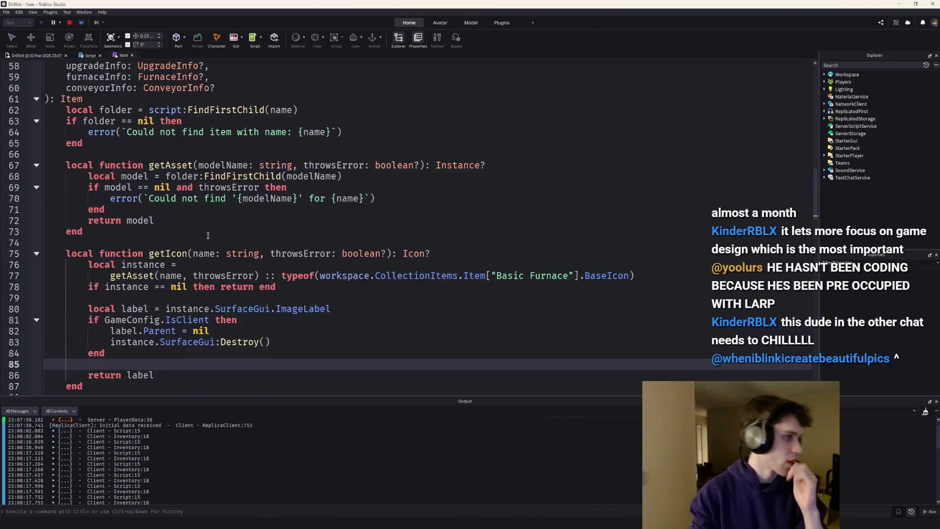
Stop the play test and open the Item ModuleScript listing Stone Dropper and Basic Furnace.
scroll(255, 243, "down", 15)
scroll(255, 244, "down", 2)
scroll(262, 245, "up", 6)
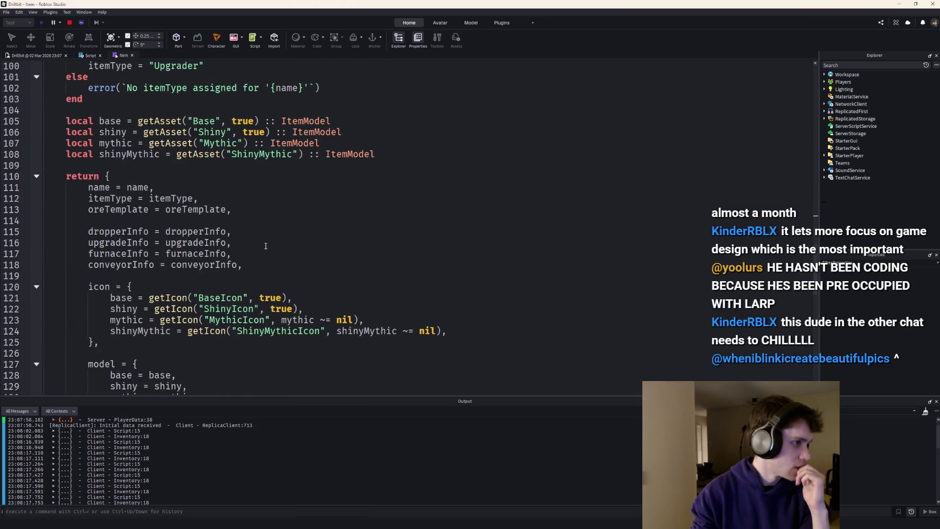
scroll(266, 245, "up", 2)
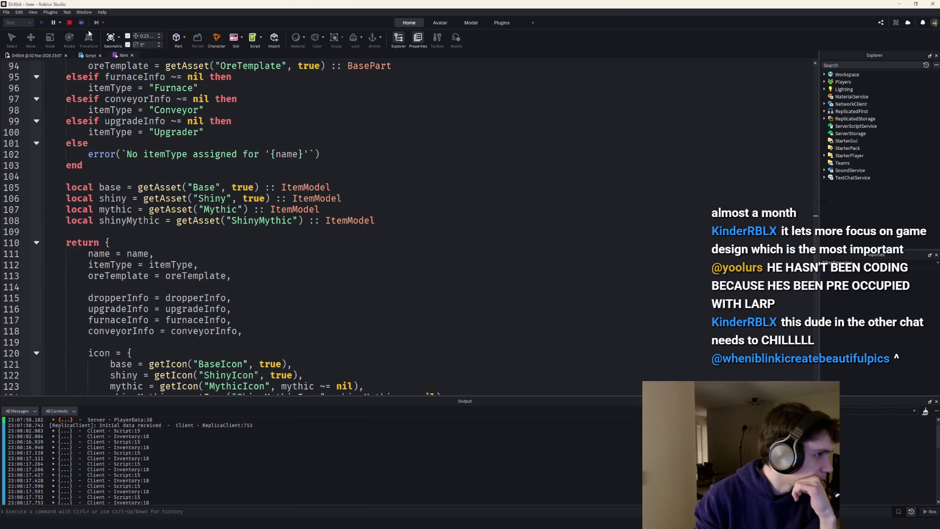
left_click(70, 23)
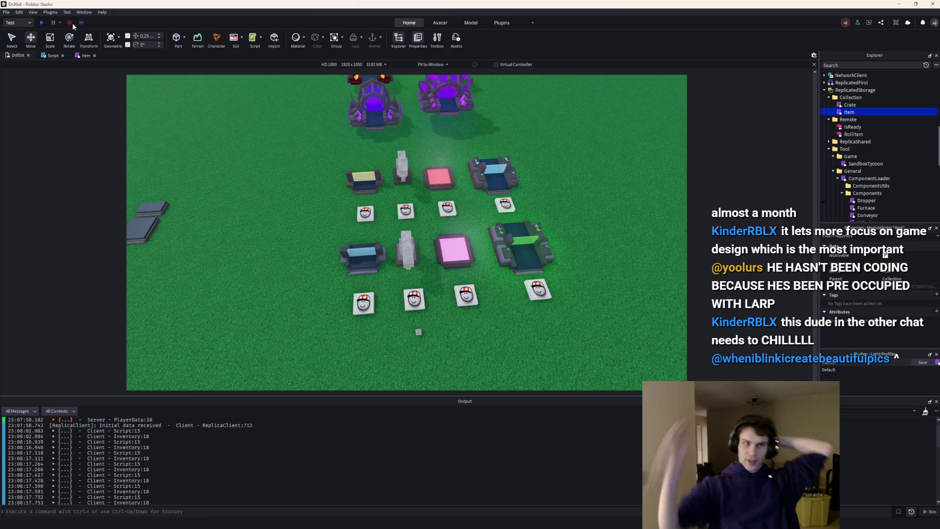
double_click(849, 112)
scroll(409, 297, "down", 5)
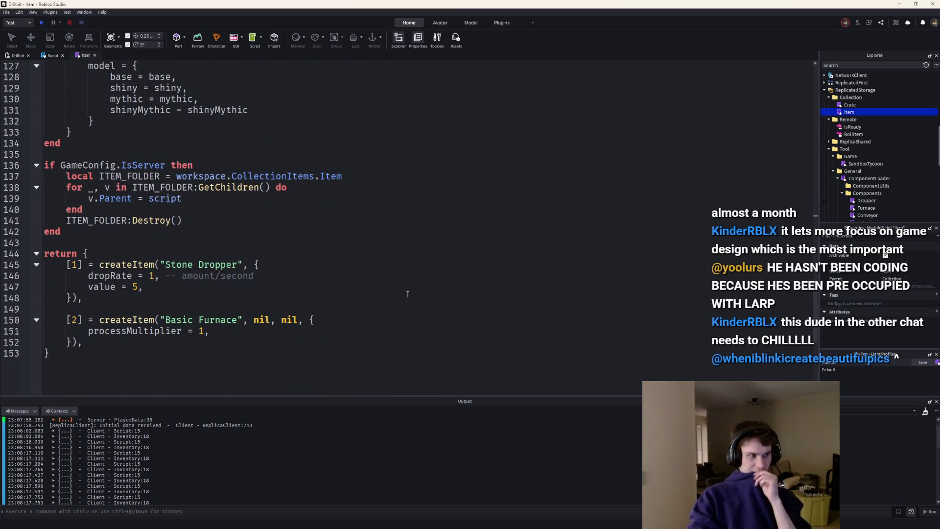
Add item [3] = createItem("Conveyor", nil, nil, nil, { conveyorSpeed = 12 }) to the return table.
left_click(93, 340)
key("Return")
key("Return")
type("[3]")
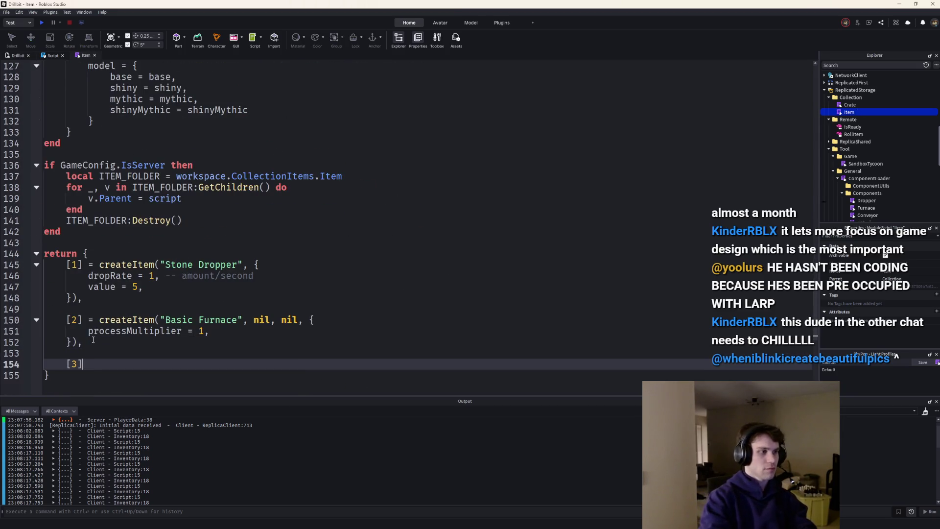
type(" = Crea")
key("Tab")
type("(\"B")
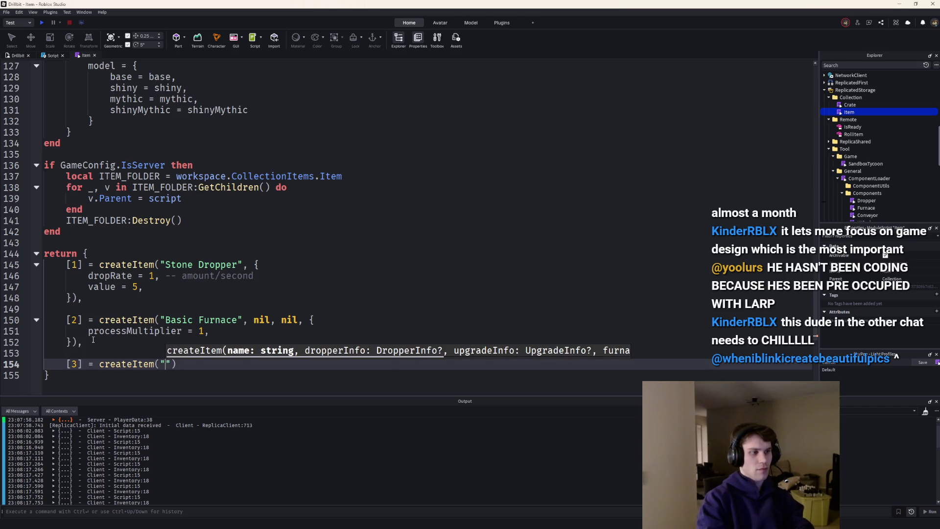
key("BackSpace")
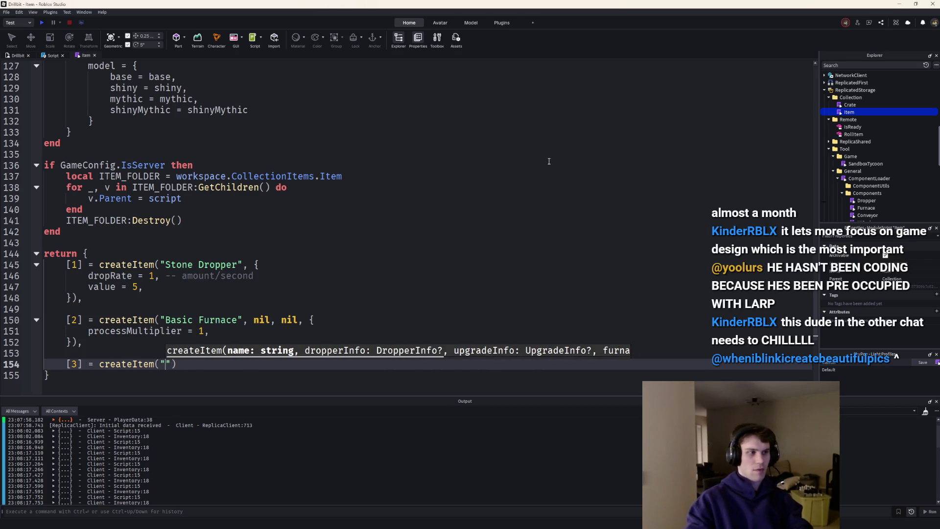
type("Basic")
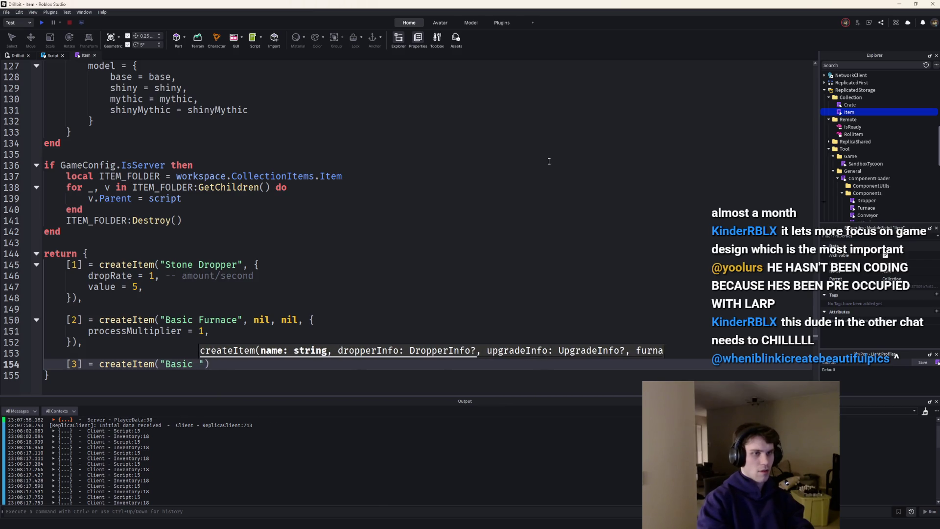
key("BackSpace")
key("BackSpace")
key("BackSpace")
type("Conveyor")
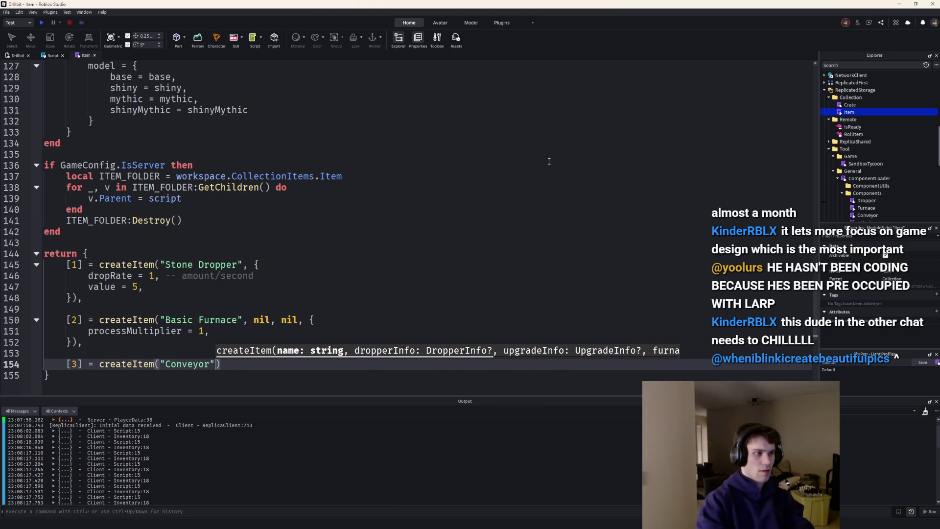
type(", ")
type("nil, nil, ni")
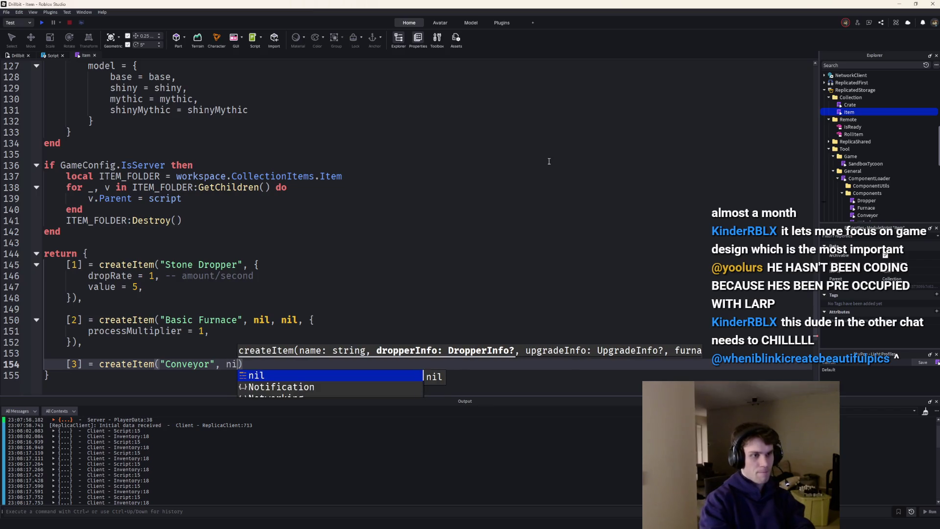
type("l, {")
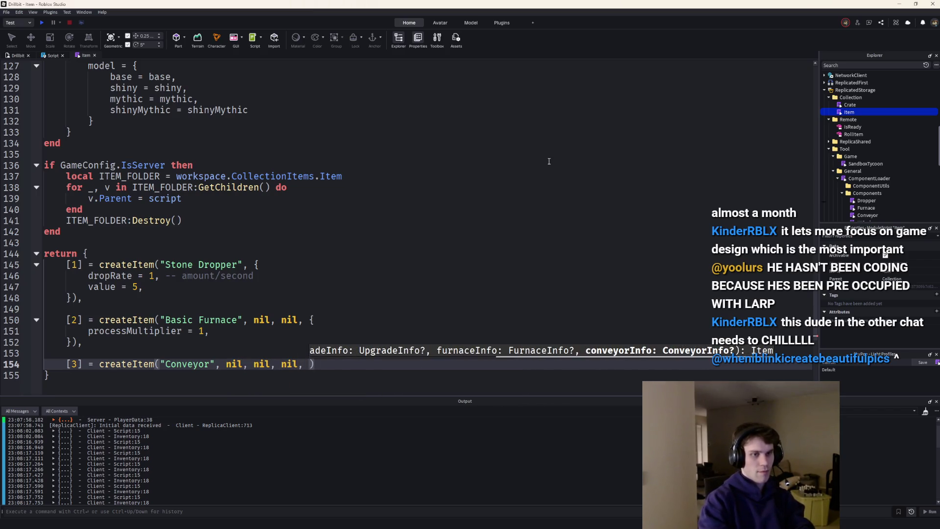
key("Return")
type("conveyorSpeed = 1")
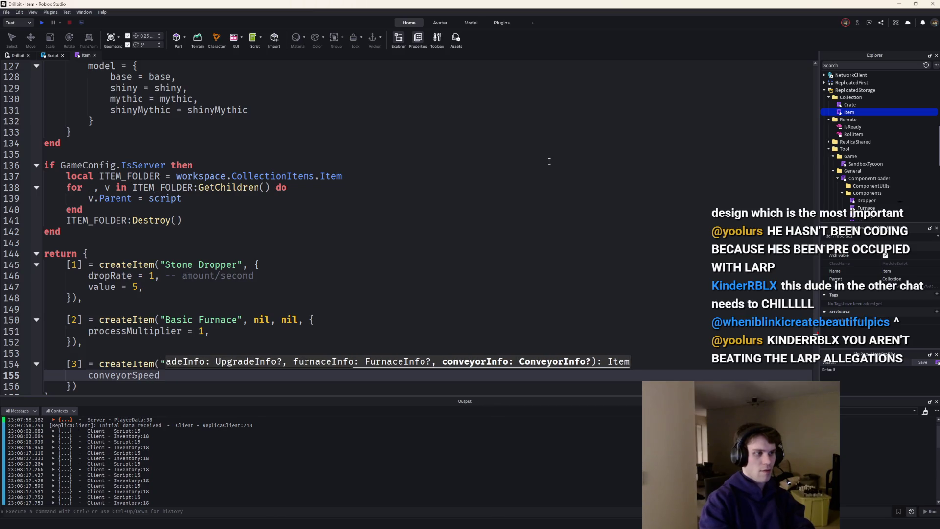
type("2")
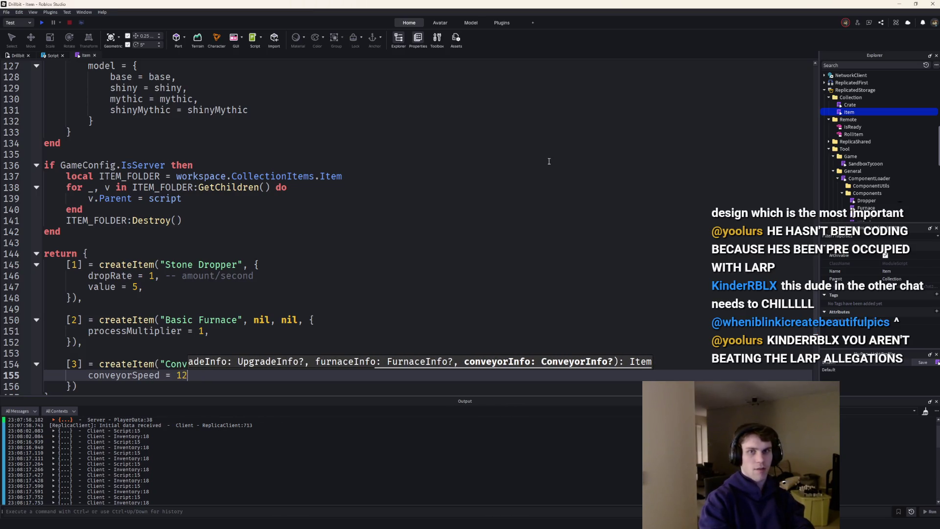
Declare conveyorSpeed: number in the ConveyorInfo type.
scroll(307, 279, "up", 20)
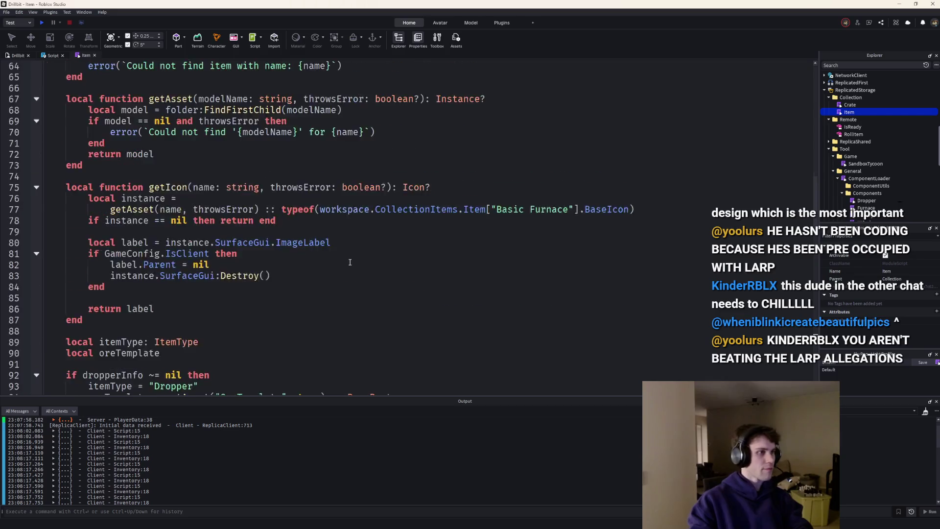
scroll(165, 297, "up", 10)
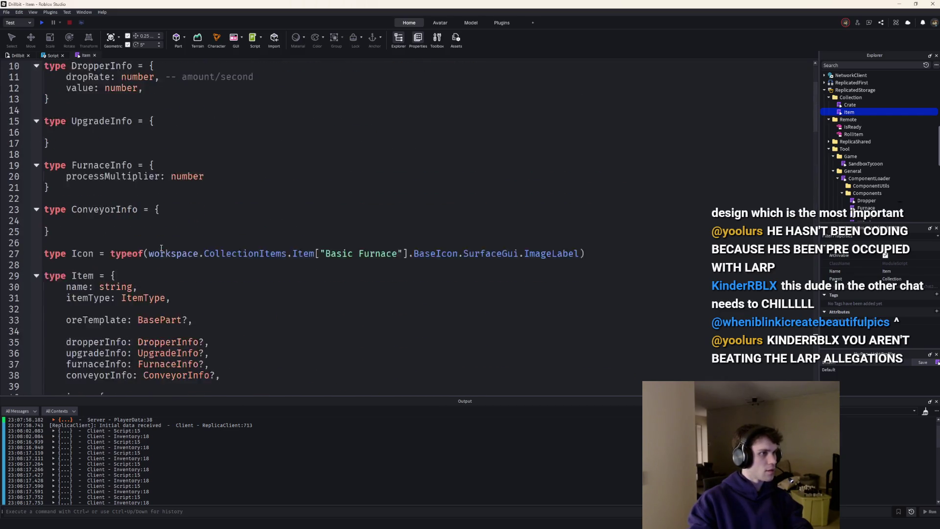
left_click(113, 251)
type("conveyorSpeed = 12")
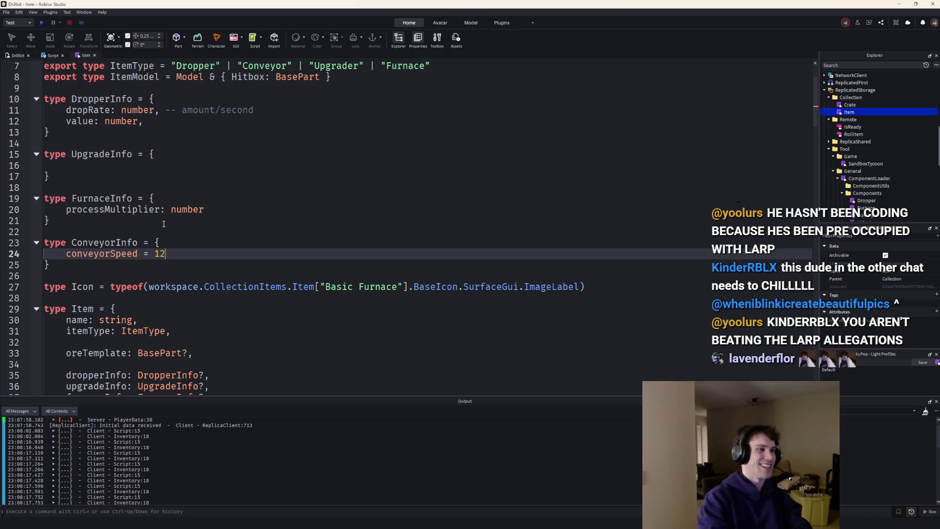
key("BackSpace")
key("BackSpace")
key("BackSpace")
key("BackSpace")
key("BackSpace")
type(": number")
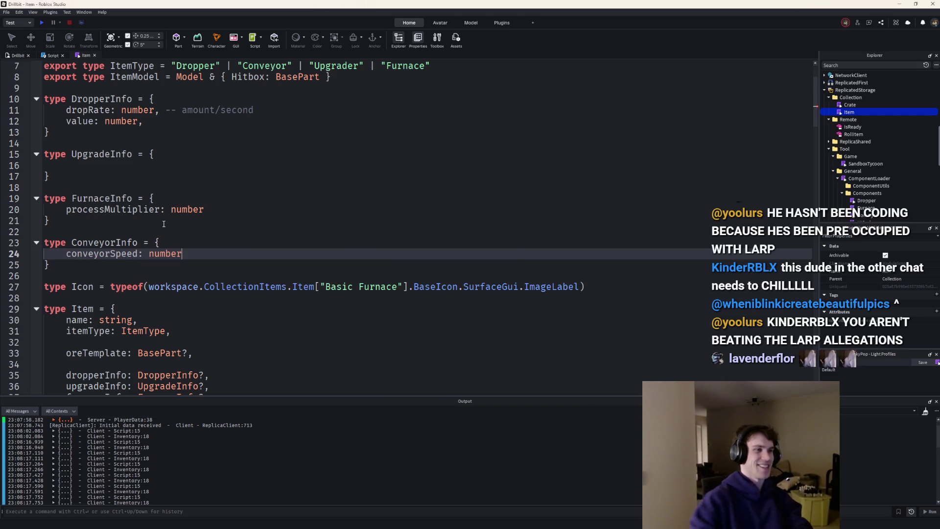
Scroll through createItem and select the upgradeInfo branch on lines 99–100.
left_click(815, 380)
scroll(336, 286, "up", 7)
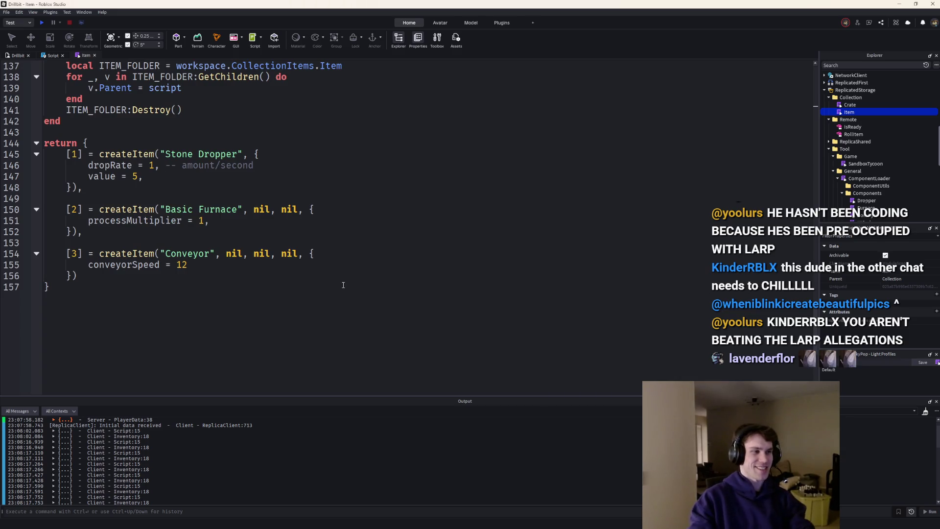
scroll(139, 261, "up", 3)
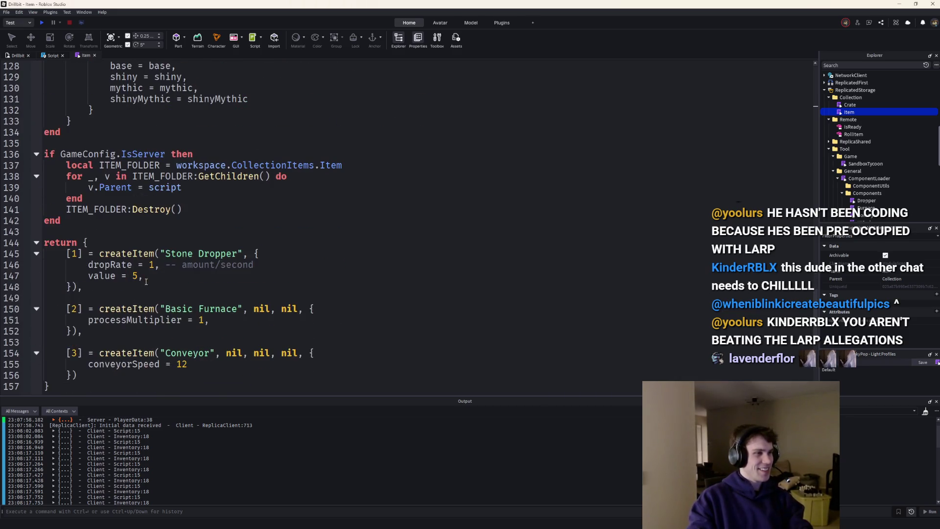
scroll(429, 263, "up", 6)
scroll(428, 264, "up", 15)
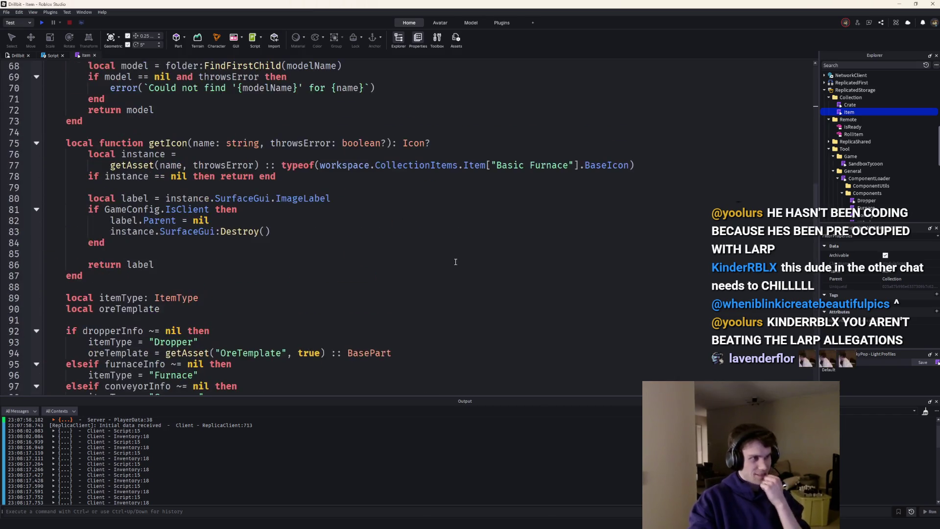
scroll(456, 263, "down", 3)
scroll(456, 263, "up", 10)
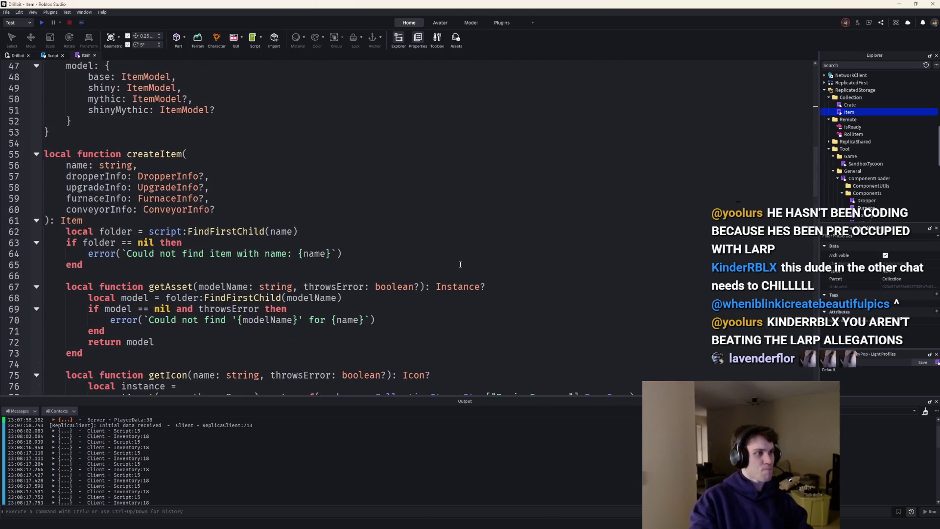
scroll(461, 264, "down", 9)
scroll(461, 264, "down", 15)
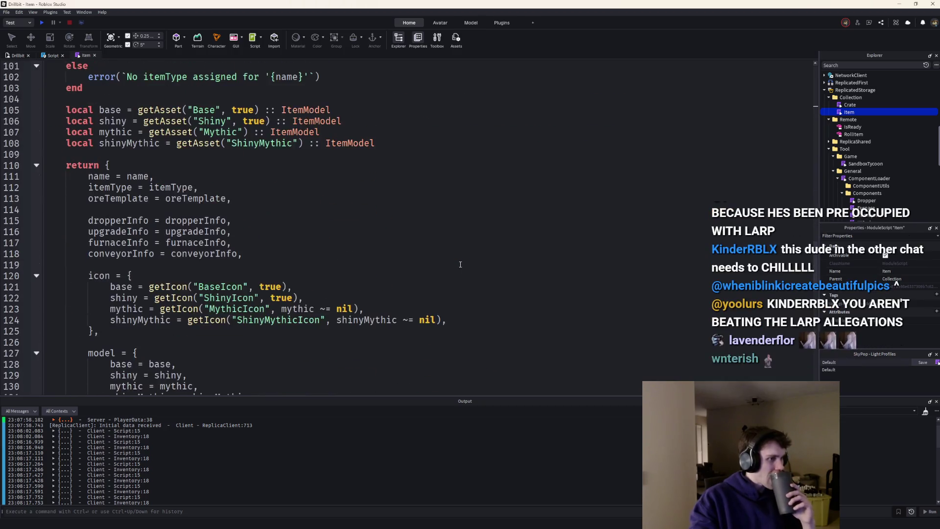
scroll(461, 264, "up", 4)
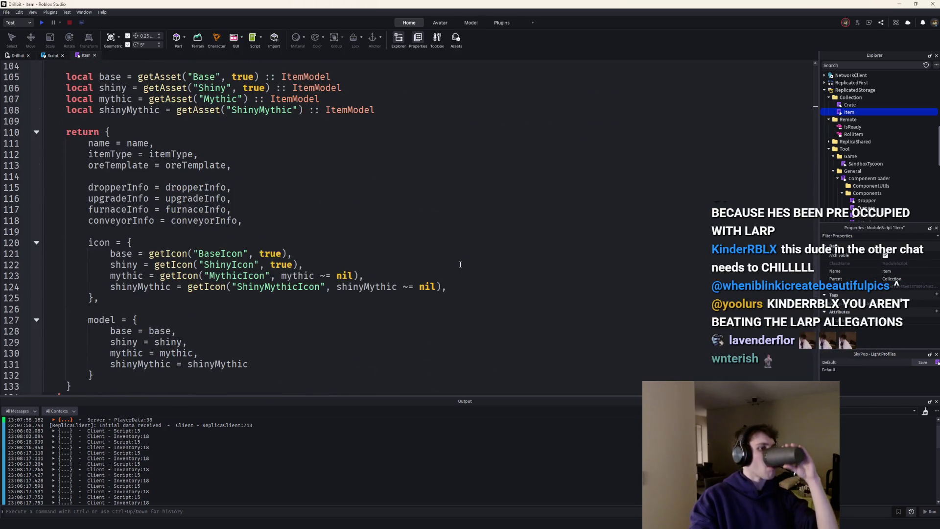
scroll(461, 264, "up", 3)
scroll(460, 264, "up", 2)
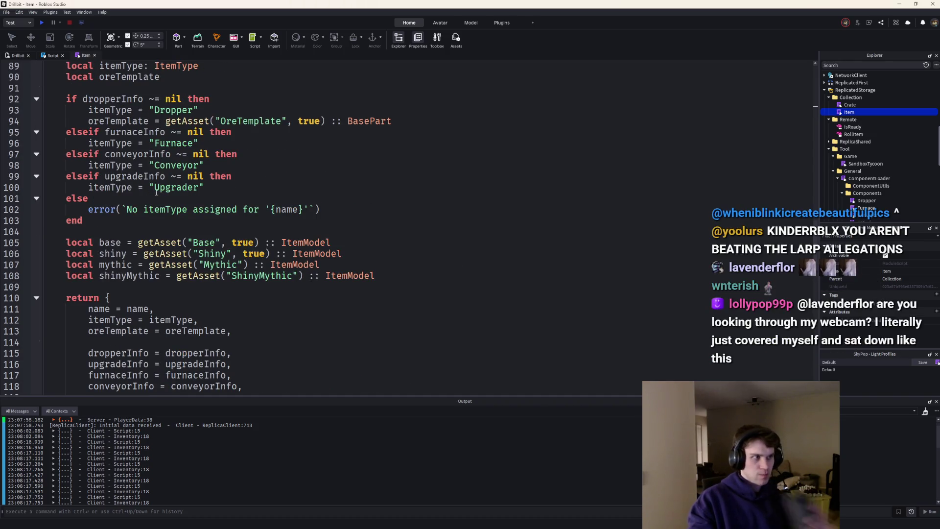
left_click_drag(203, 186, 42, 177)
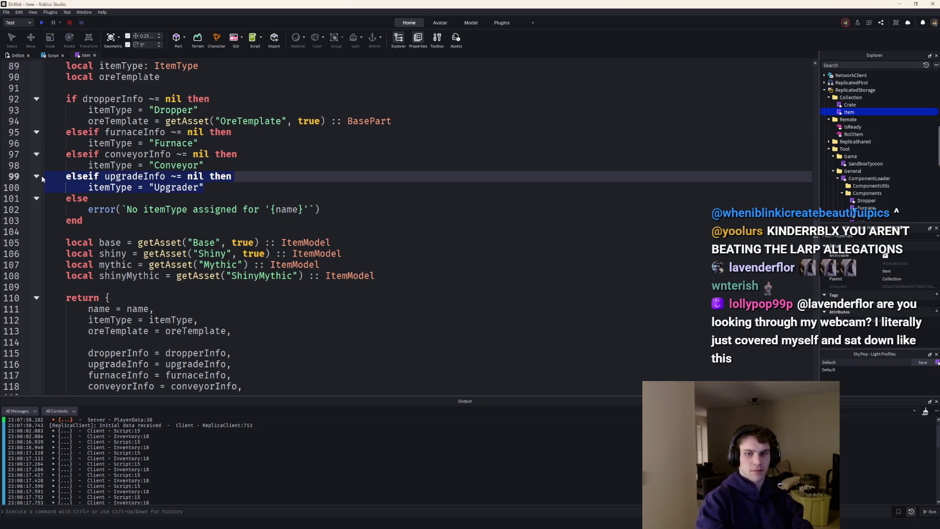
Cut the upgradeInfo branch and paste it above the conveyorInfo branch.
key("ctrl+x")
key("BackSpace")
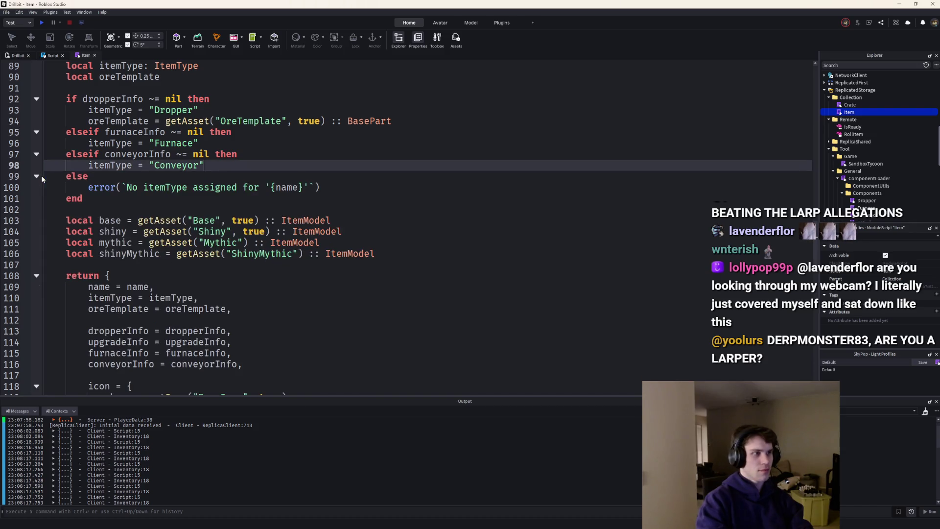
key("Up")
key("Up")
key("Return")
key("ctrl+v")
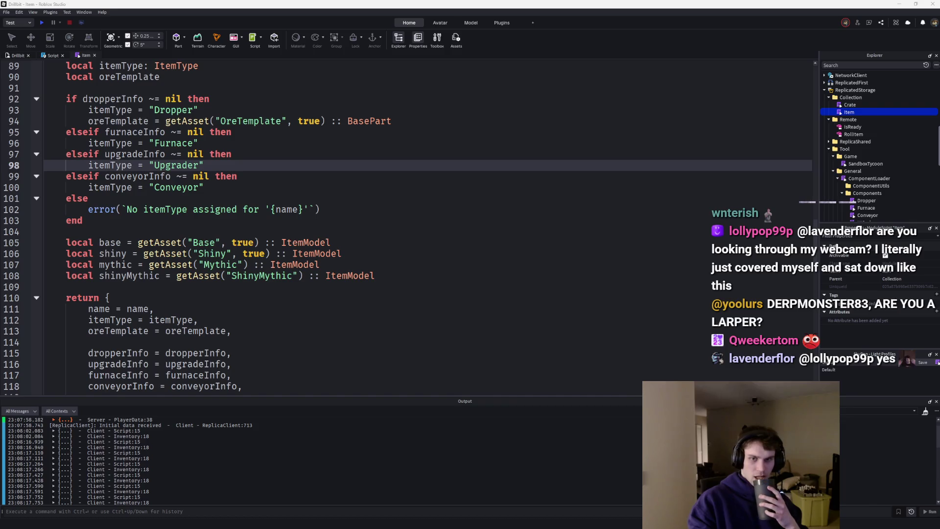
key("alt+Tab")
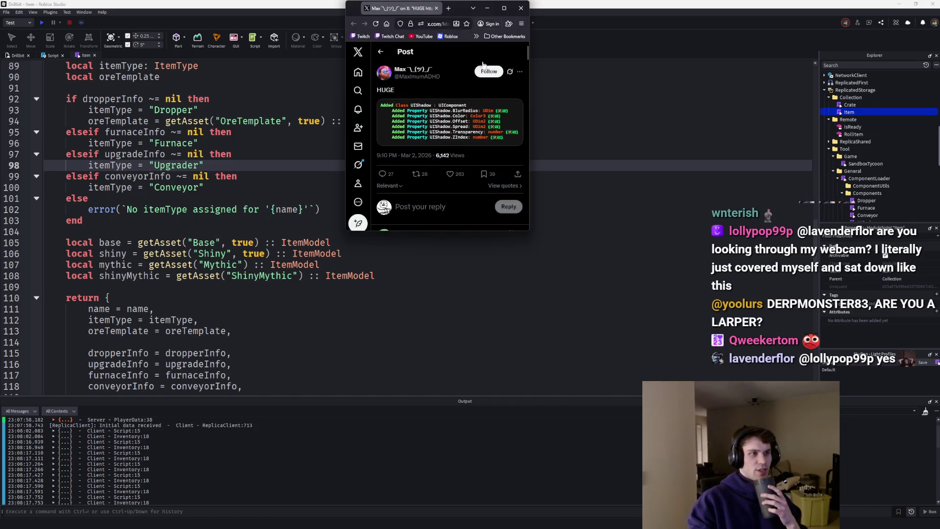
Maximize the browser to read the X post announcing UIShadow, then return to the Item script.
left_click(494, 6)
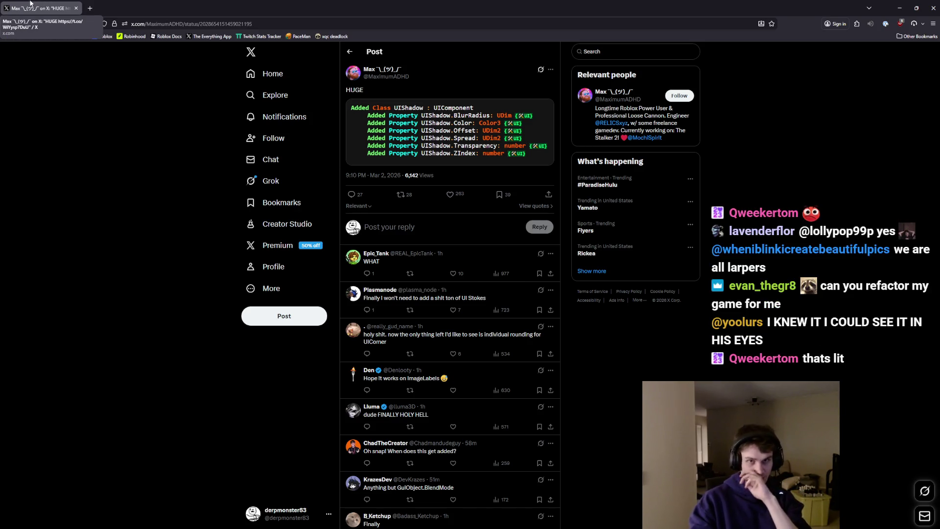
key("alt+Tab")
scroll(230, 223, "up", 1)
scroll(230, 223, "down", 3)
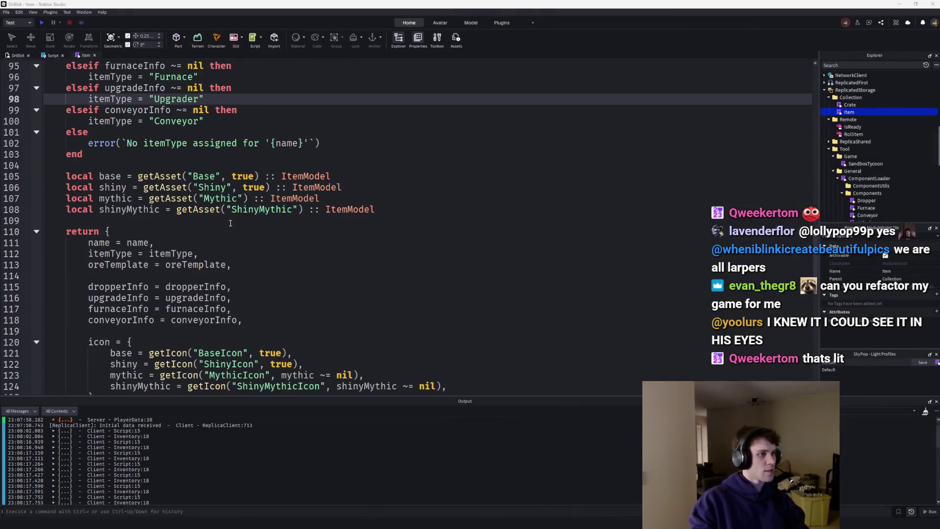
Change the shiny getAsset argument from true to itemType ~= "Conveyor" on line 106.
scroll(230, 223, "up", 3)
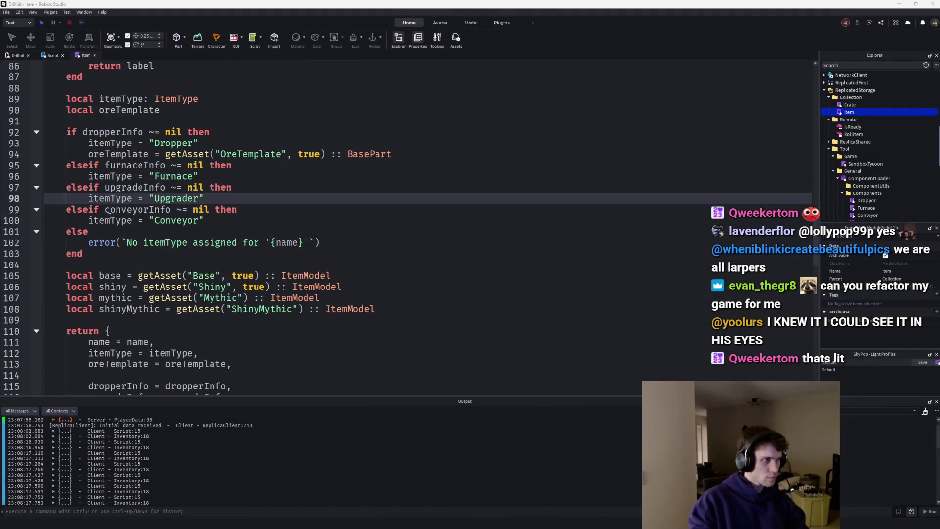
double_click(111, 219)
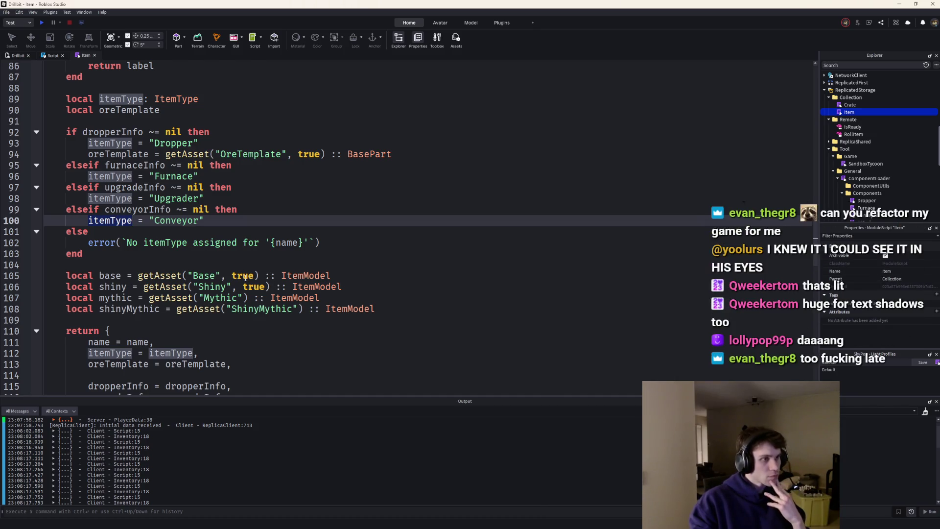
double_click(253, 286)
key("ctrl+v")
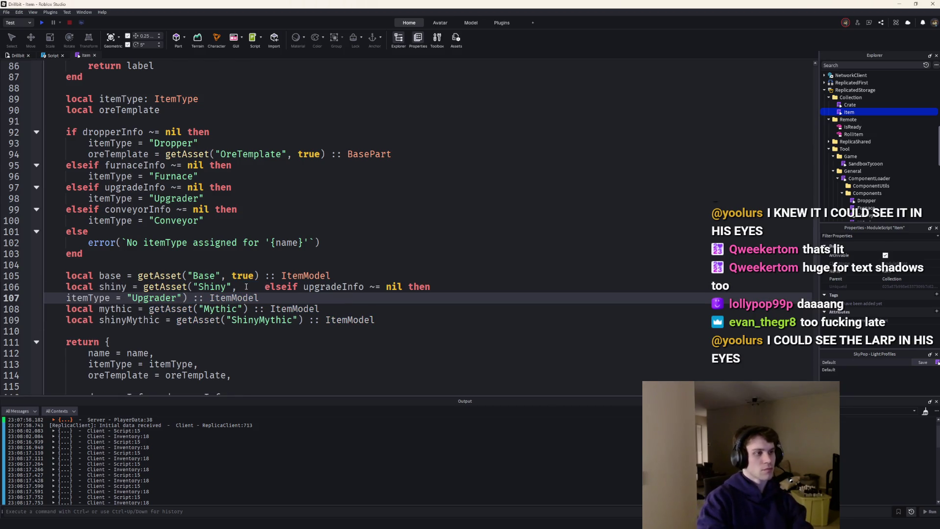
key("ctrl+z")
type("itemType")
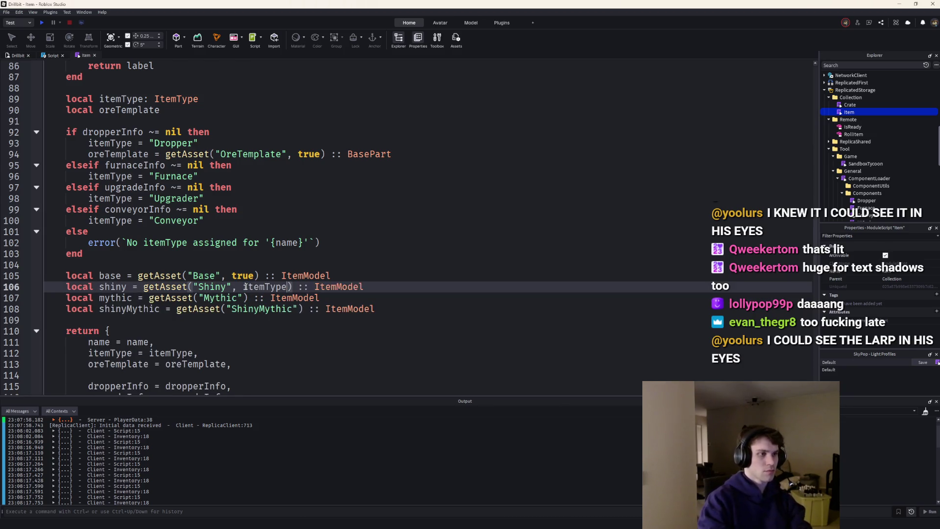
type(" ~= \"")
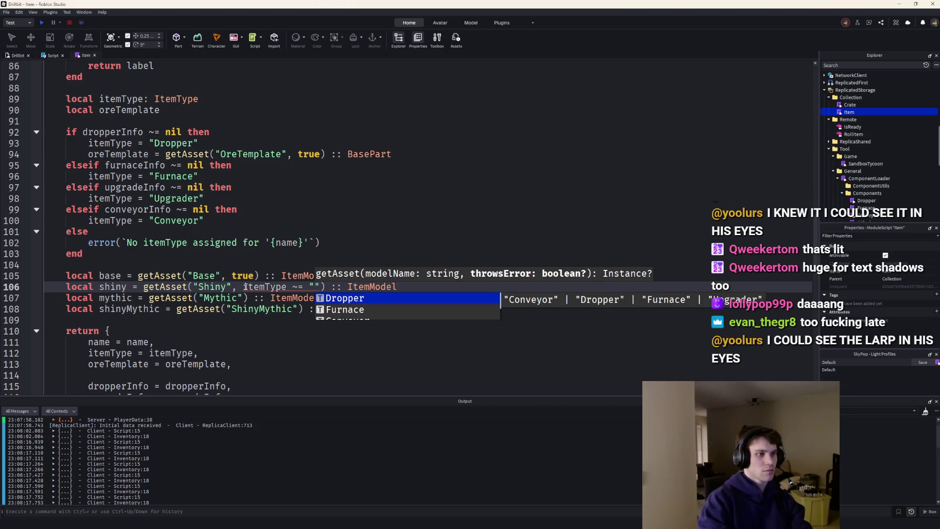
key("Down")
key("Down")
key("Return")
Make the Item type's model.shiny optional as ItemModel?
scroll(210, 176, "up", 20)
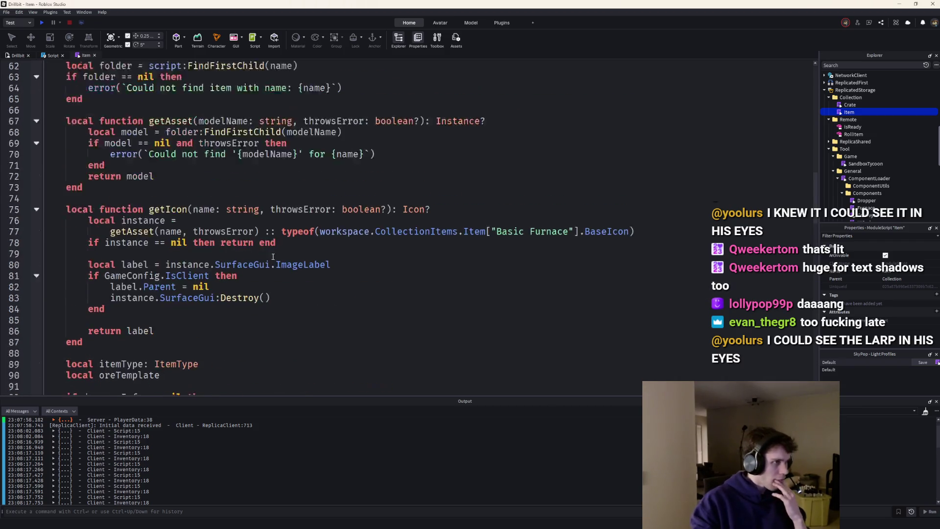
scroll(209, 176, "down", 1)
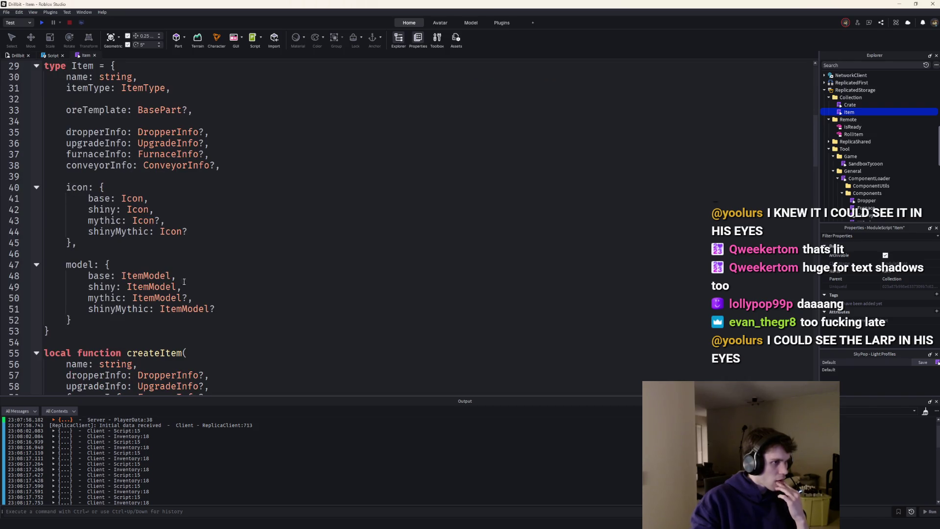
left_click(179, 288)
type("?")
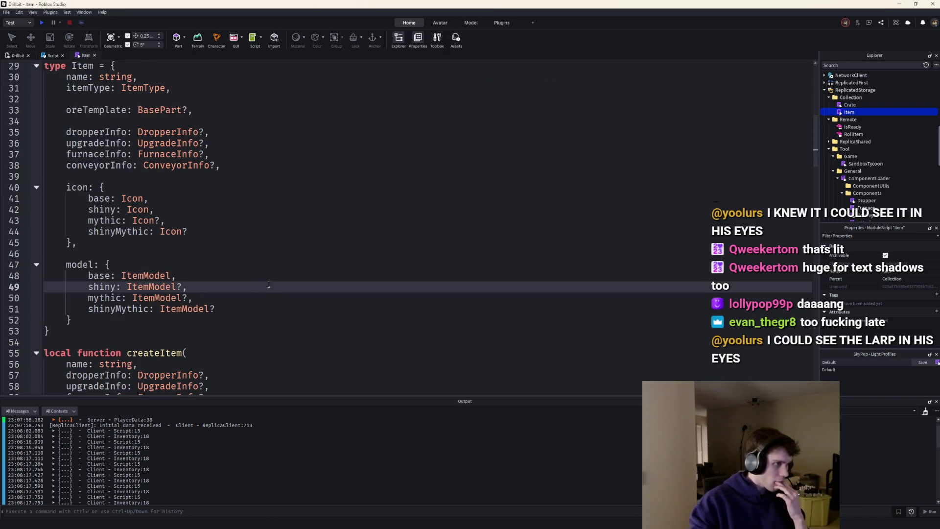
scroll(269, 285, "down", 20)
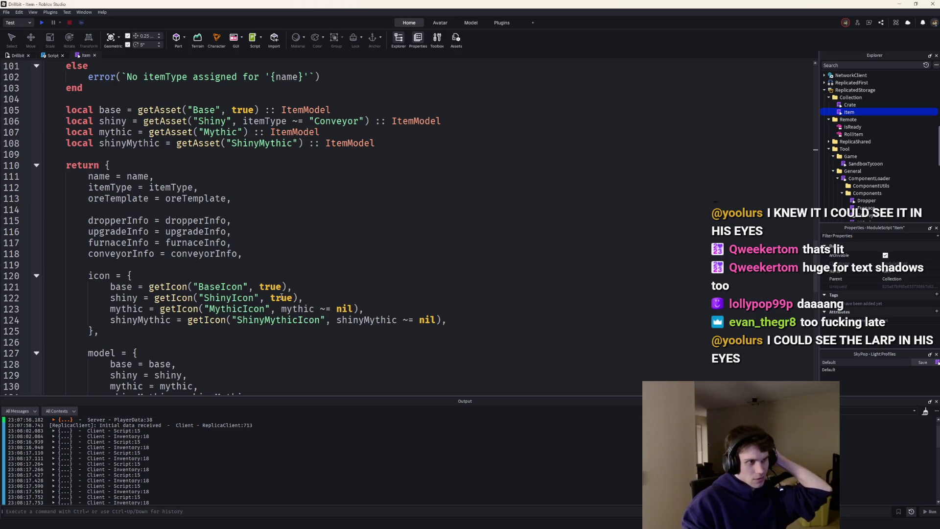
scroll(281, 295, "up", 3)
left_click(110, 210)
scroll(319, 350, "down", 2)
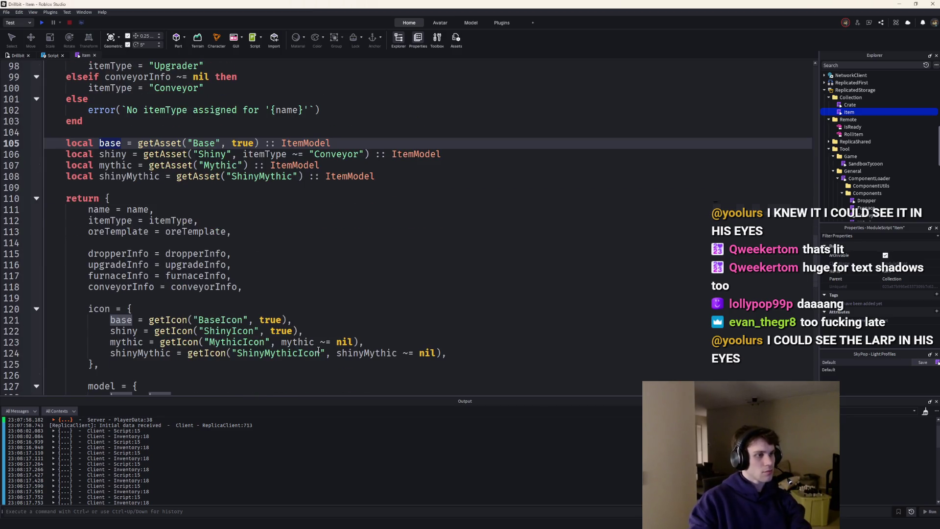
Replace the getIcon true arguments with base ~= nil for BaseIcon and shiny ~= nil for ShinyIcon.
double_click(274, 320)
type("base ~= ")
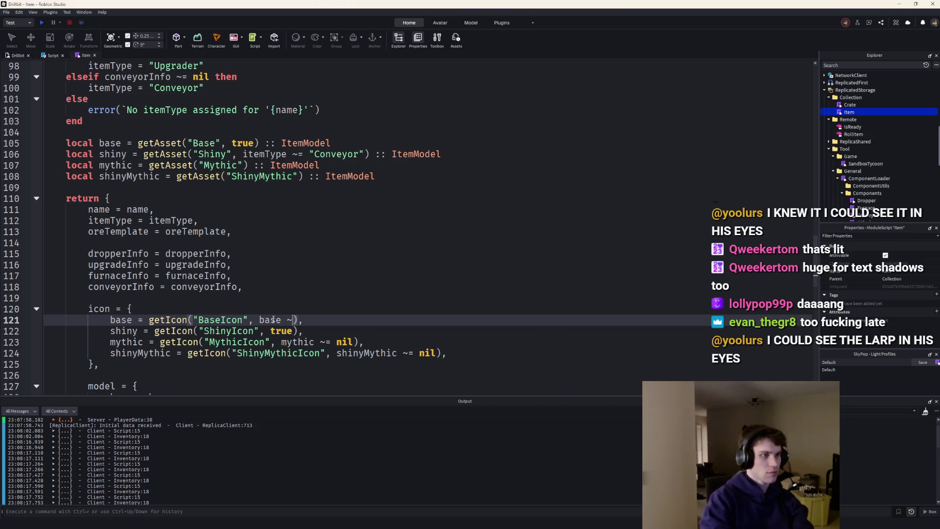
type("nil")
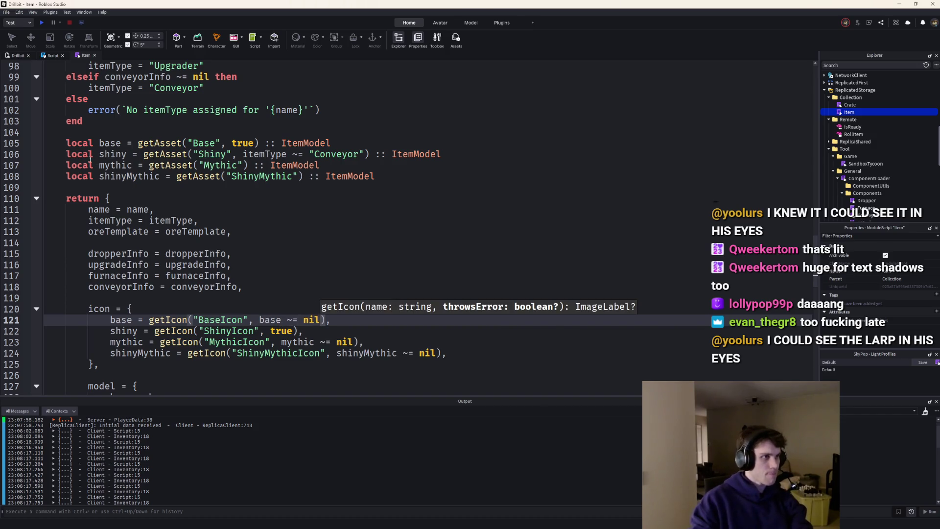
left_click(294, 342, "ctrl")
double_click(277, 332)
type("shi")
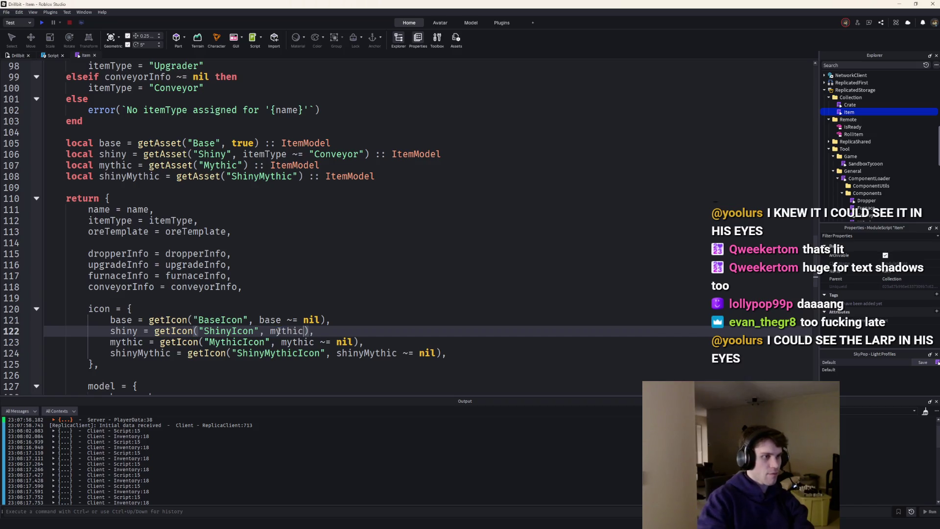
type("ny ~= nil")
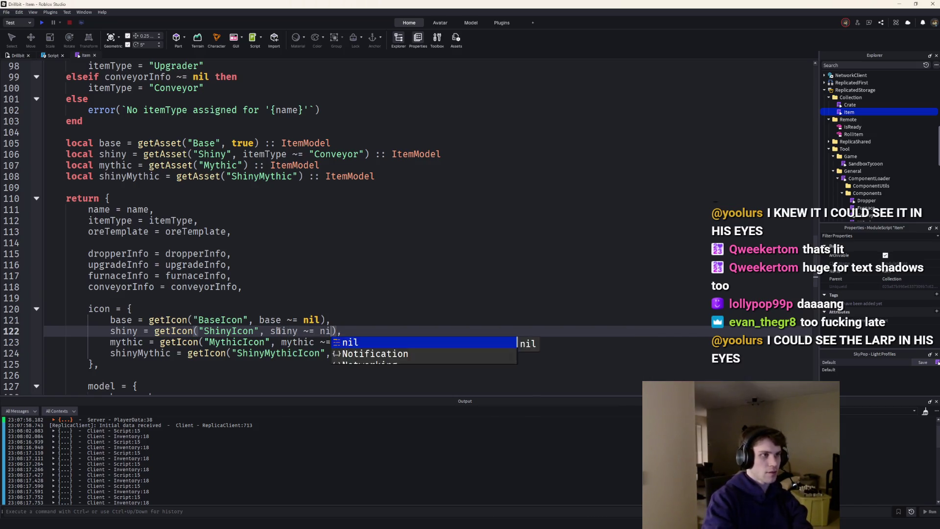
Comment the asset lines: all items have base models, conveyors do not have shinies.
scroll(345, 194, "up", 2)
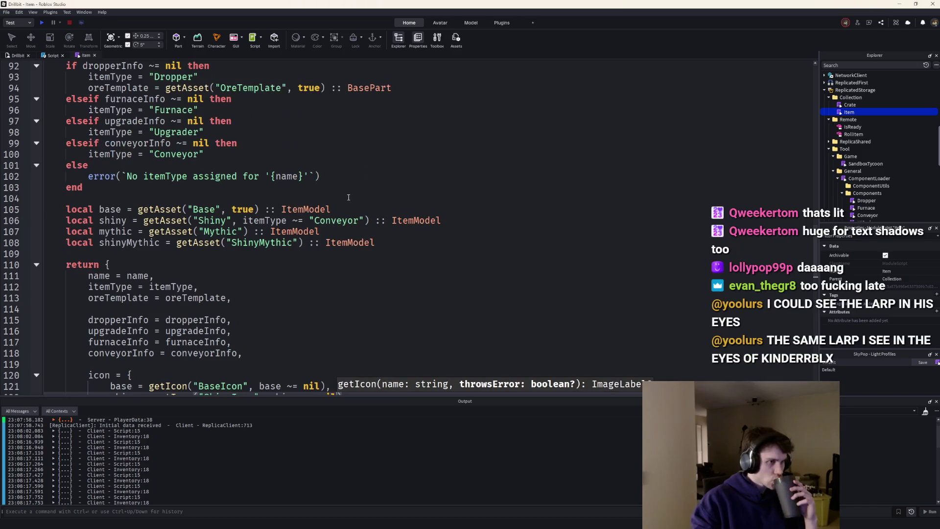
left_click(462, 217)
type("-- conveyors do not have sh")
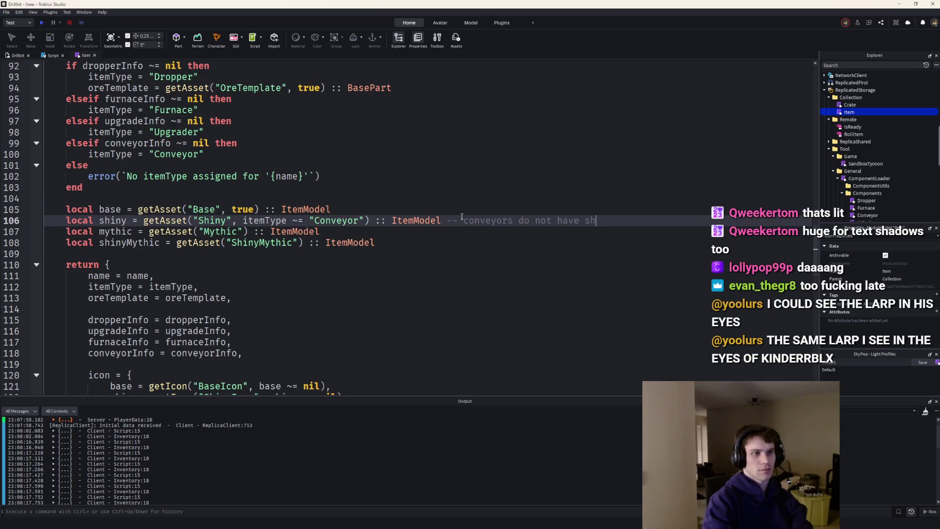
type("inies")
key("Up")
type("-")
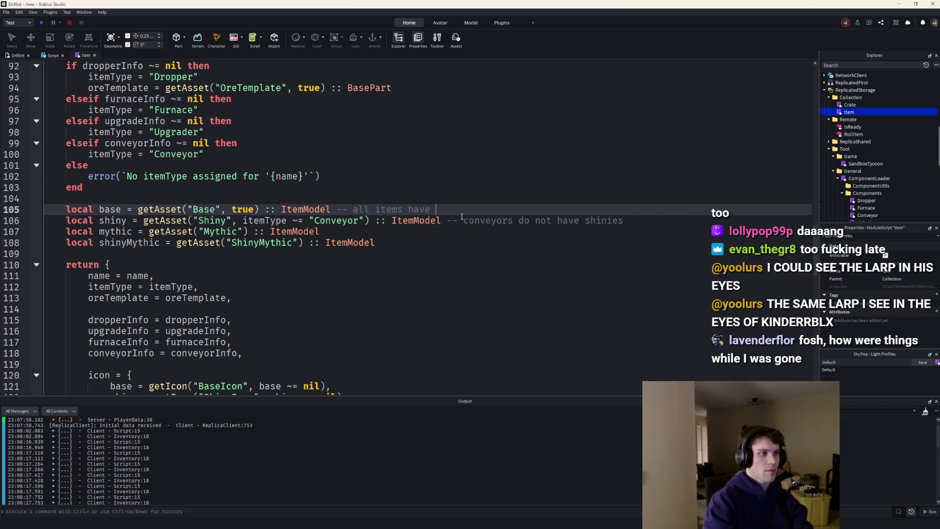
type("models")
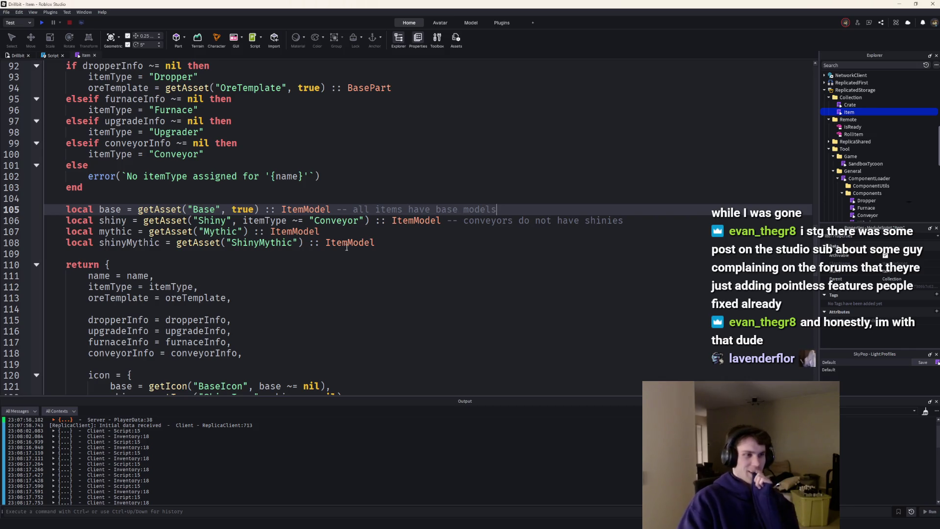
Review the script and start a playtest, which errors on Conveyor's missing BaseIcon.
scroll(382, 236, "up", 2)
scroll(342, 240, "up", 3)
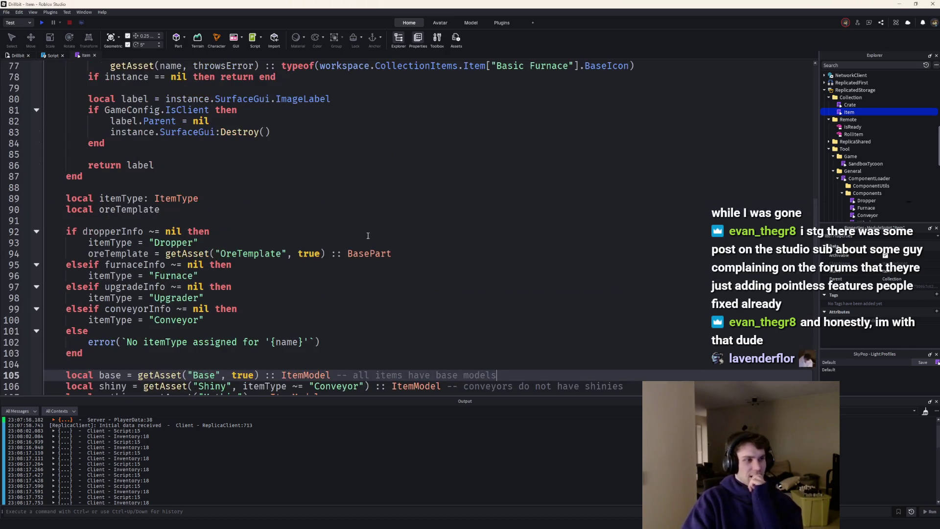
scroll(343, 239, "up", 2)
scroll(340, 240, "down", 10)
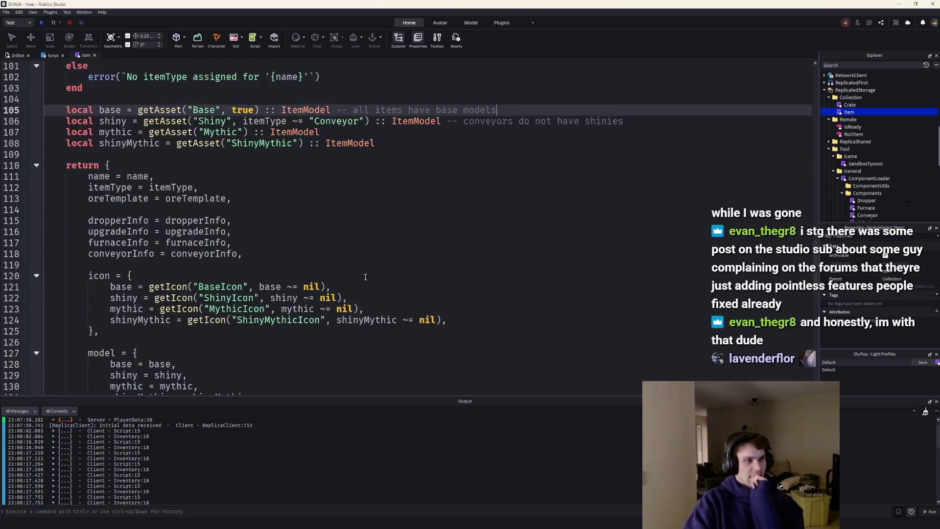
scroll(353, 249, "up", 11)
scroll(391, 279, "down", 12)
scroll(407, 293, "down", 11)
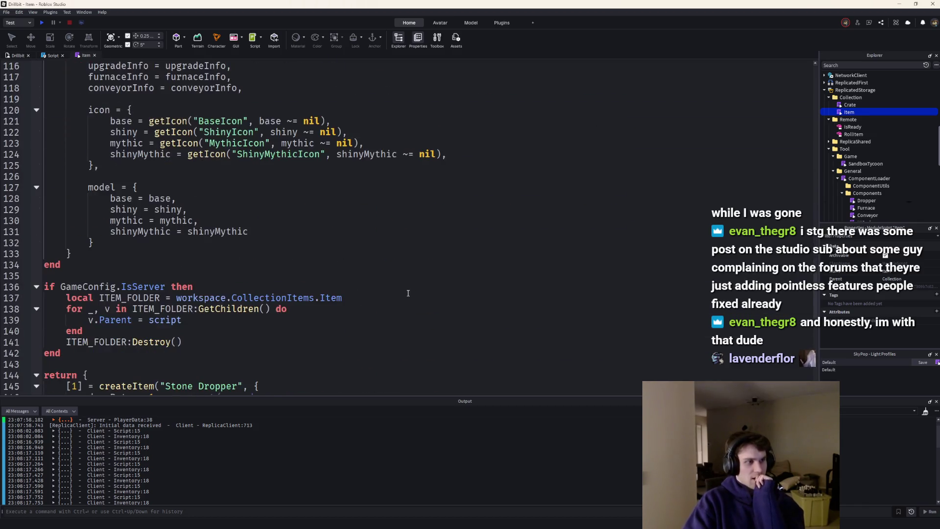
scroll(402, 294, "up", 5)
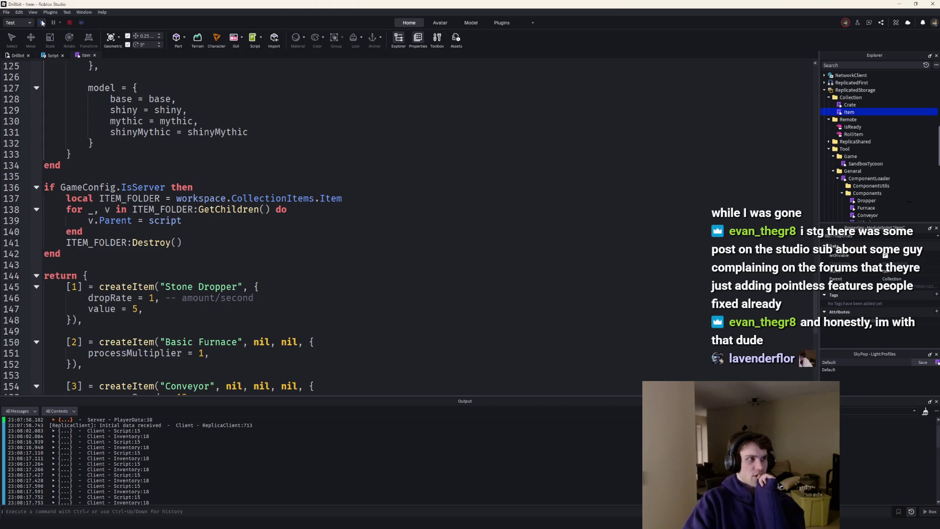
left_click(42, 23)
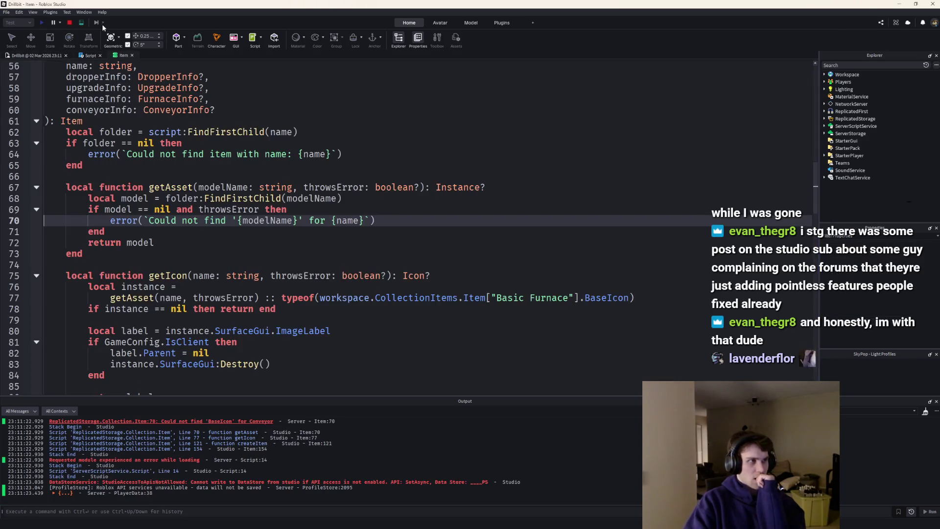
Stop the playtest and delete the stray shiny icon part in the 3D view.
left_click(69, 23)
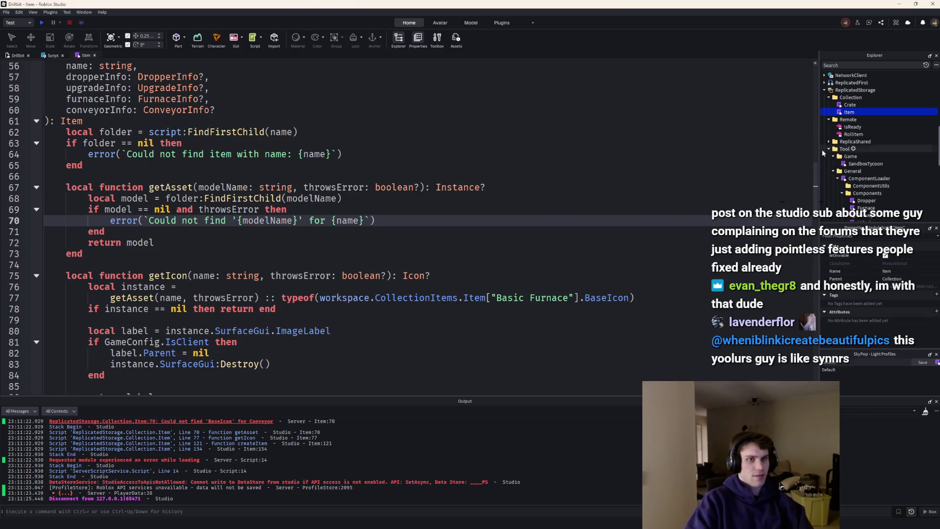
left_click(14, 55)
scroll(406, 220, "down", 5)
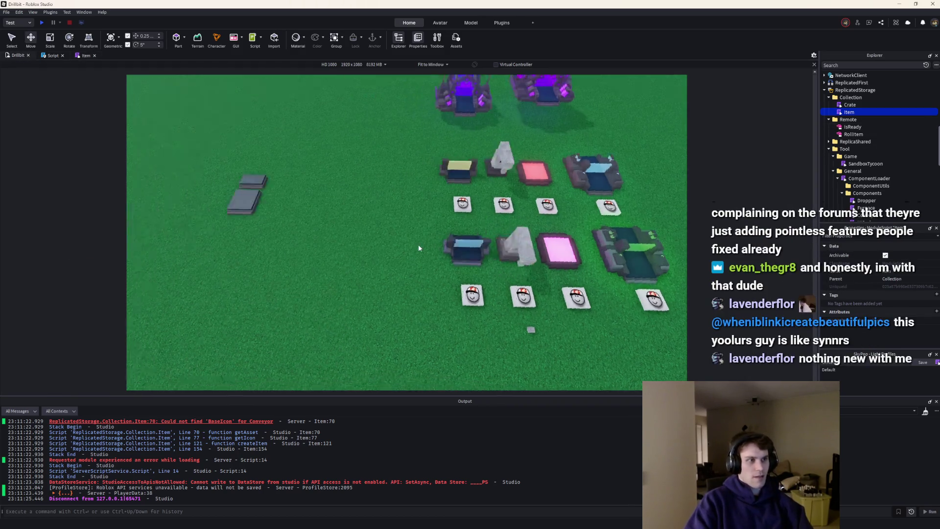
left_click(386, 183)
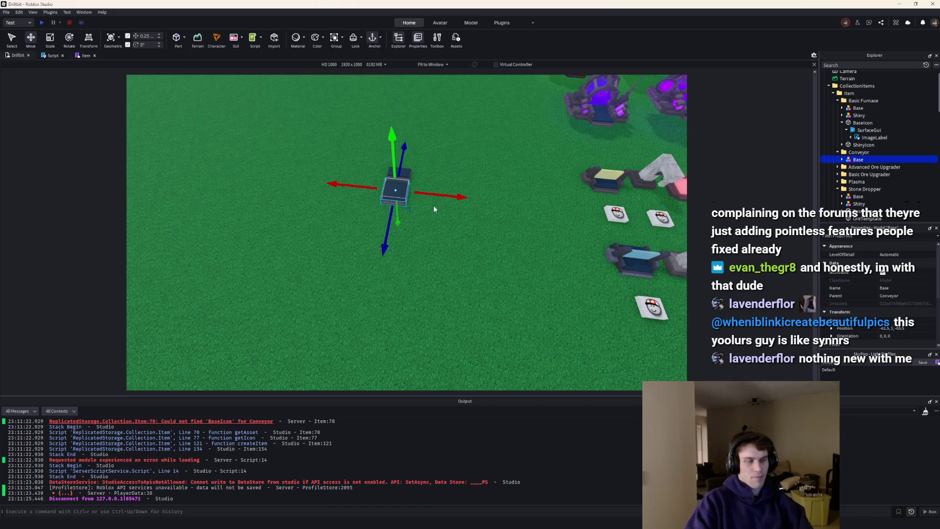
left_click(506, 274)
mouse_move(505, 274)
left_mouse_down()
mouse_move(426, 293)
mouse_move(456, 292)
left_mouse_up()
key("Delete")
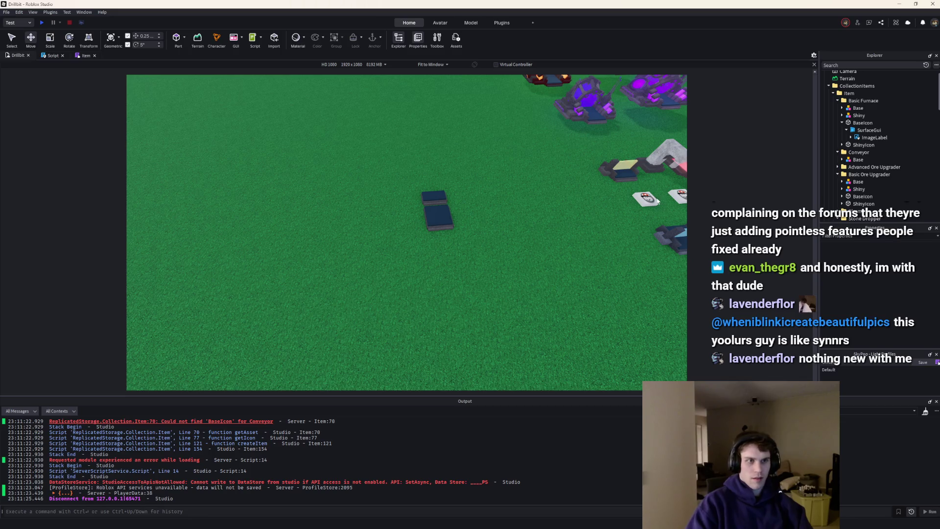
Move a BaseIcon from Basic Ore Upgrader into the Conveyor item and place the conveyor beside it.
left_click(647, 198)
mouse_move(646, 198)
left_mouse_down()
mouse_move(424, 245)
mouse_move(441, 255)
mouse_move(447, 247)
left_mouse_up()
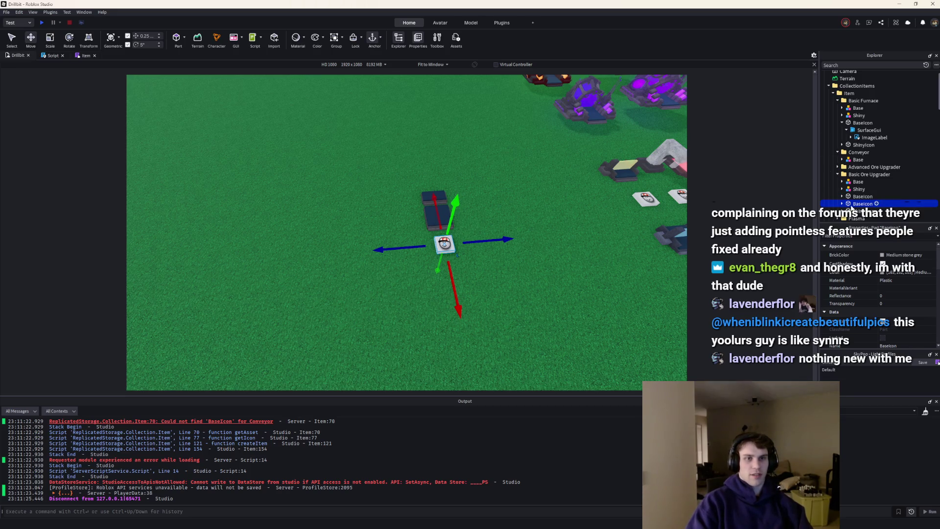
left_click_drag(852, 208, 853, 168)
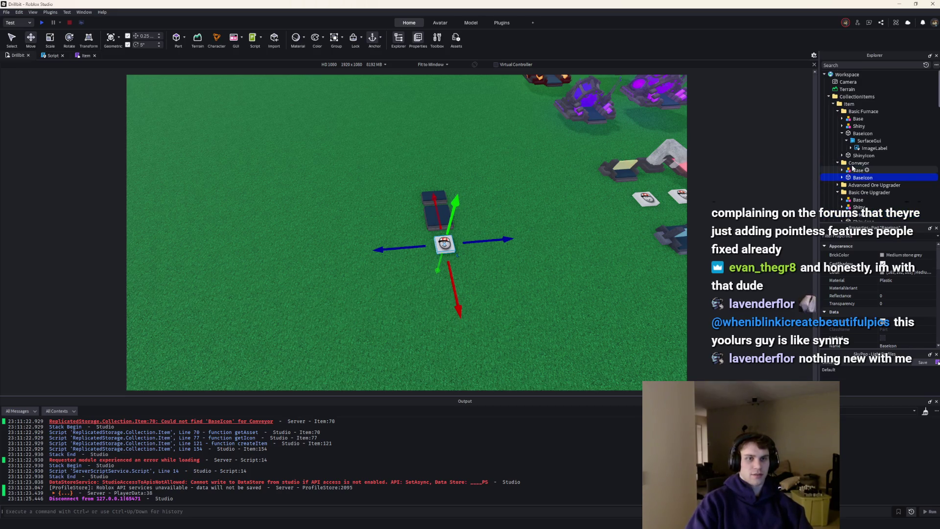
left_click(858, 162)
mouse_move(487, 223)
left_mouse_down()
mouse_move(550, 217)
mouse_move(327, 237)
mouse_move(338, 223)
left_mouse_up()
left_click(392, 227)
left_click(41, 23)
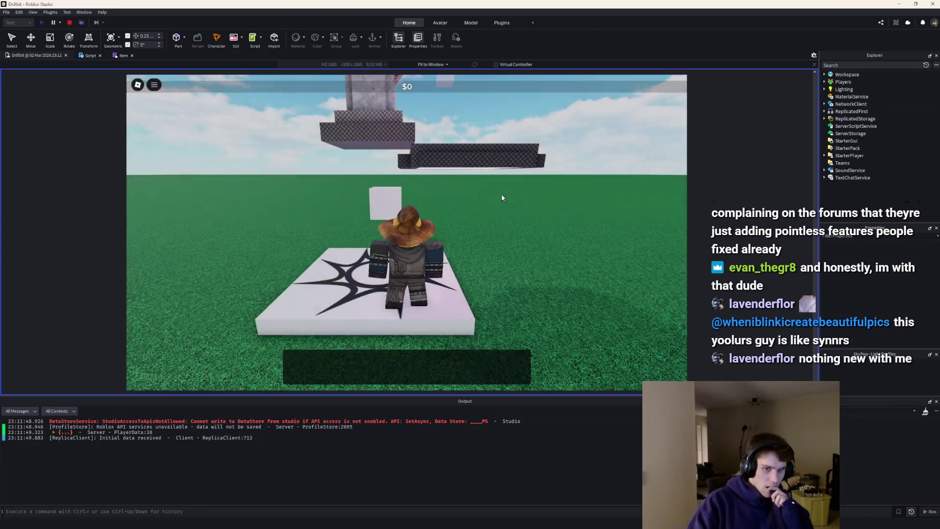
key("w")
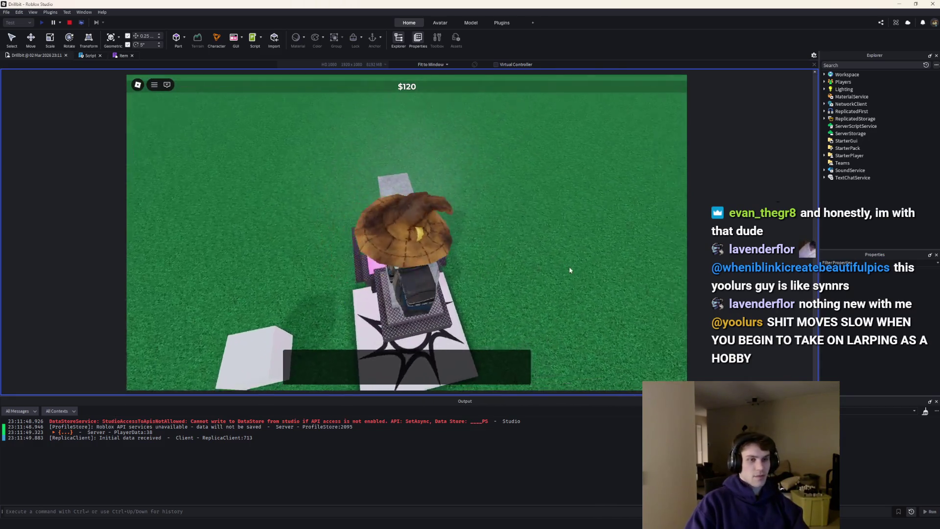
left_click(72, 23)
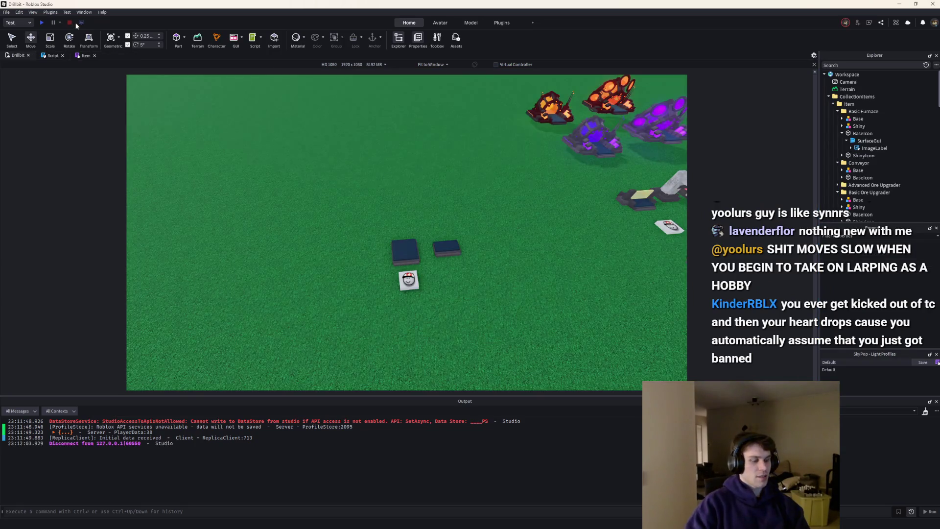
Open the Player module from ServerStorage > Modules and scroll to the PLAYER_STORE setup.
scroll(920, 166, "down", 15)
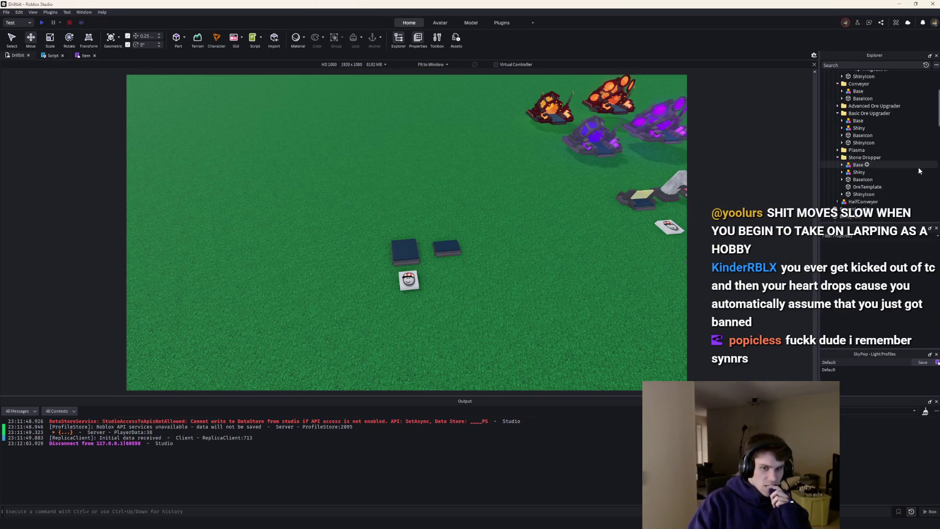
scroll(920, 168, "down", 3)
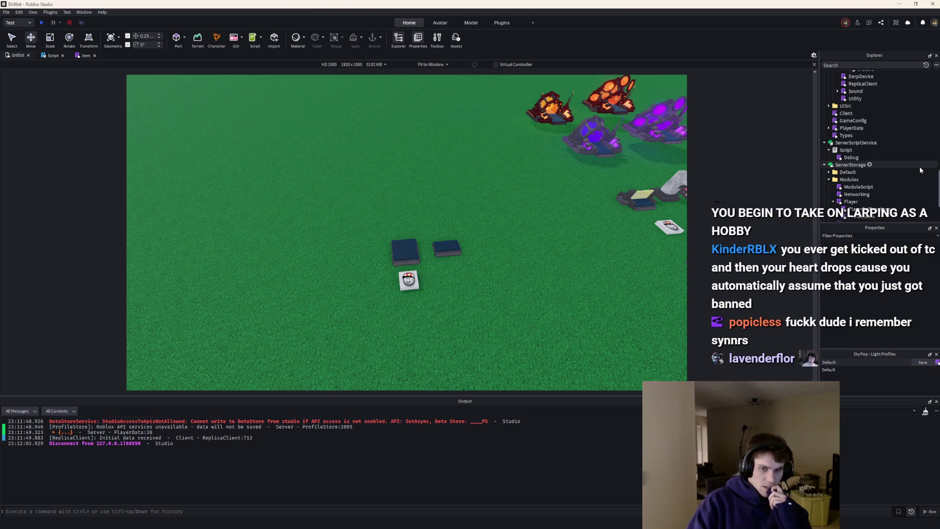
scroll(915, 173, "down", 1)
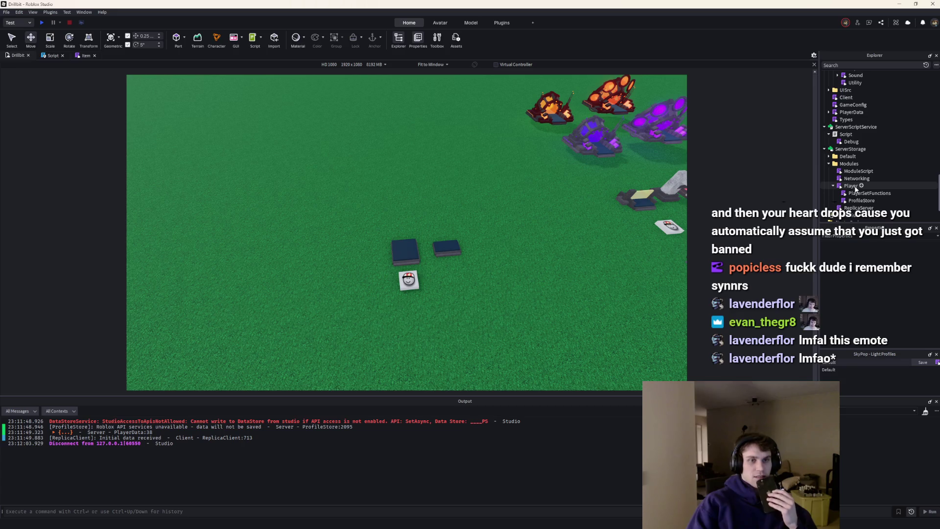
double_click(839, 186)
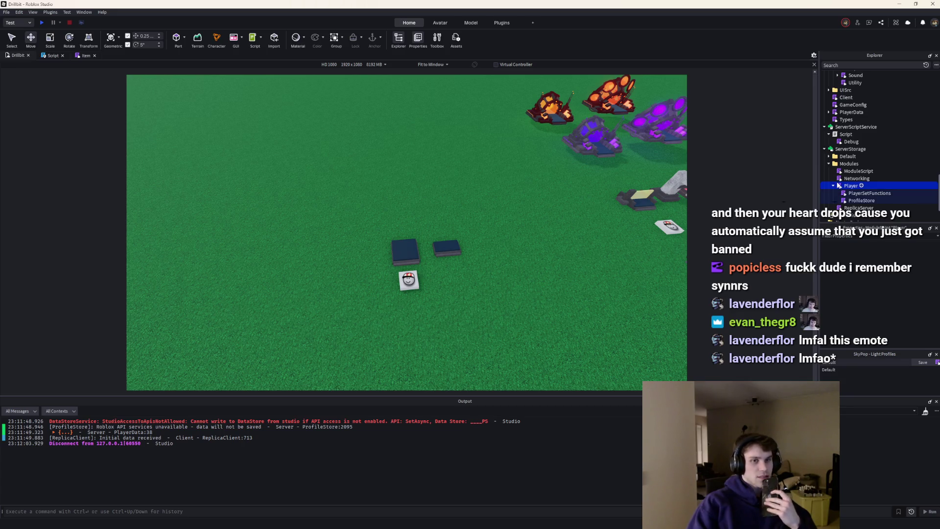
scroll(551, 292, "down", 6)
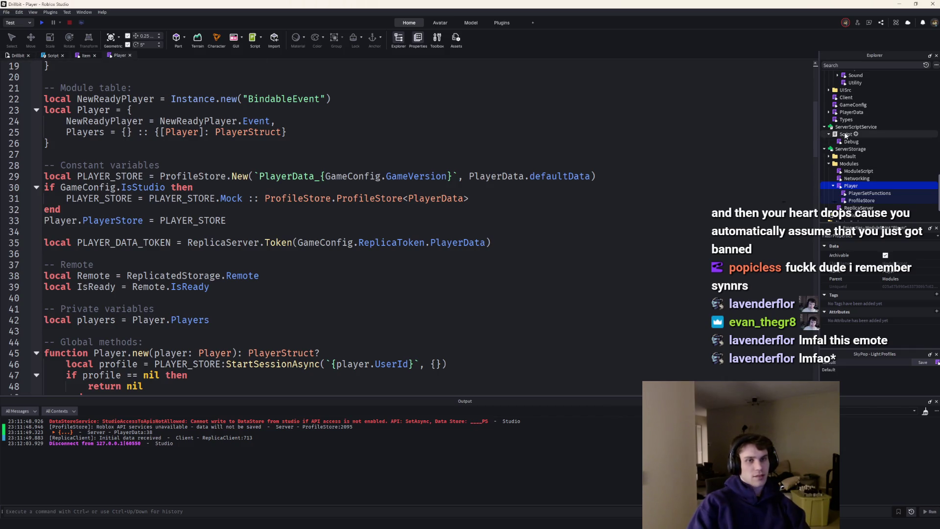
Change the Debug script's second CreateItem call to id 3 with shiny = false.
double_click(851, 141)
left_click(210, 273)
left_click_drag(210, 273, 8, 252)
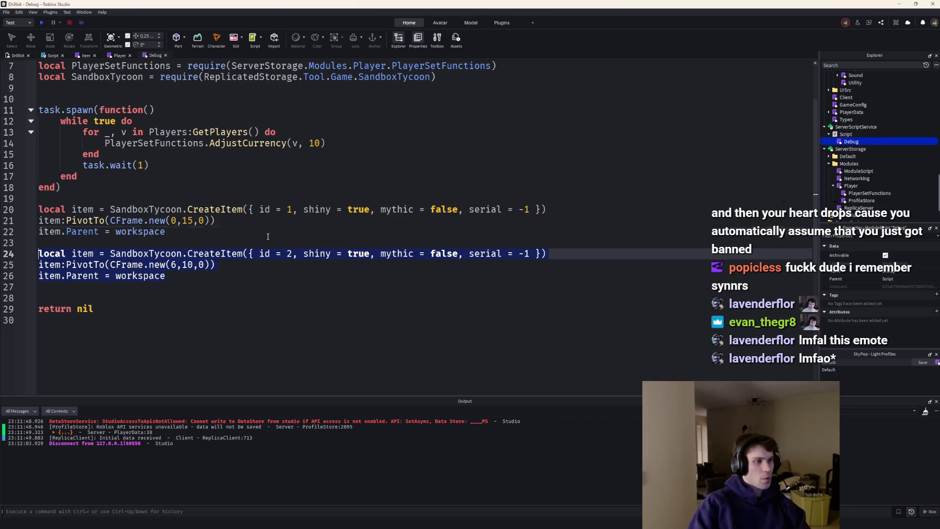
left_click(293, 254)
double_click(357, 253)
type("fa")
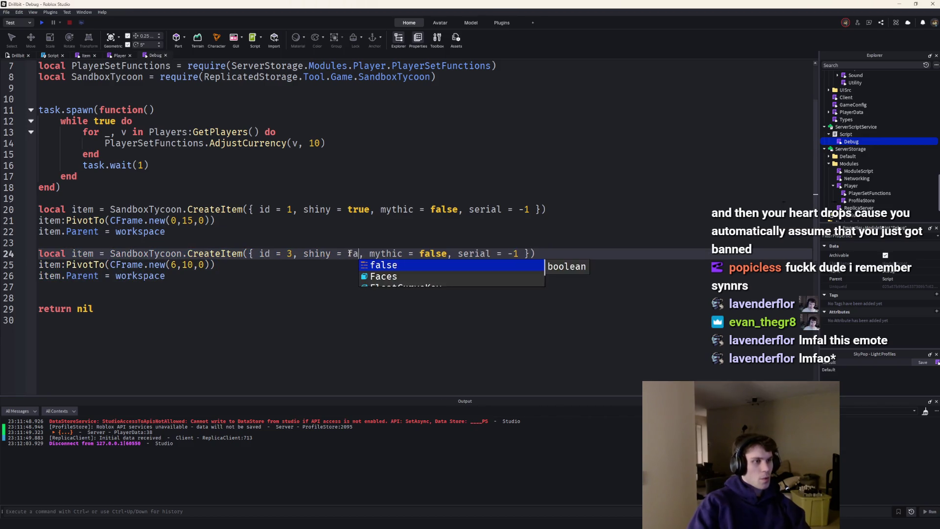
key("Tab")
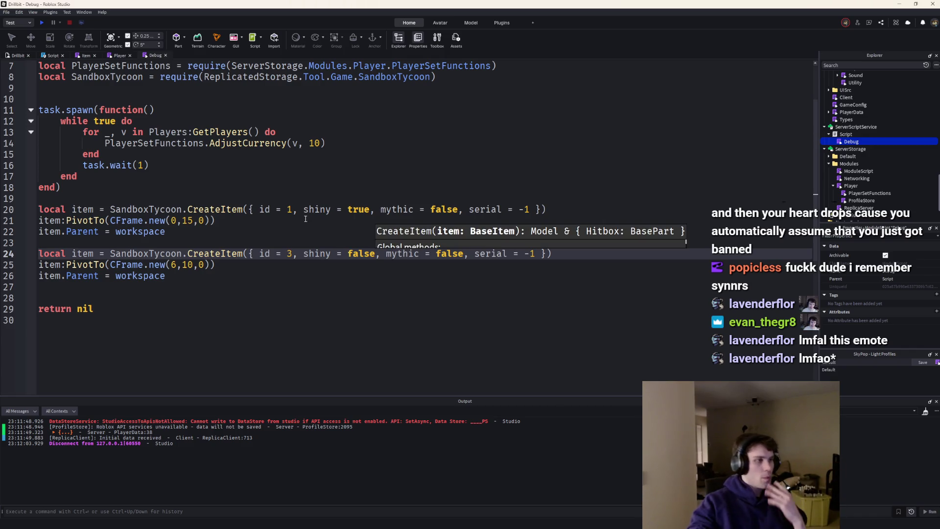
Run a quick playtest, stop it, and return to the Debug script.
left_click(40, 22)
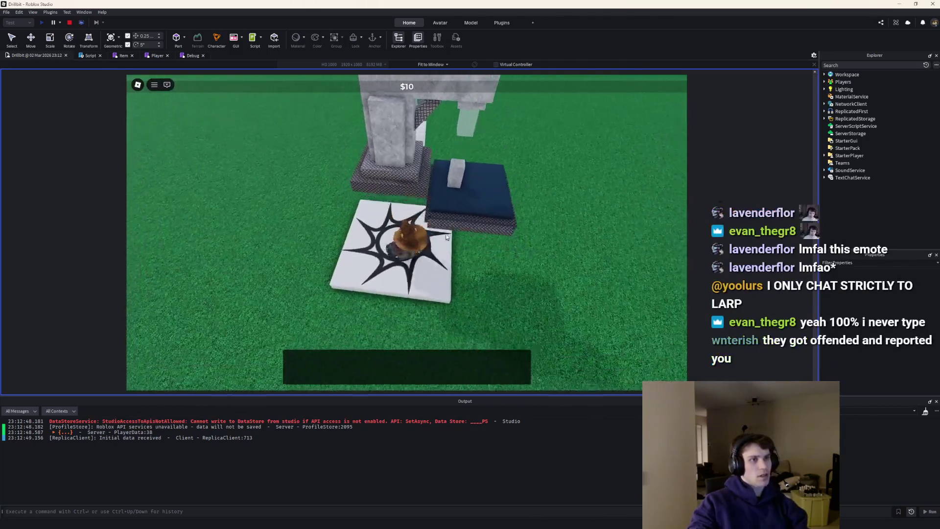
left_click(69, 23)
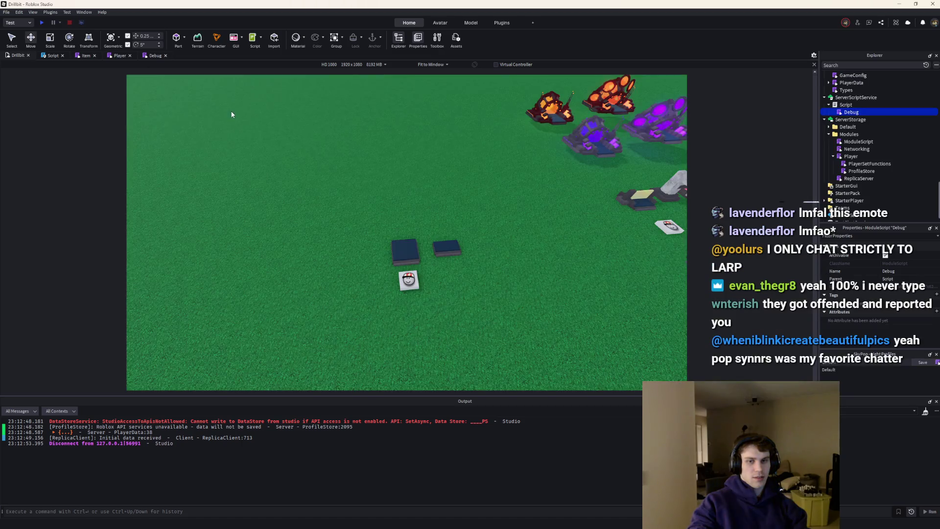
left_click(155, 56)
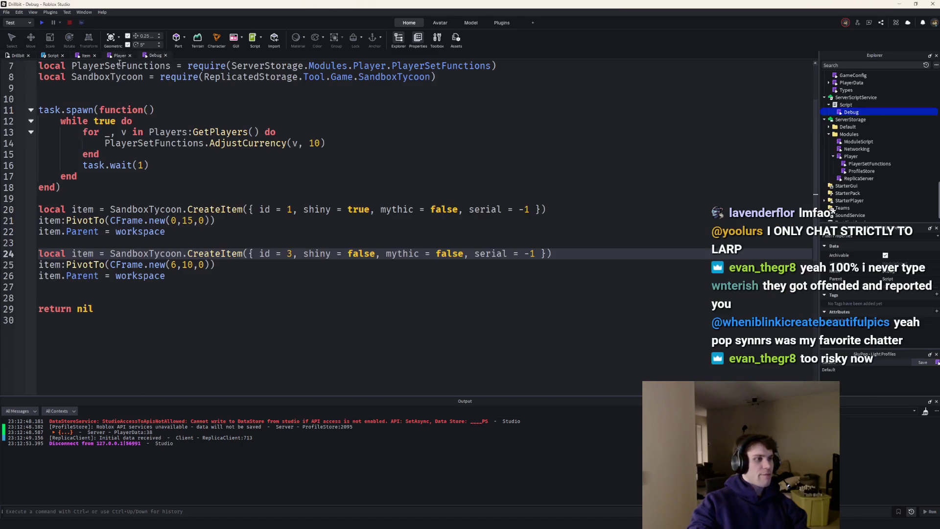
Duplicate item-creation lines 24–26 as lines 28–30, changing the CFrame z value to 6.
left_click_drag(201, 275, 51, 253)
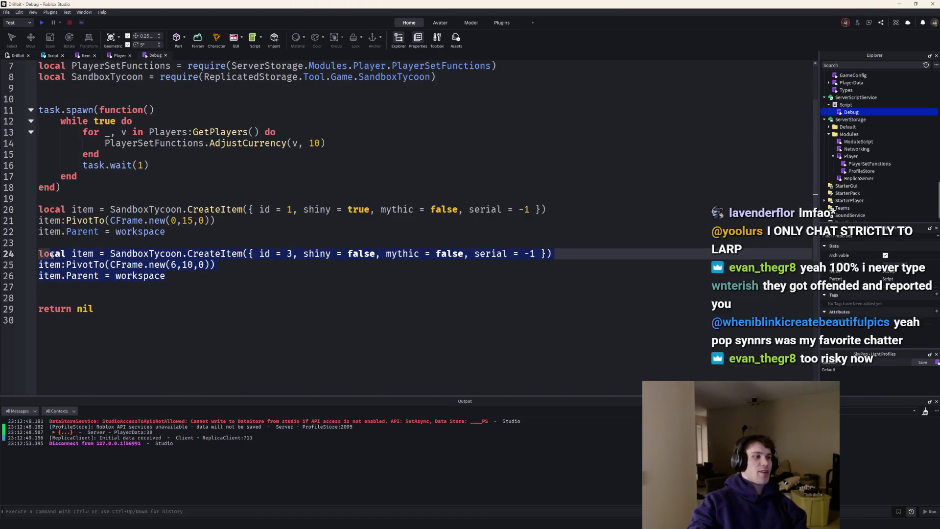
key("ctrl+c")
left_click(165, 282)
key("Return")
key("Return")
key("ctrl+v")
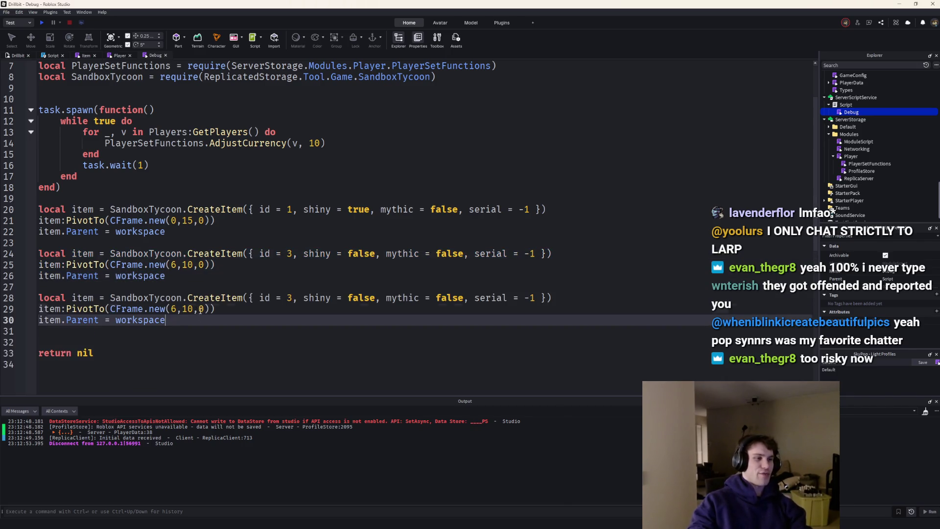
left_click(203, 309)
type("6")
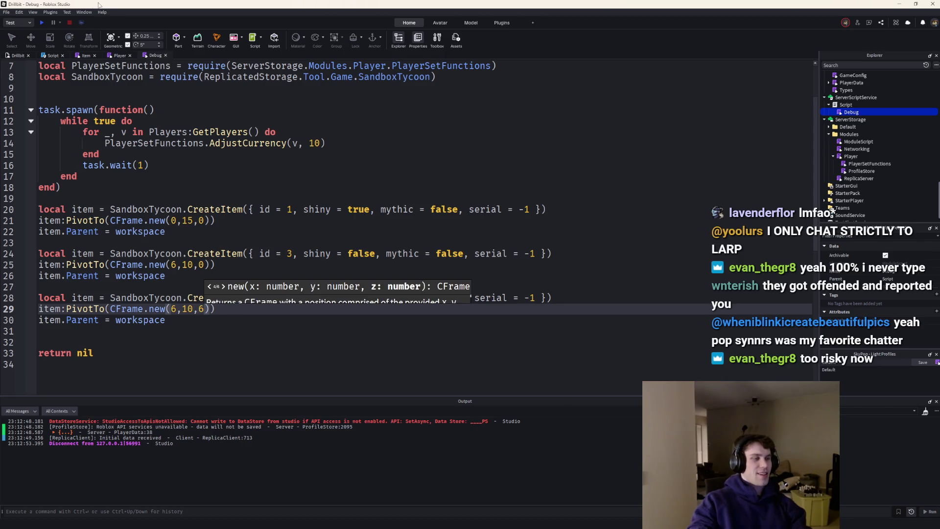
Run a brief playtest, then look over the Player module and Item scripts.
left_click(40, 24)
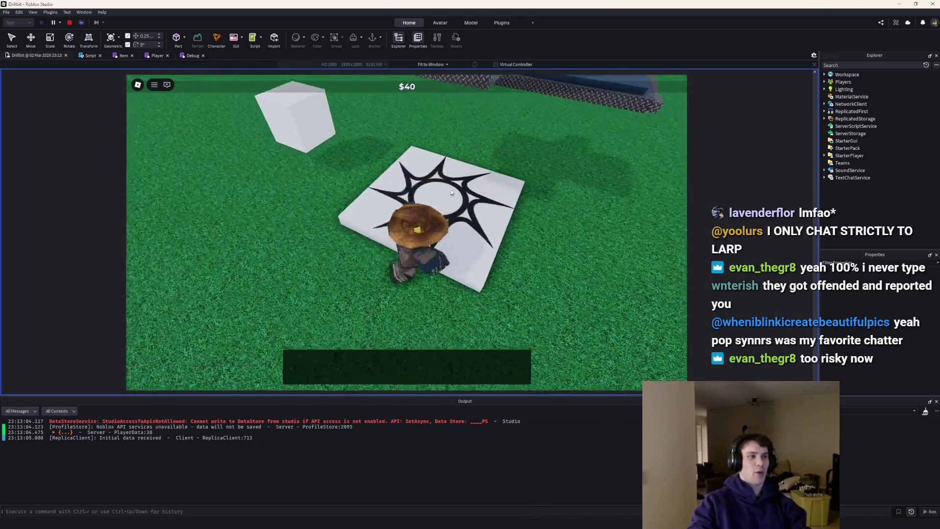
left_click(69, 22)
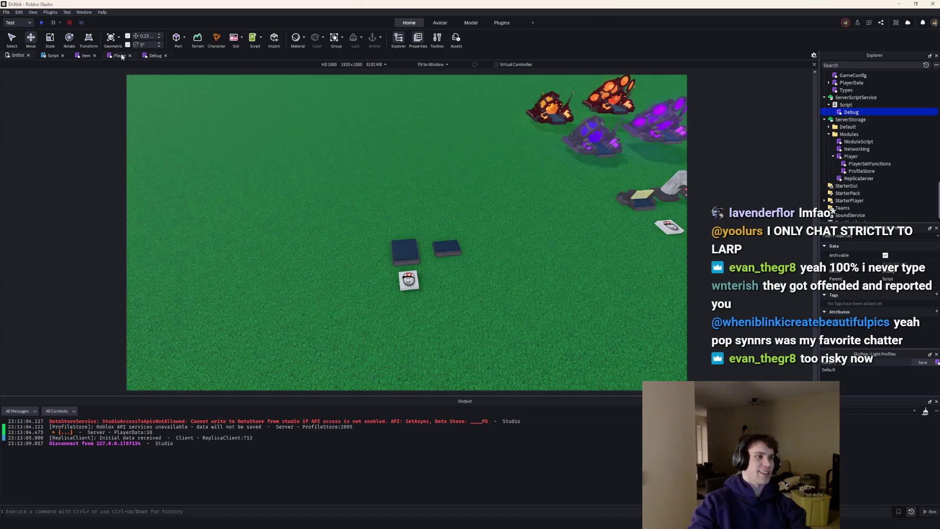
left_click(125, 56)
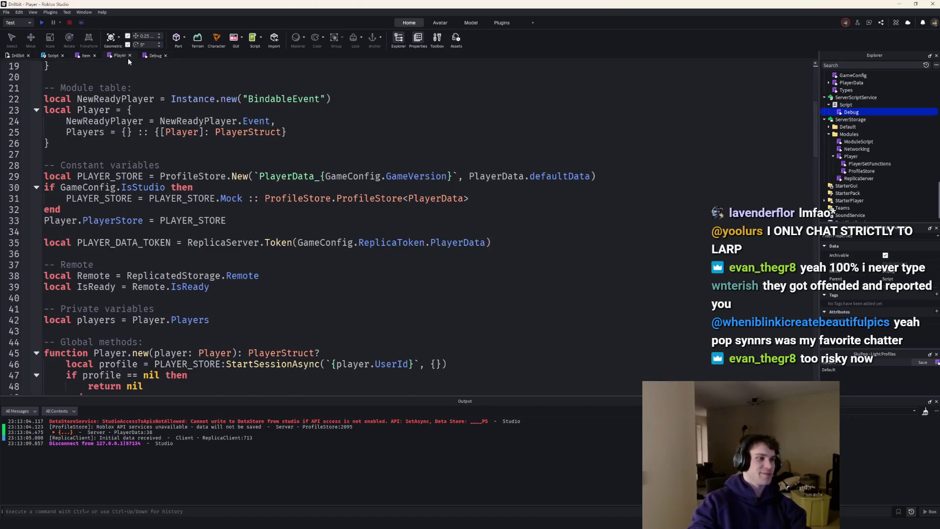
left_click(74, 57)
scroll(122, 147, "down", 3)
Check the third item's CreateItem line 28 in the Debug script and start a playtest.
left_click(155, 55)
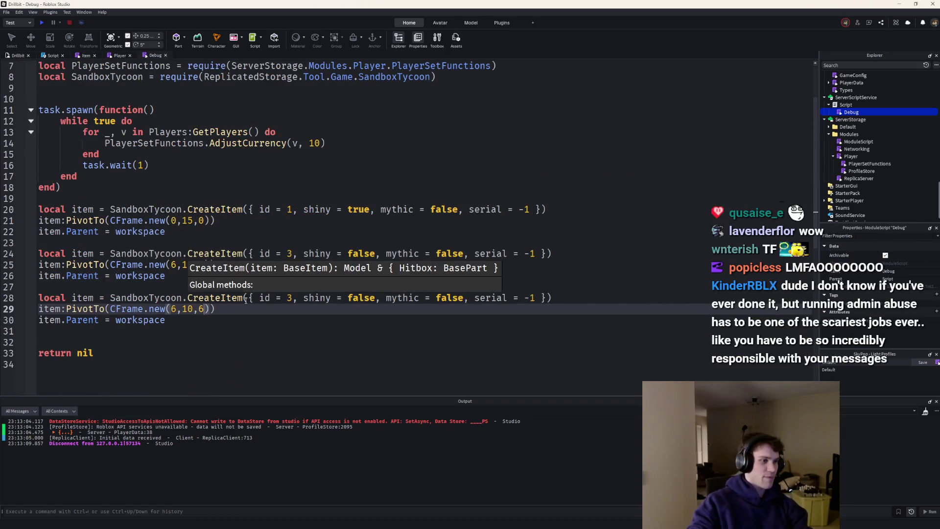
left_click(290, 299)
left_click(42, 23)
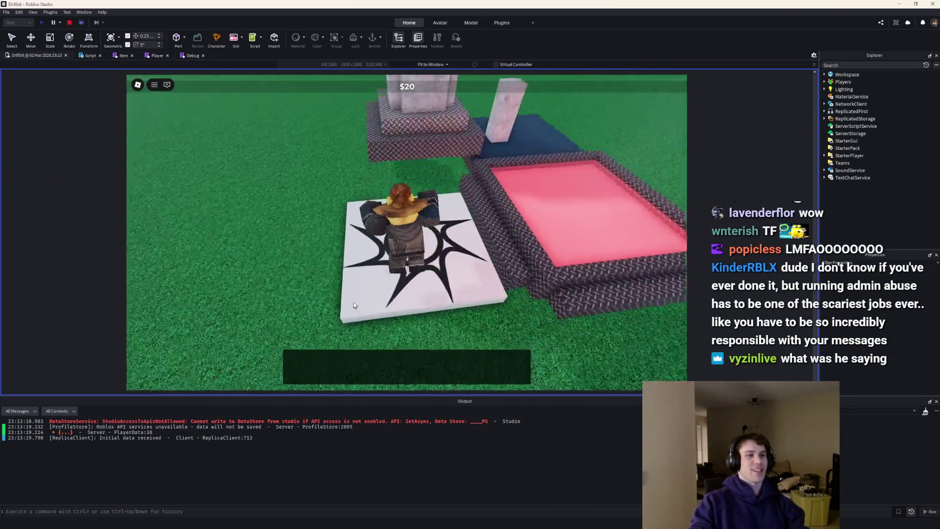
Walk the character over the grated, pink, star and metal pads while the conveyors run.
key("w")
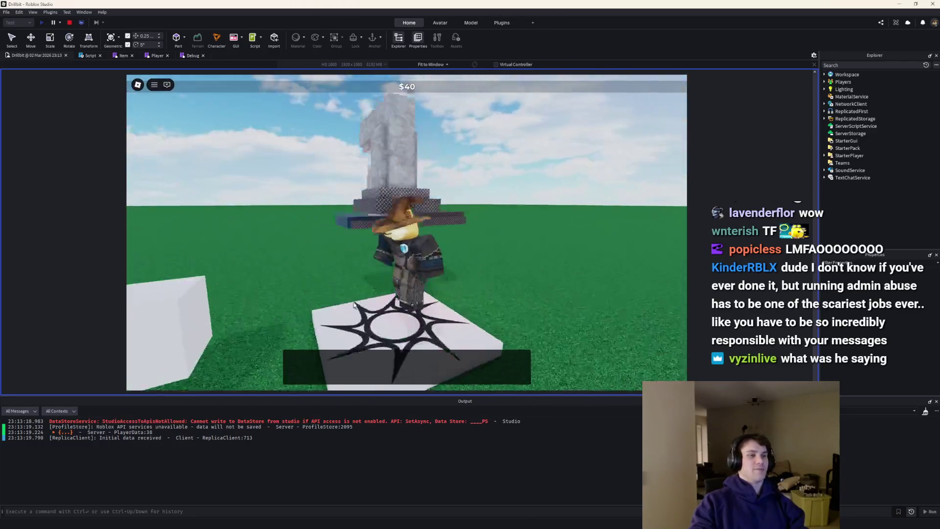
key("Left")
key("Left")
key("Left")
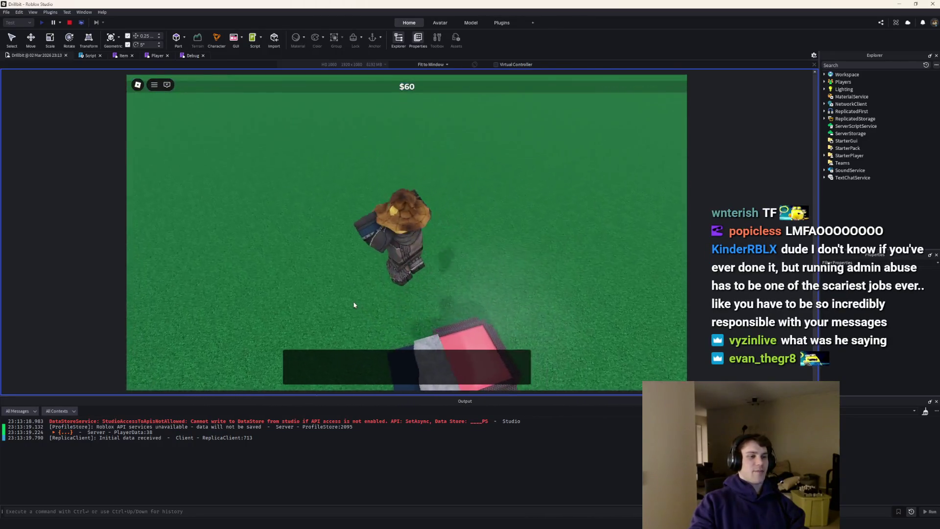
key("w")
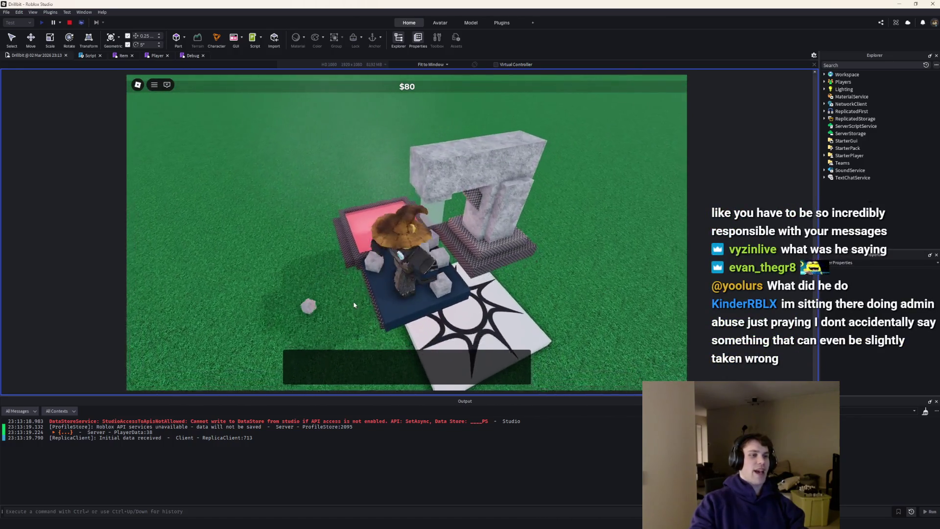
key("s")
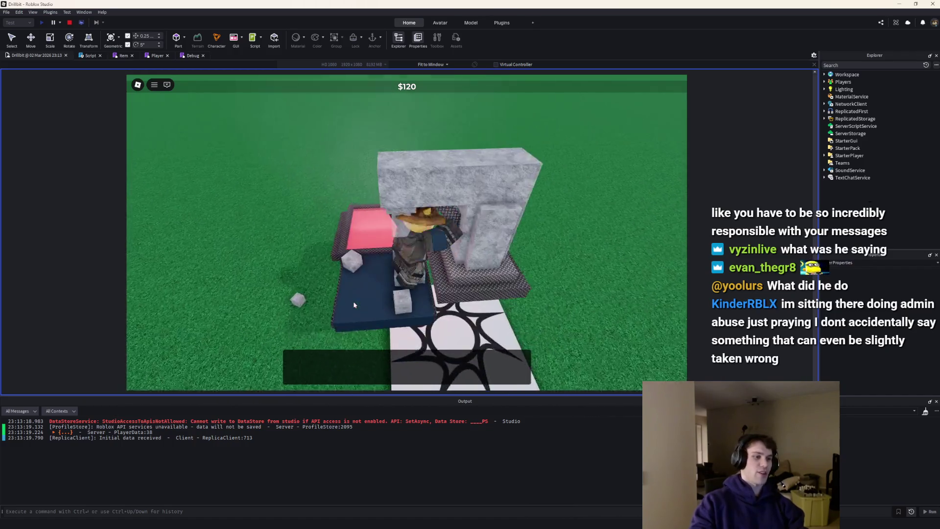
key("space")
key("w")
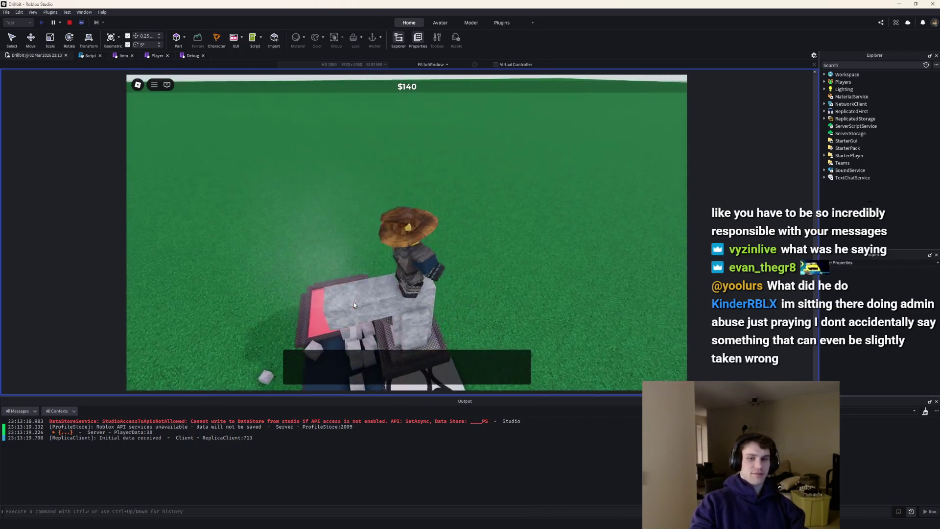
key("s")
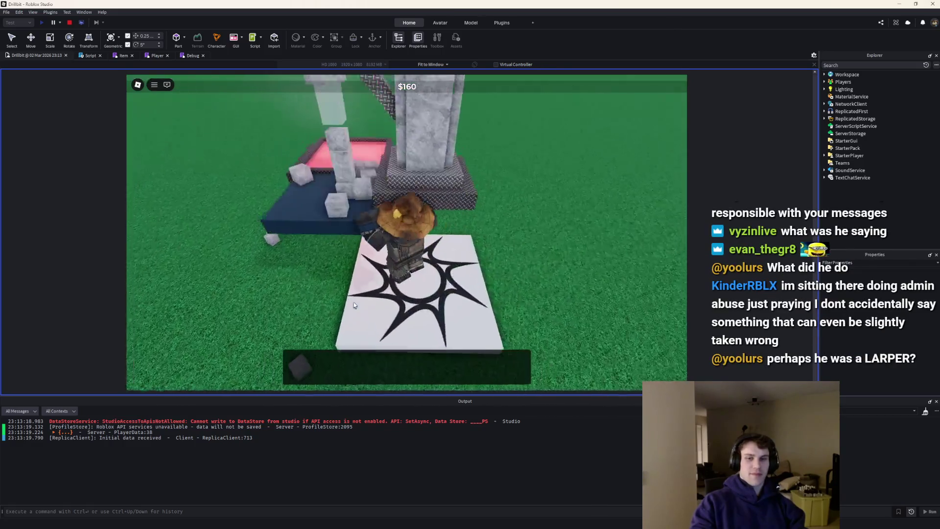
key("w")
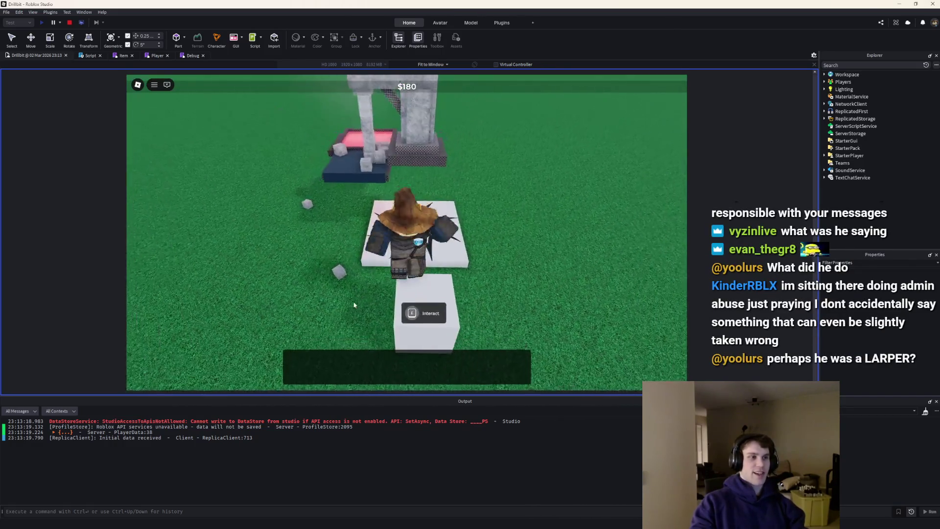
Circle the stone furnace as money climbs to $320, then stop the playtest.
key("w")
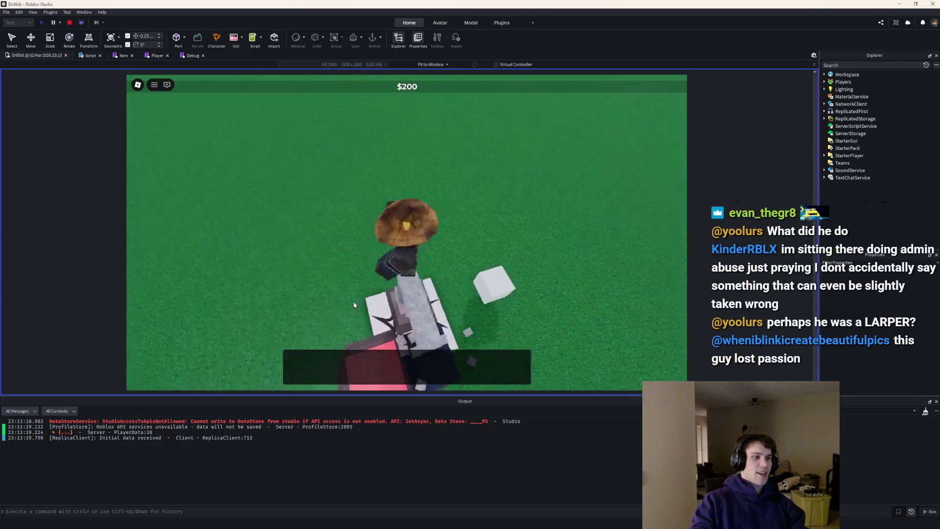
key("s")
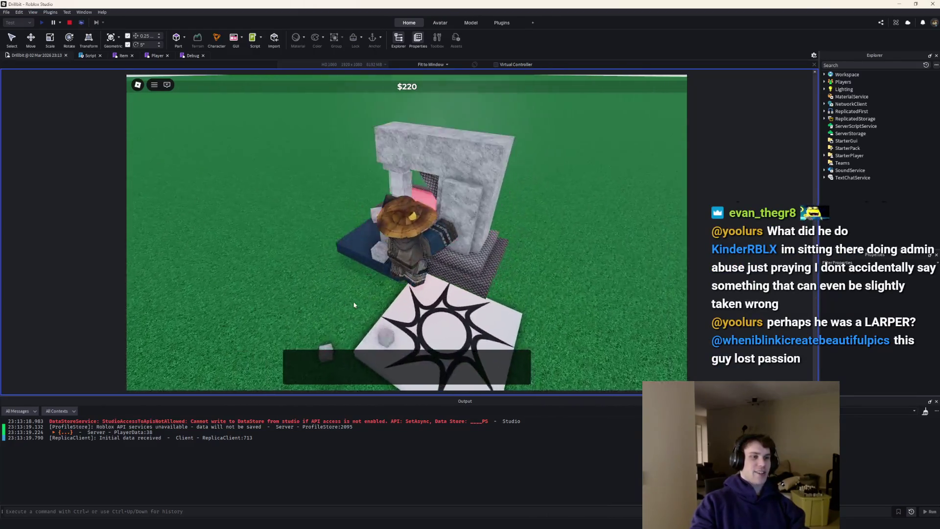
key("w")
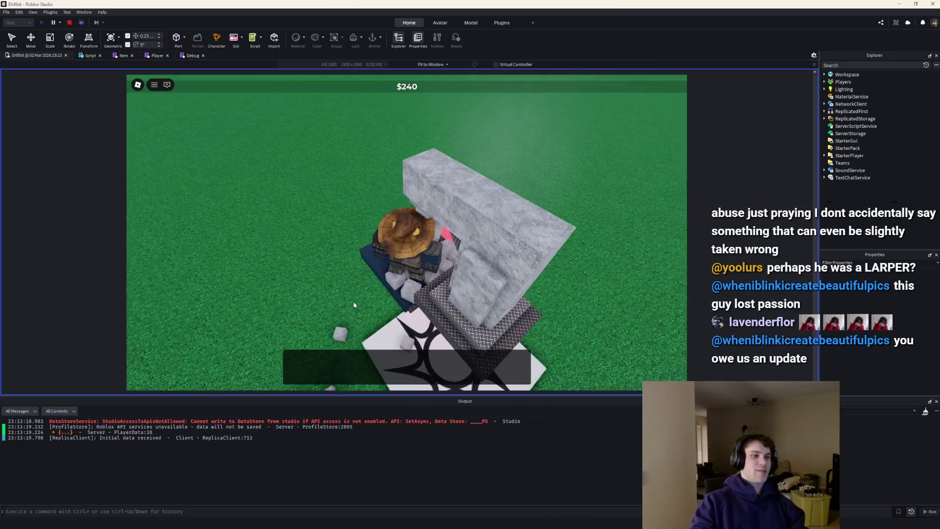
key("w")
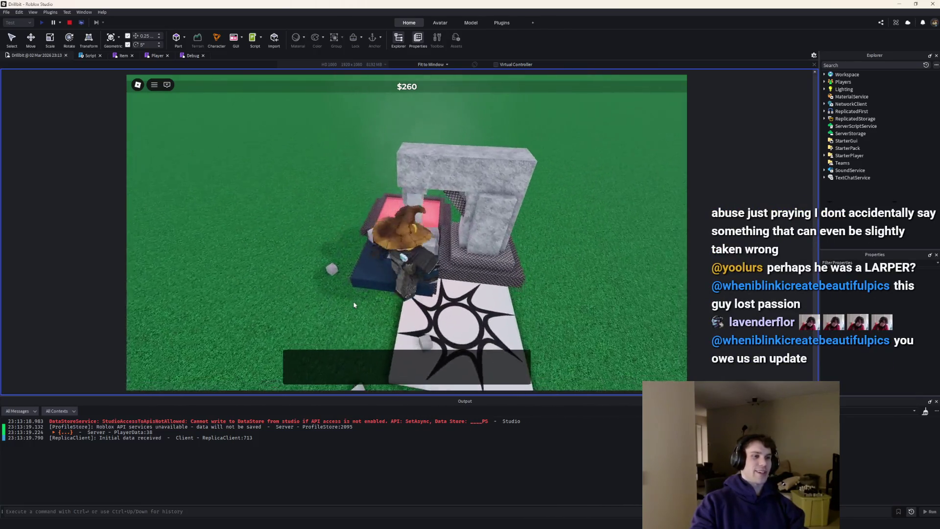
key("w")
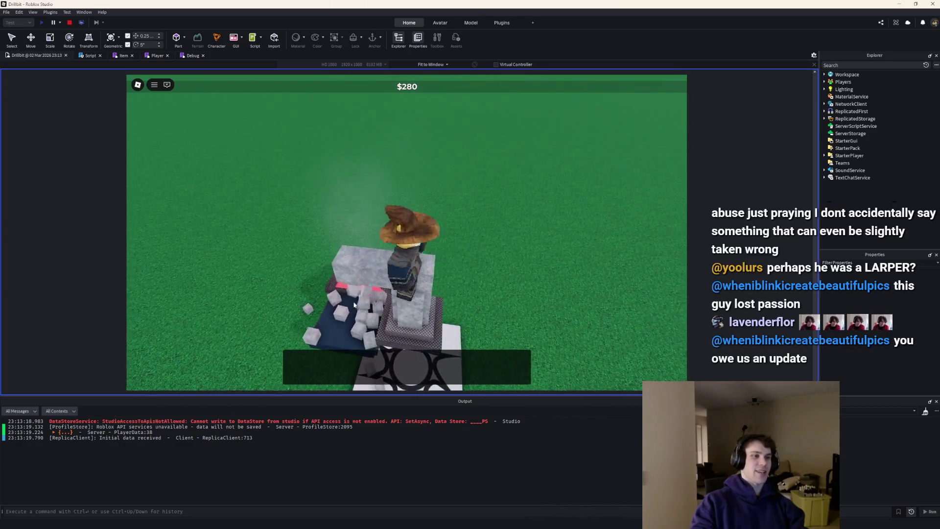
key("w")
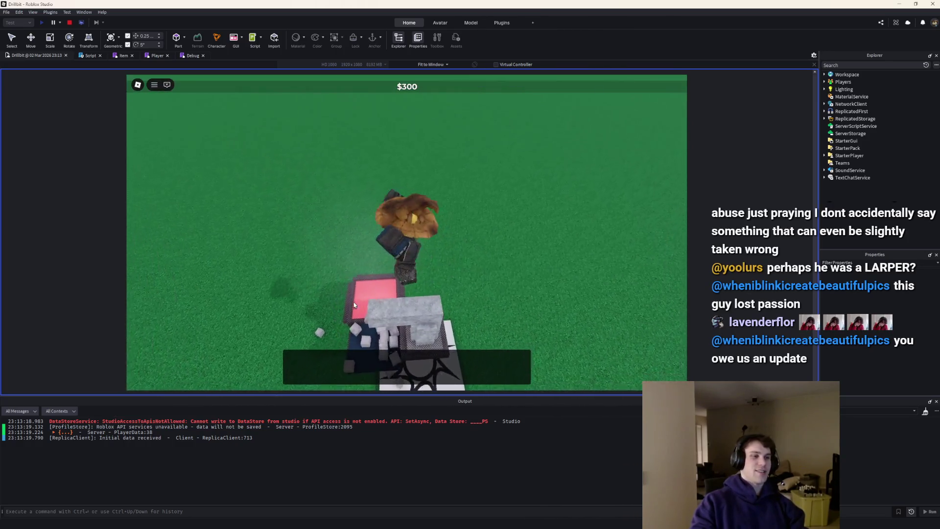
left_click(70, 23)
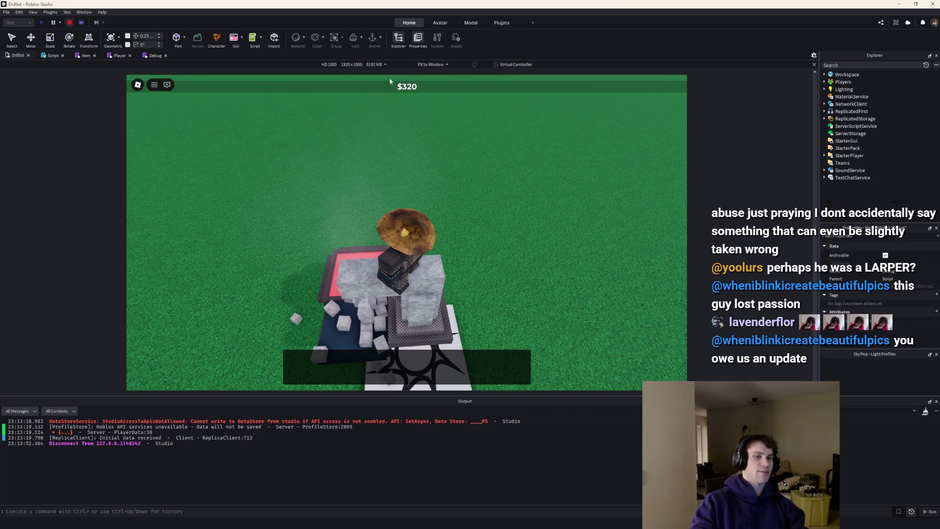
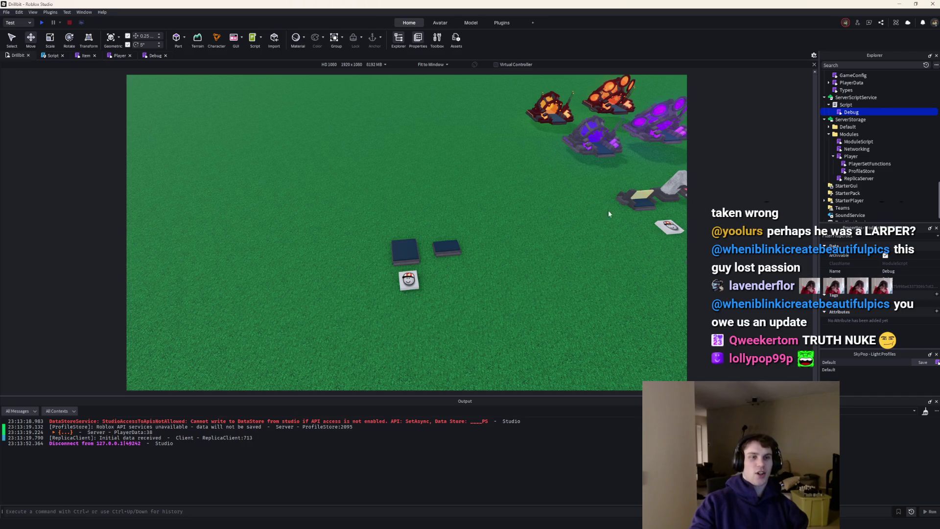
Zoom the 3D viewport in and out, then bring up the Debug script's code tab.
scroll(608, 210, "down", 5)
scroll(527, 211, "up", 8)
scroll(527, 210, "down", 5)
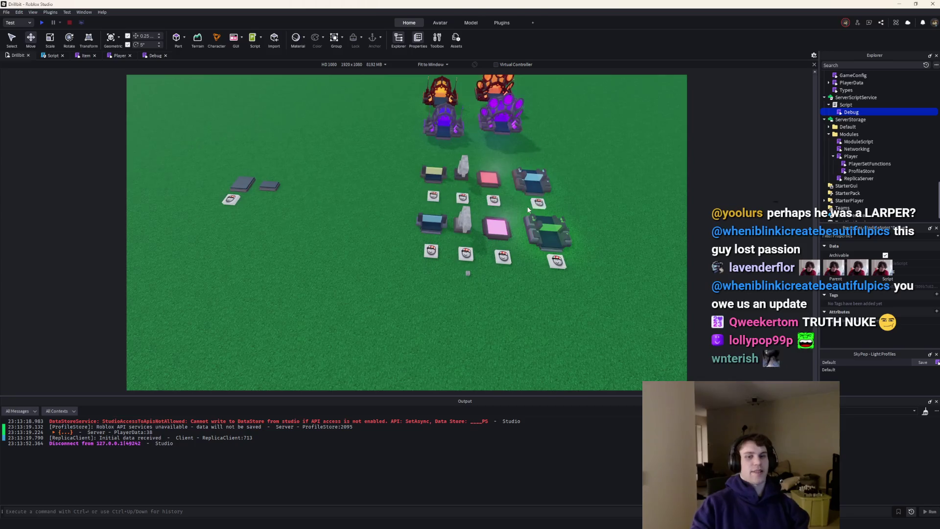
scroll(527, 209, "down", 3)
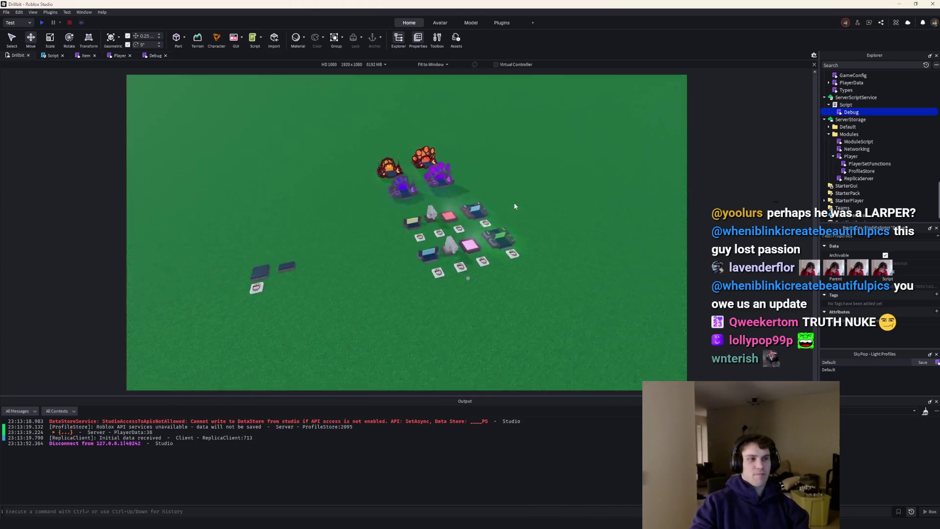
scroll(515, 202, "up", 8)
left_click(155, 56)
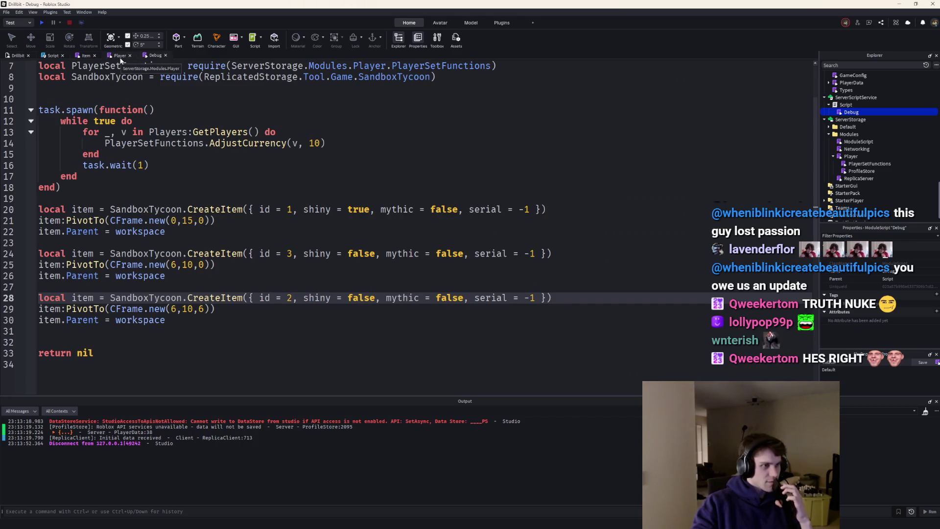
Insert a ModuleScript under Components, open the Conveyor script, then delete the empty ModuleScript.
scroll(873, 118, "down", 10)
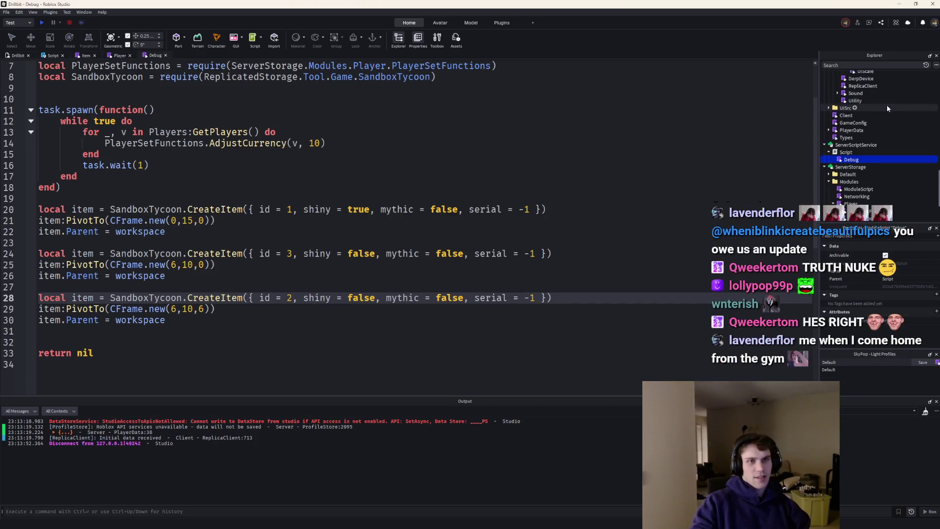
left_click(885, 136)
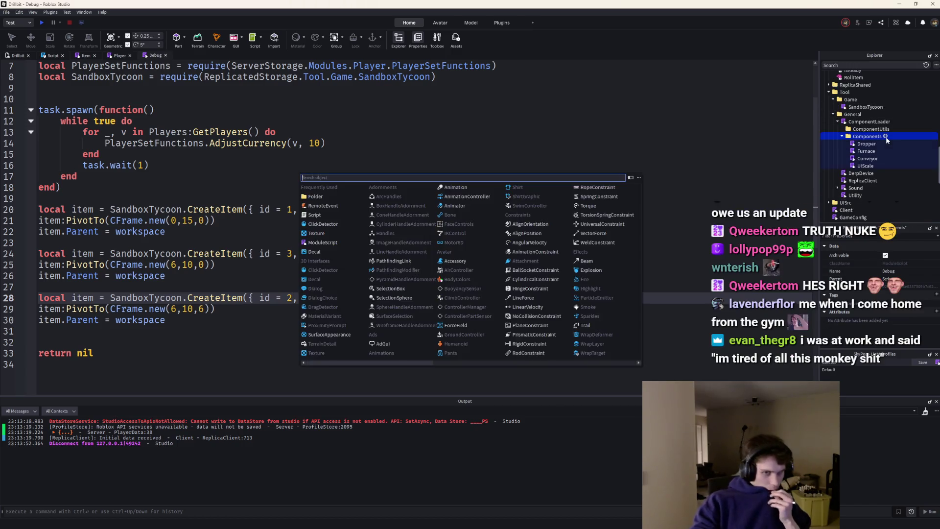
type("module")
key("Return")
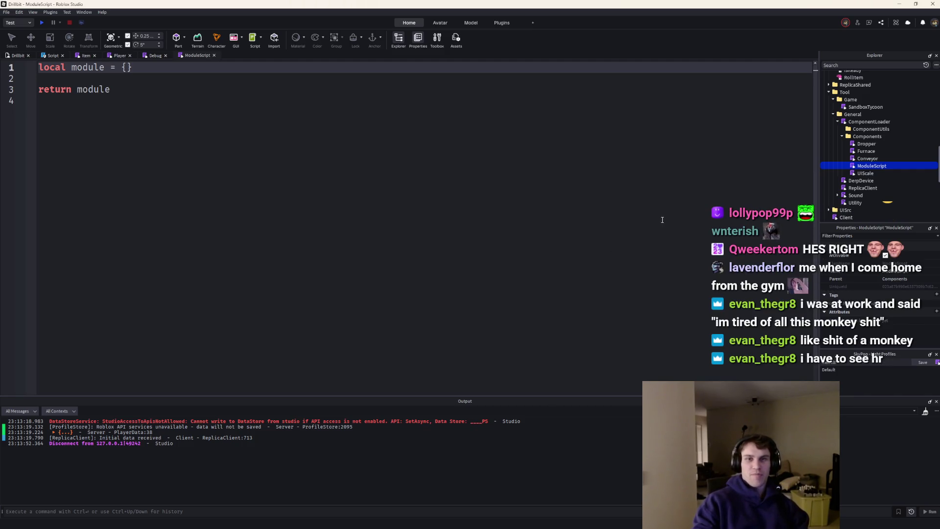
double_click(866, 159)
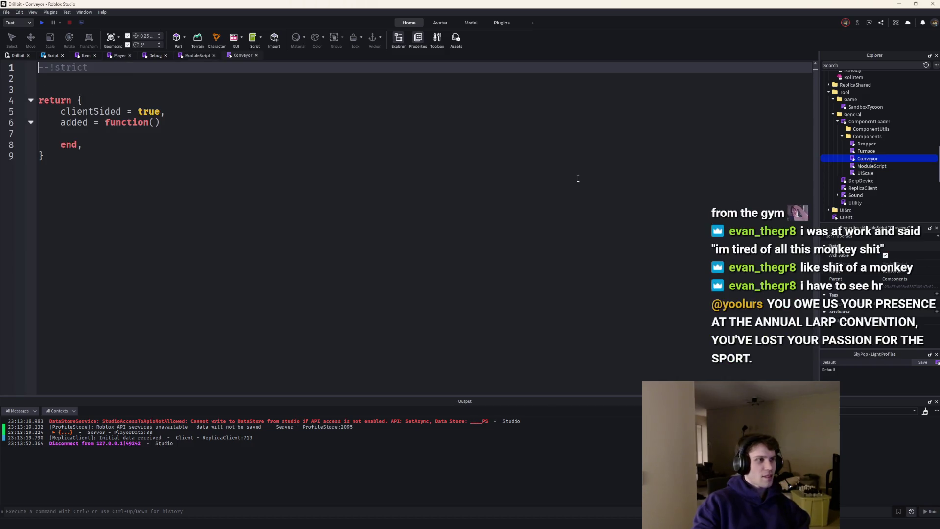
left_click(867, 165)
key("Delete")
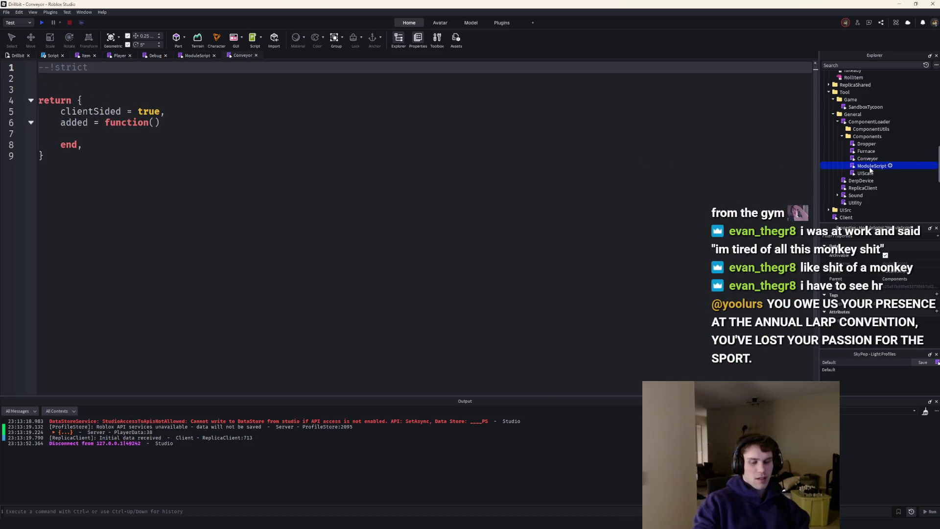
Give the Conveyor script's function on line 6 a 'conveyor' parameter, then minimize Studio.
left_click(867, 158)
left_click(152, 122)
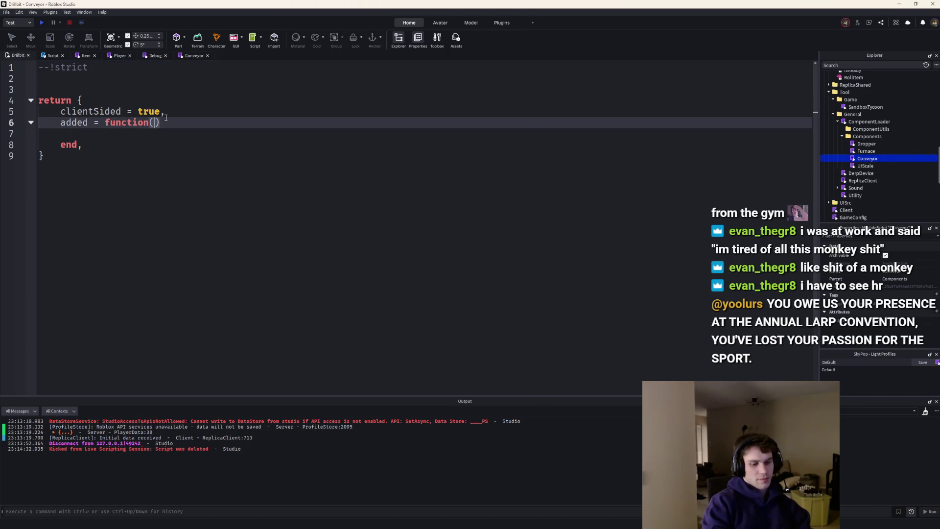
type("conveyor:")
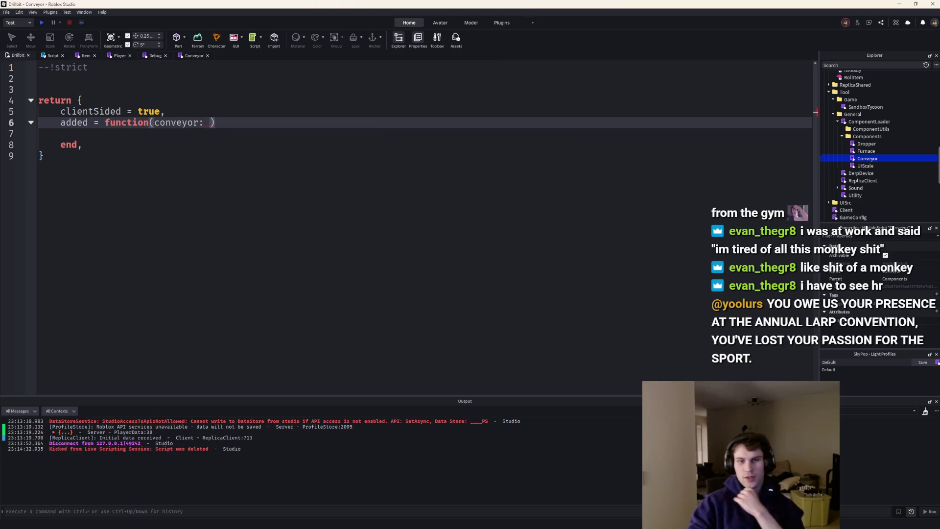
key("super+d")
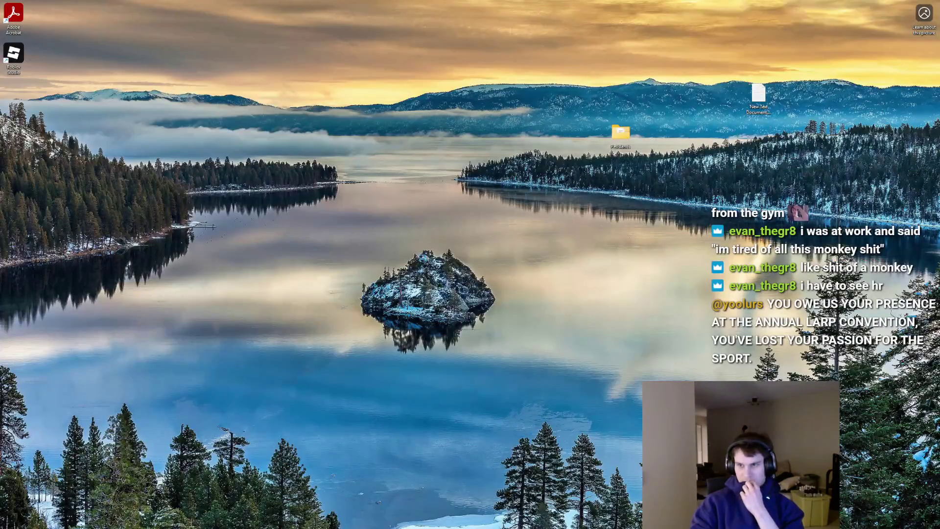
Bring the Roblox Studio window back to show the Conveyor script.
key("super+d")
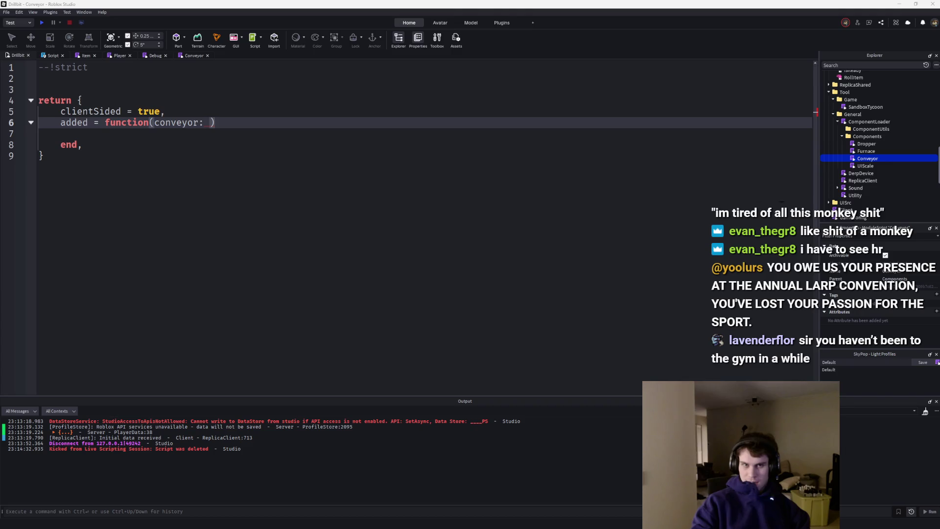
Paste the conveyor setup code into the function and replace PlotUtils with auto-required SandboxTycoon.
key("Down")
key("ctrl+v")
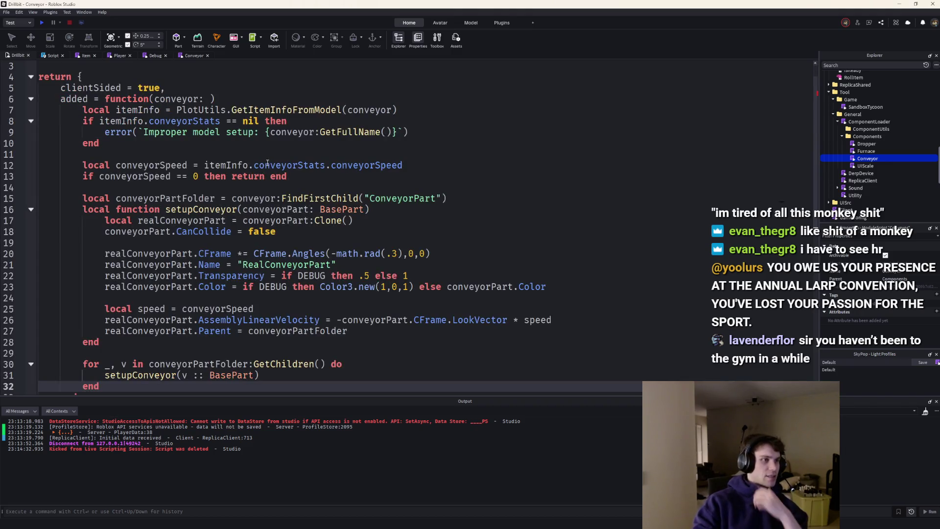
left_click(210, 122)
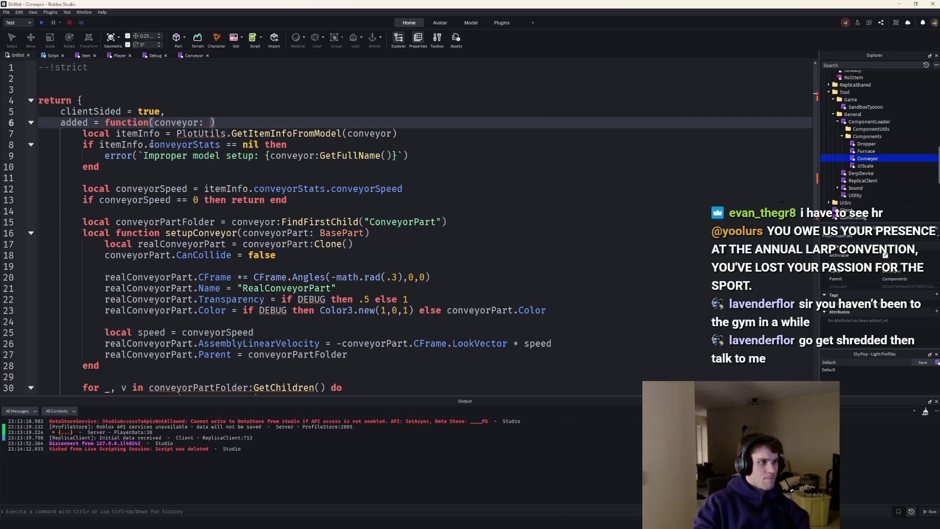
double_click(194, 133)
type("SandboxTycoon")
key("Tab")
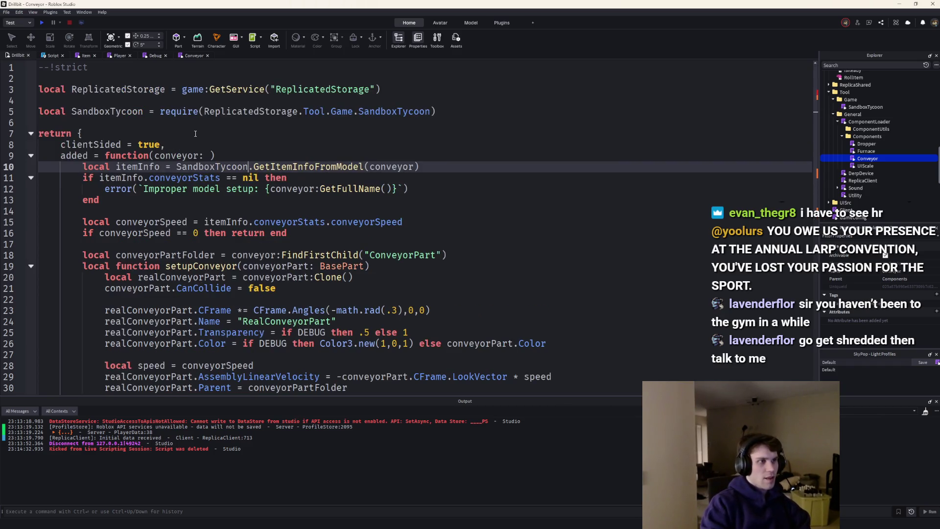
Call SandboxTycoon.GetItemDataFromModel(model) and rename the function's parameter to model.
key("ctrl+BackSpace")
type("Get")
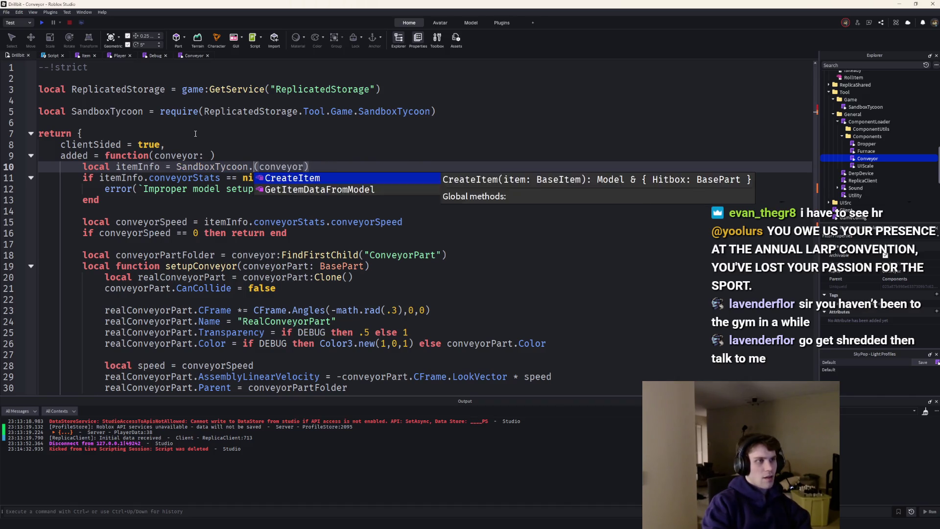
key("Tab")
key("ctrl+shift+Right")
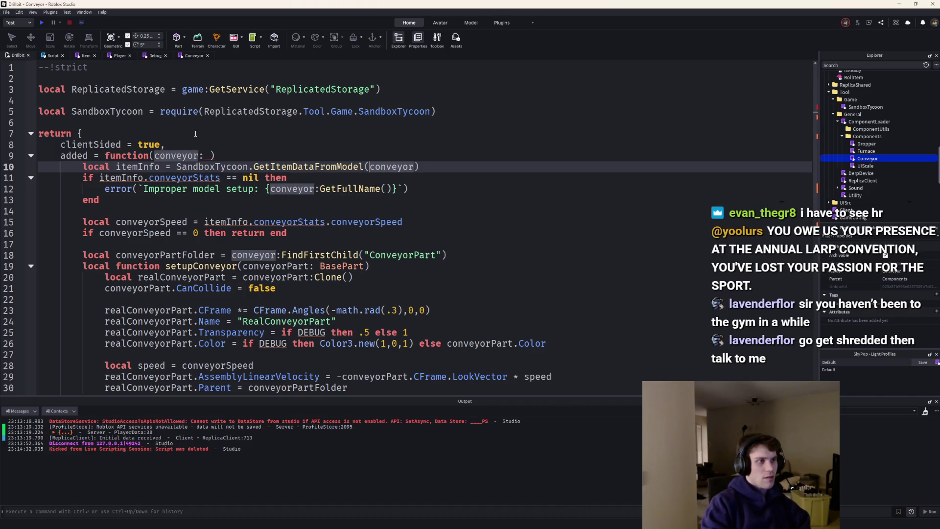
type("mode")
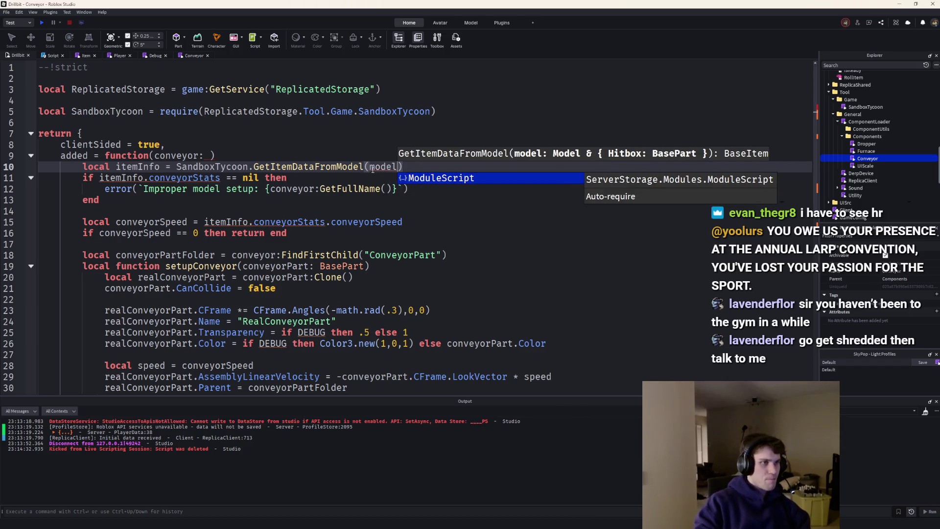
type("l")
left_click(181, 156)
double_click(181, 155)
type("model")
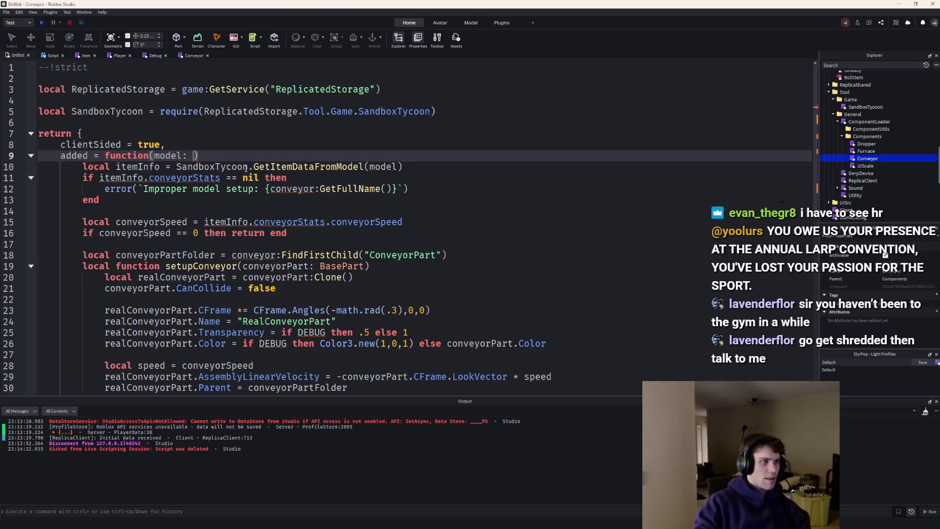
Delete the nil-check if-block on lines 11-13 and open the Furnace script.
left_click_drag(141, 197, 76, 178)
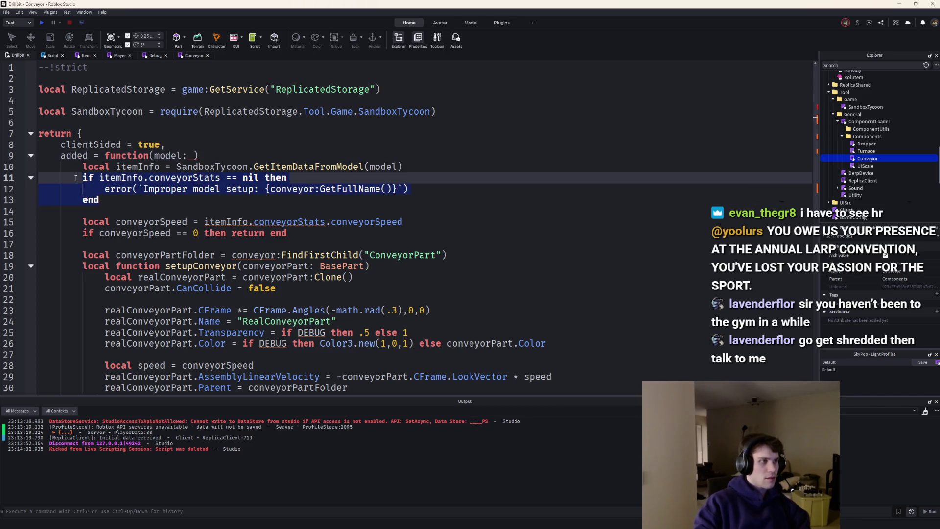
key("BackSpace")
key("BackSpace")
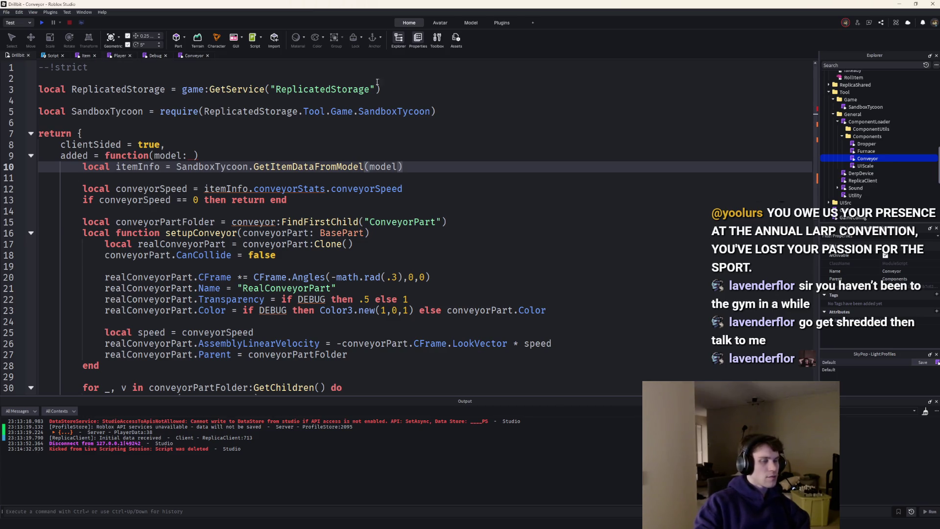
double_click(865, 151)
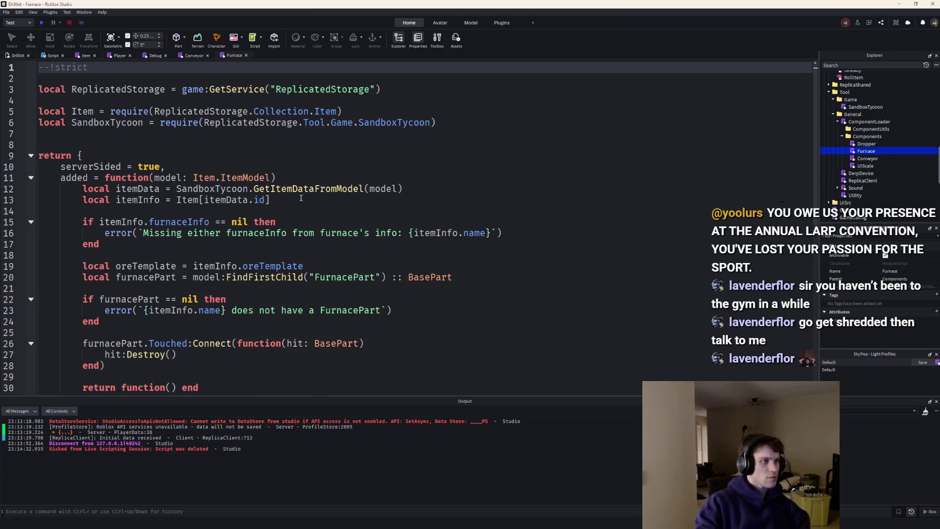
Paste Furnace's itemData/itemInfo lines into Conveyor, auto-require Item, and delete the old itemInfo line.
left_click_drag(301, 199, 38, 190)
key("ctrl+c")
left_click(194, 56)
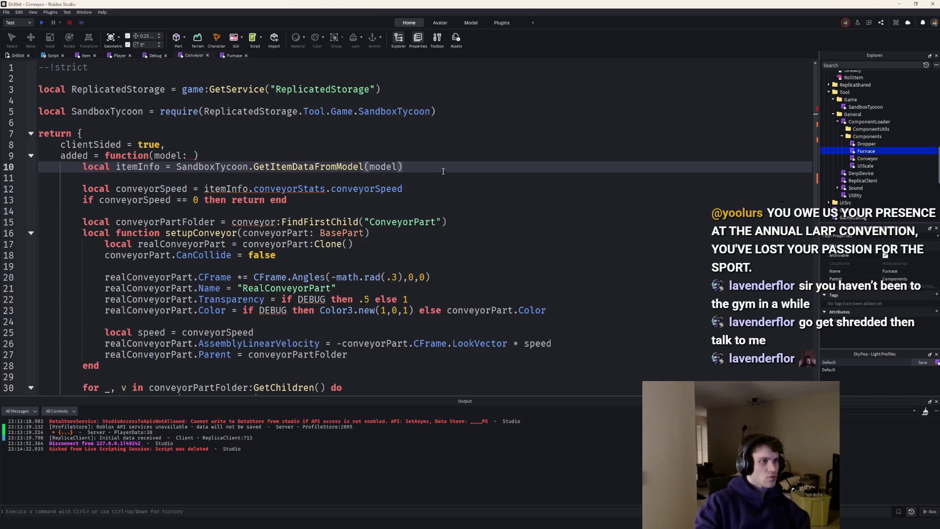
key("Return")
key("Return")
key("ctrl+v")
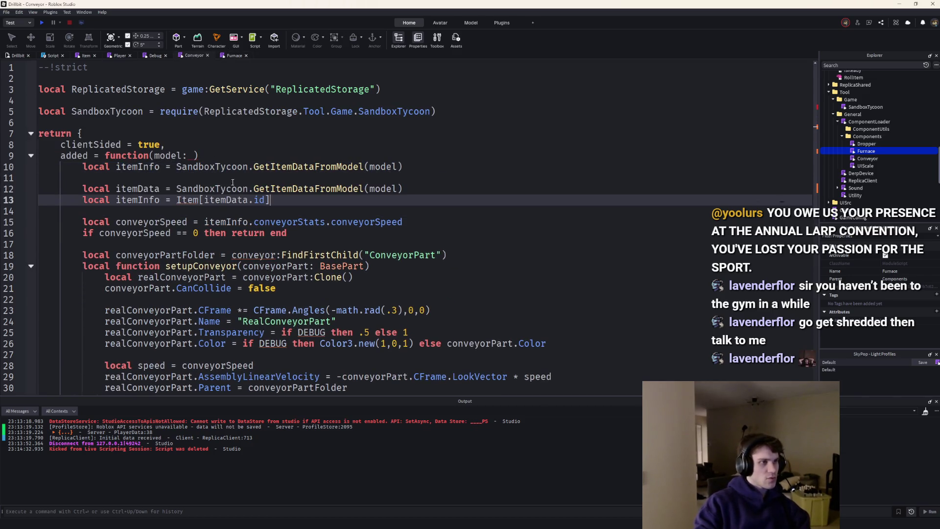
double_click(186, 199)
type("Item")
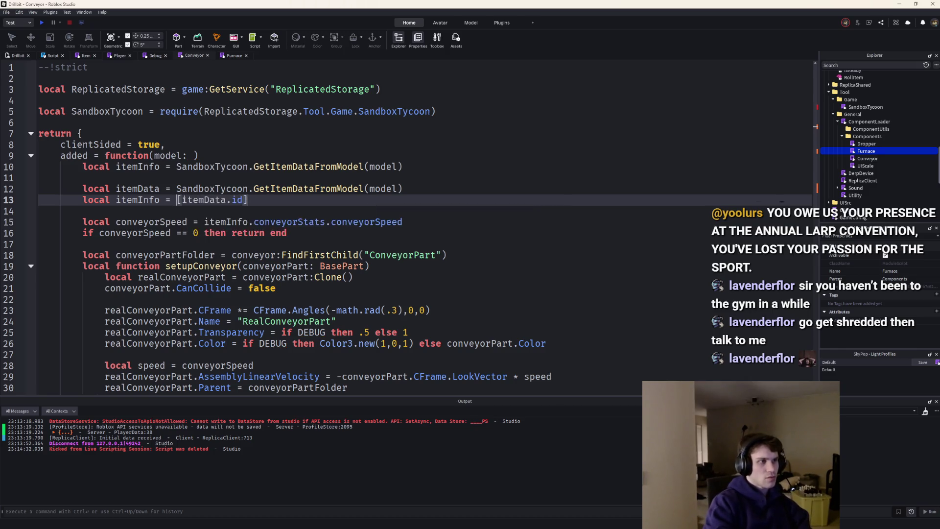
key("Return")
left_click_drag(210, 211, 209, 177)
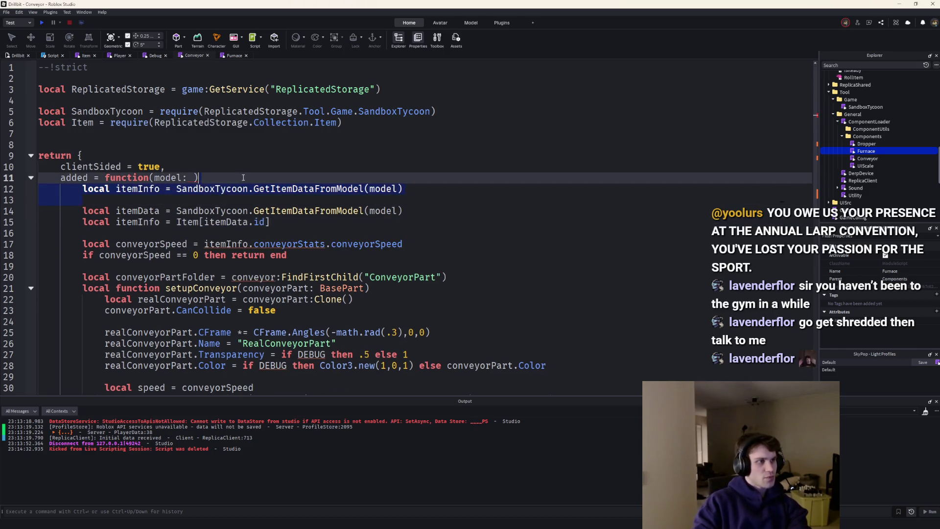
key("BackSpace")
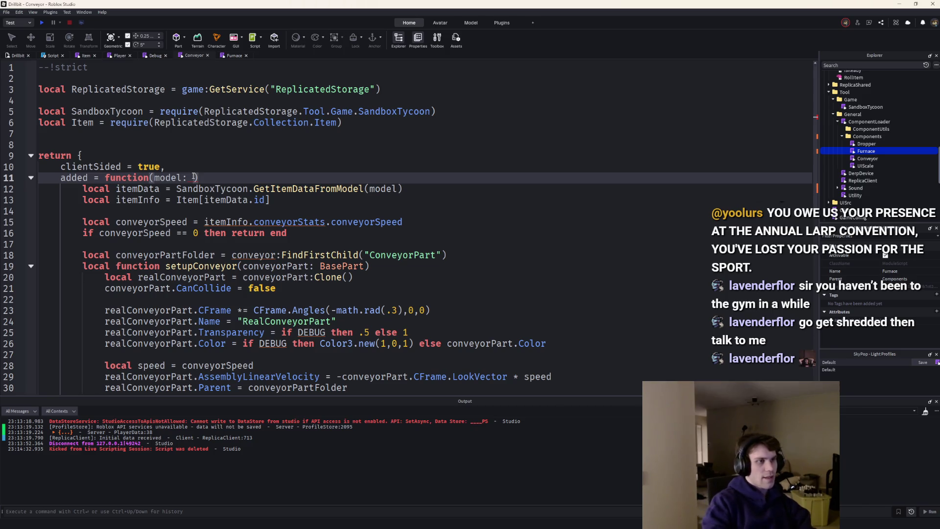
Copy the Item.ItemModel type annotation from Furnace into the Conveyor script.
left_click(227, 56)
type("Item.ItemModel")
left_click_drag(276, 178, 195, 180)
left_click(191, 55)
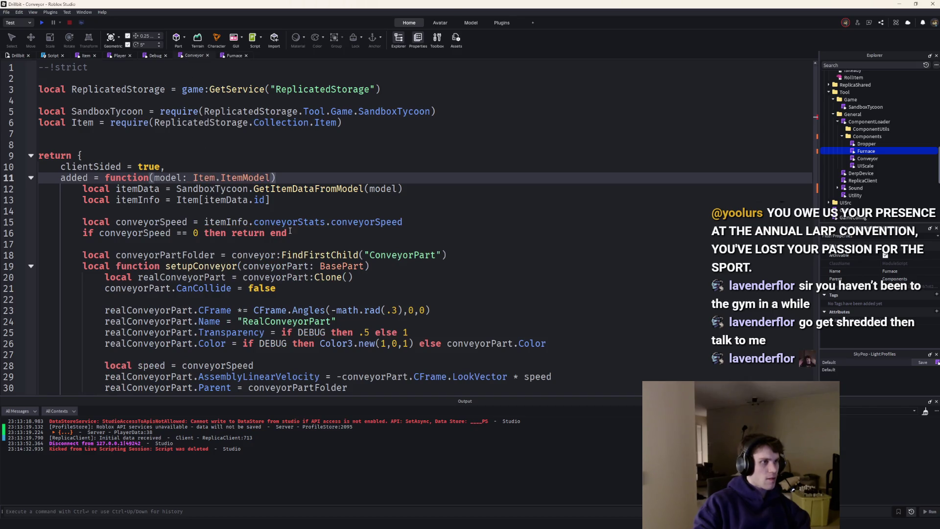
scroll(294, 199, "down", 1)
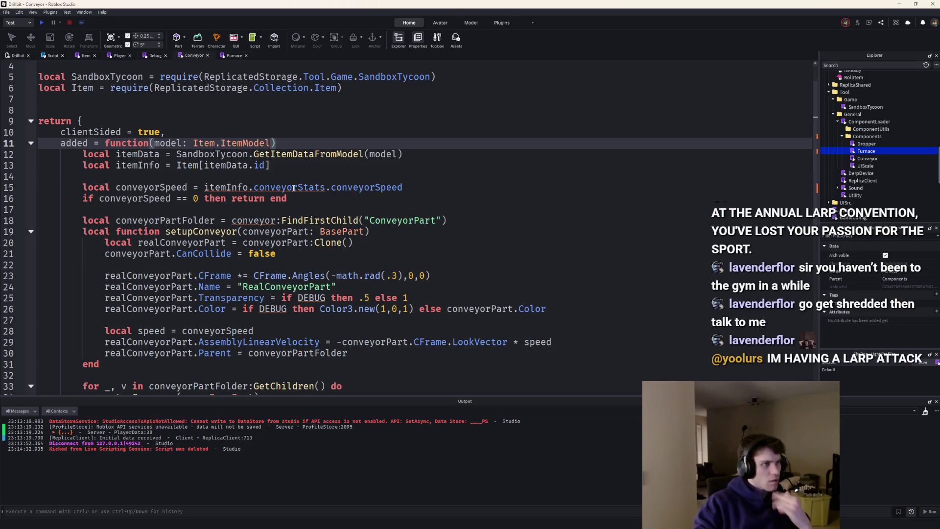
Replace conveyorStats on line 15 with conveyorInfo and drop the trailing .conveyorSpeed.
double_click(268, 187)
type("conve")
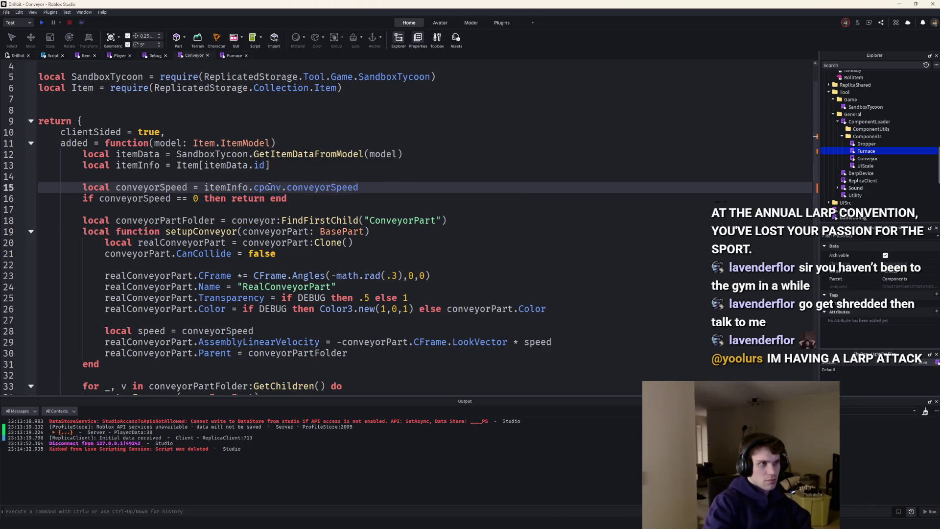
key("Tab")
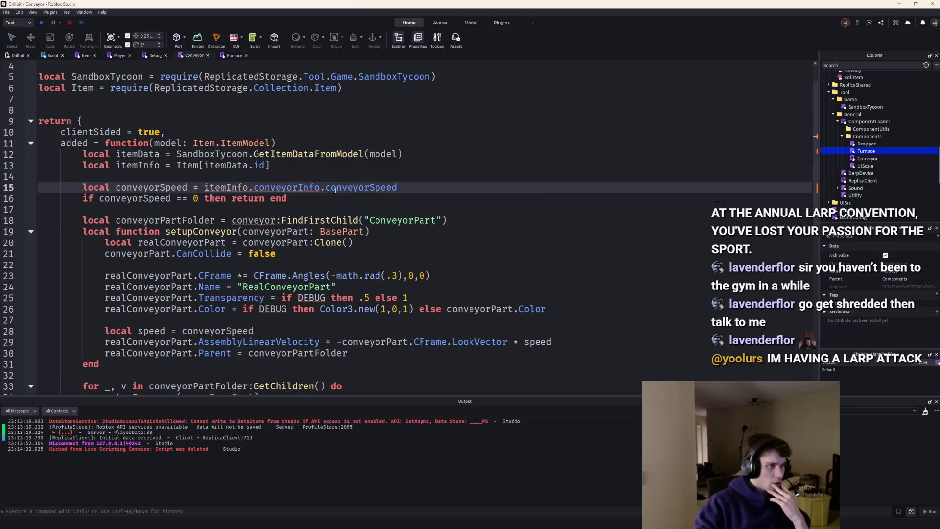
left_click_drag(409, 183, 320, 184)
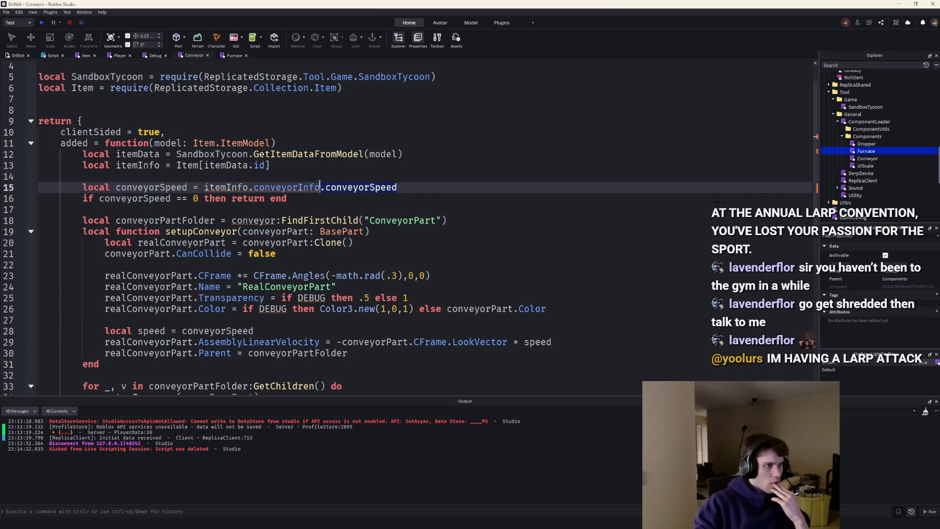
key("BackSpace")
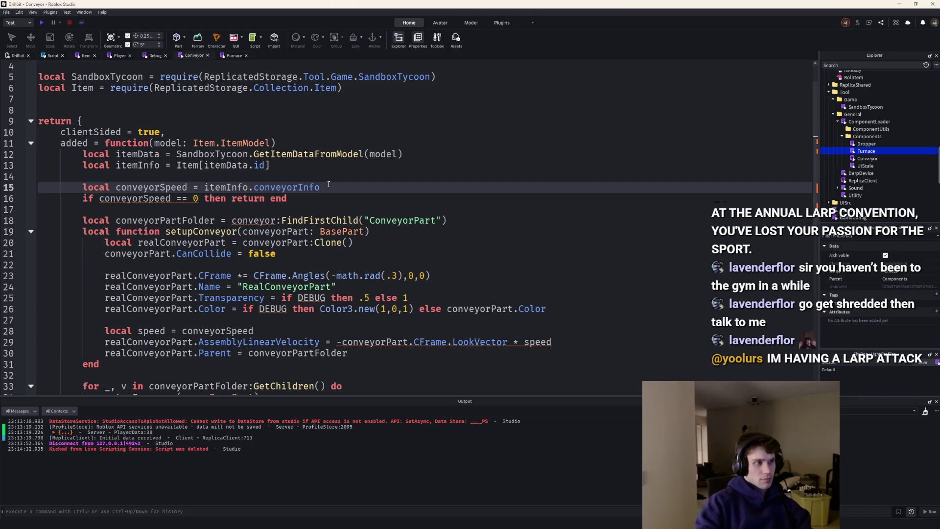
Declare 'local conveyorInfo = itemInfo.conveyorInfo' above the conveyorSpeed line.
key("ctrl+Left")
key("ctrl+Left")
key("ctrl+Left")
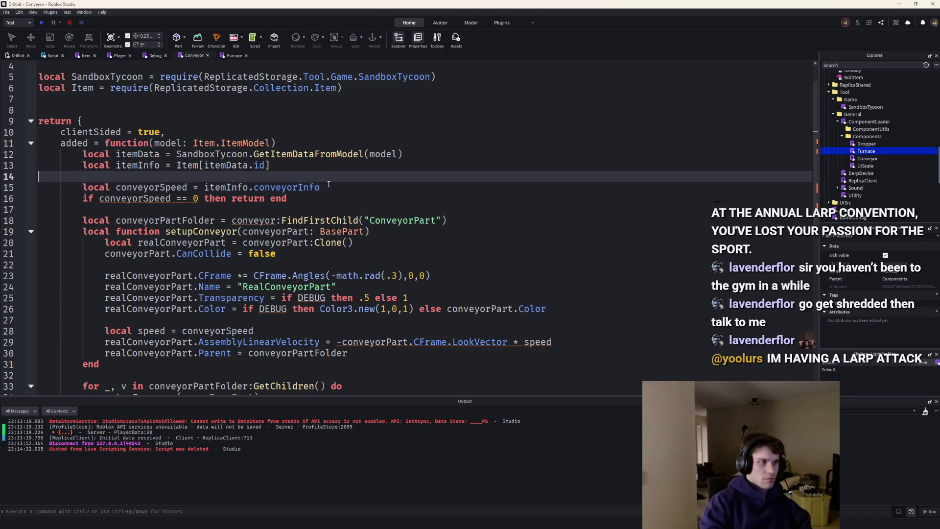
key("Home")
key("Return")
key("Up")
type("local conveyo")
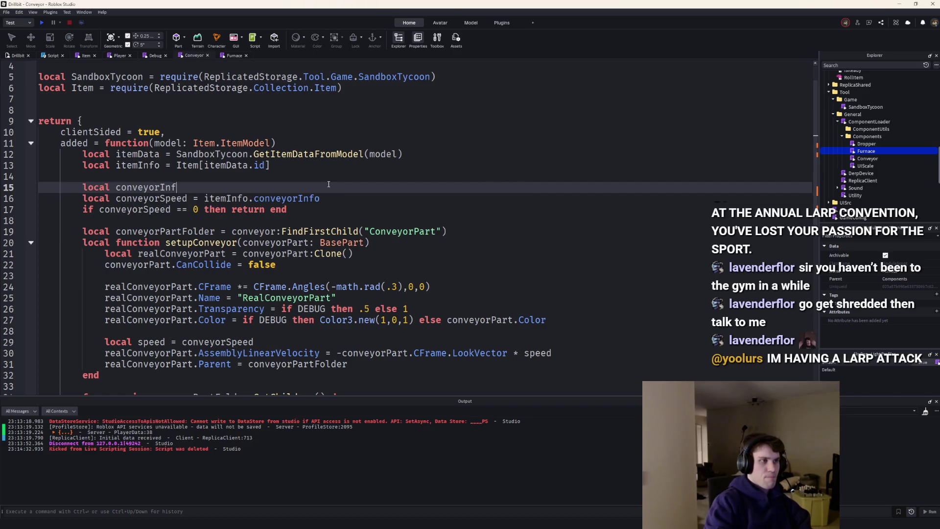
mouse_move(319, 198)
left_mouse_down()
mouse_move(232, 210)
mouse_move(204, 199)
left_mouse_up()
key("ctrl+c")
left_click(238, 190)
key("ctrl+v")
Add a nil check erroring 'Could not find conveyorInfo for conveyor: {itemInfo.name}'.
key("Return")
type("if con")
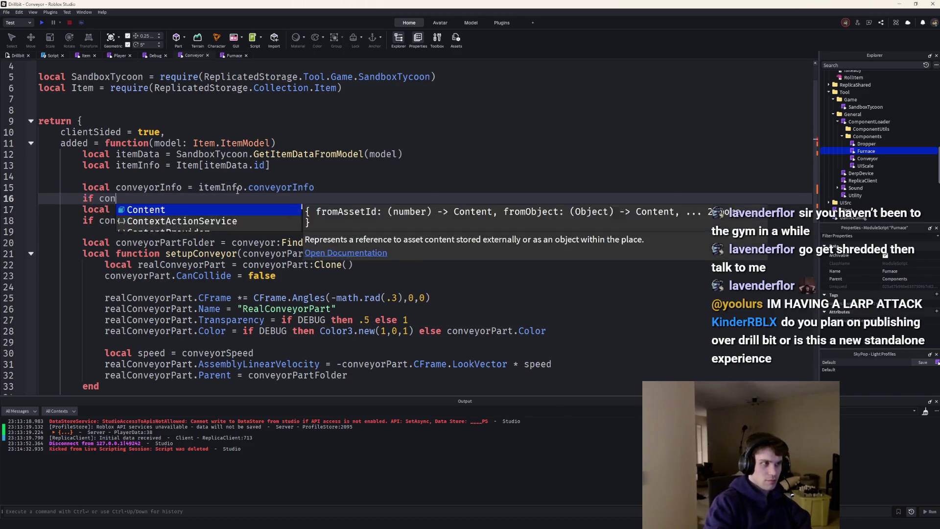
type("veyorInfo == nil then")
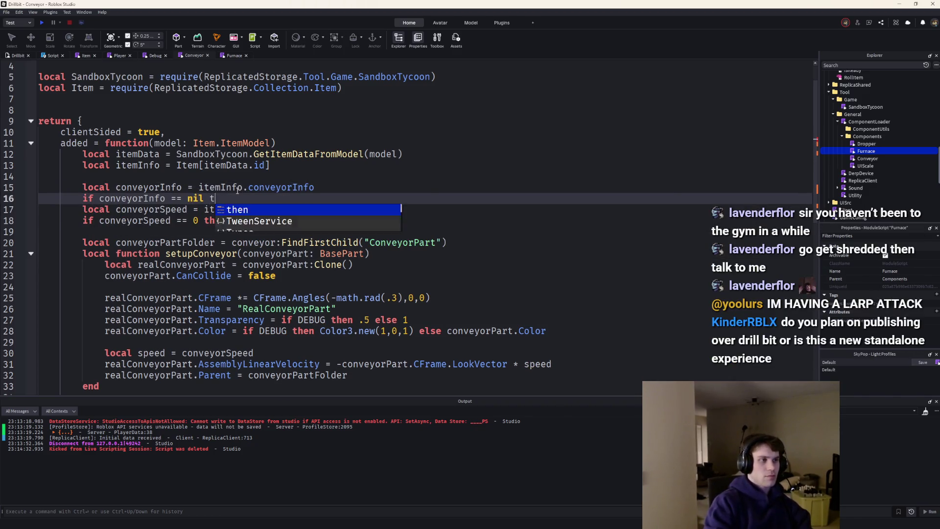
key("Return")
type("error(`Could")
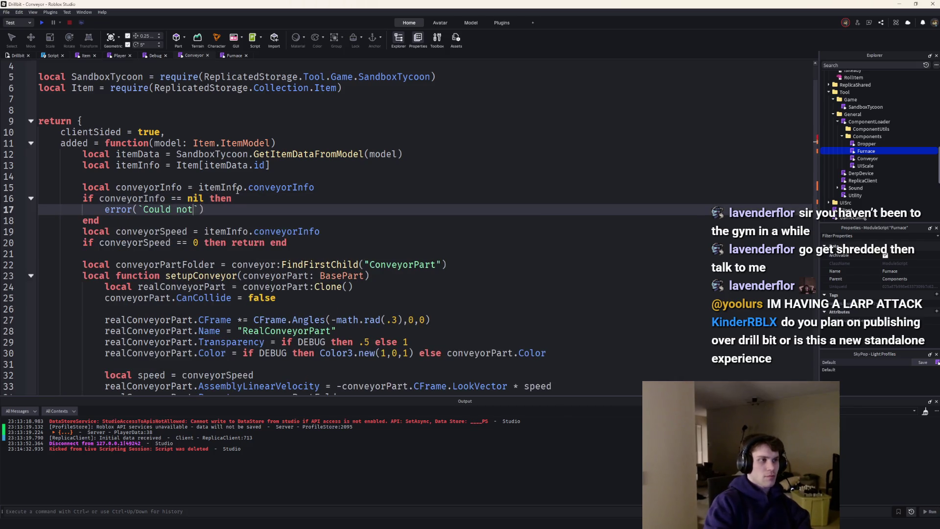
type(" not find conveyorInfo ")
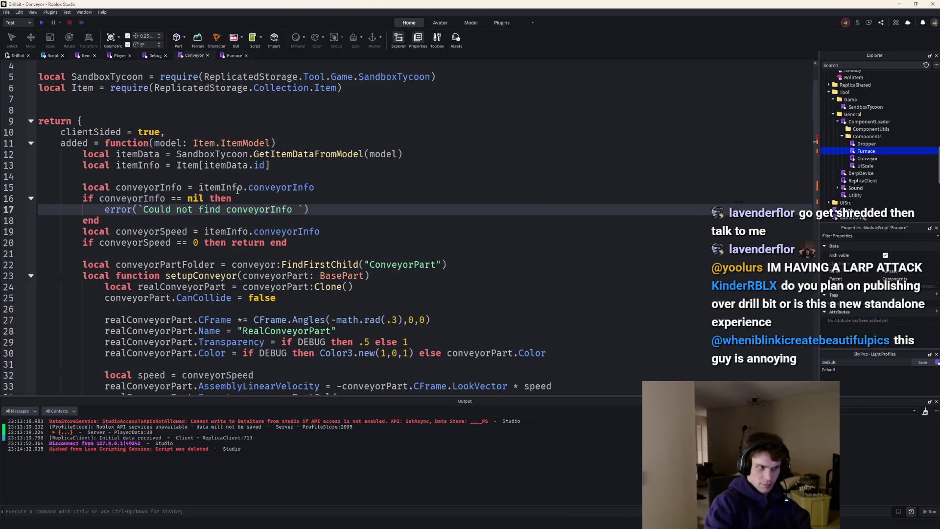
type("for conveyor {")
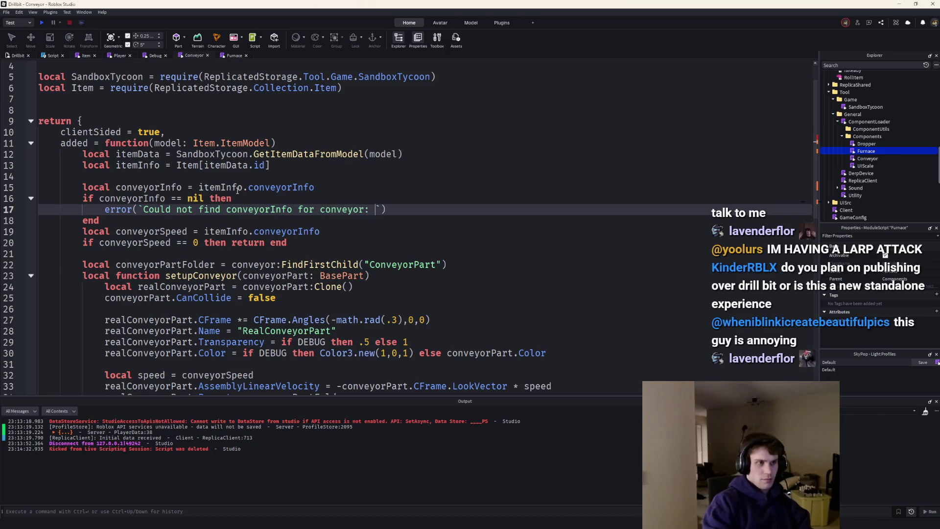
type("itemInfo.name")
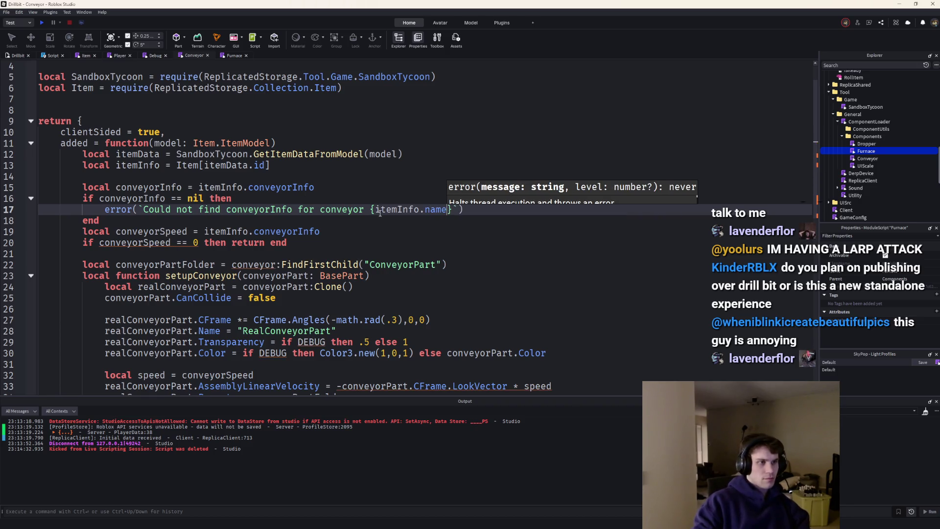
left_click(364, 209)
type(":")
left_click(112, 198)
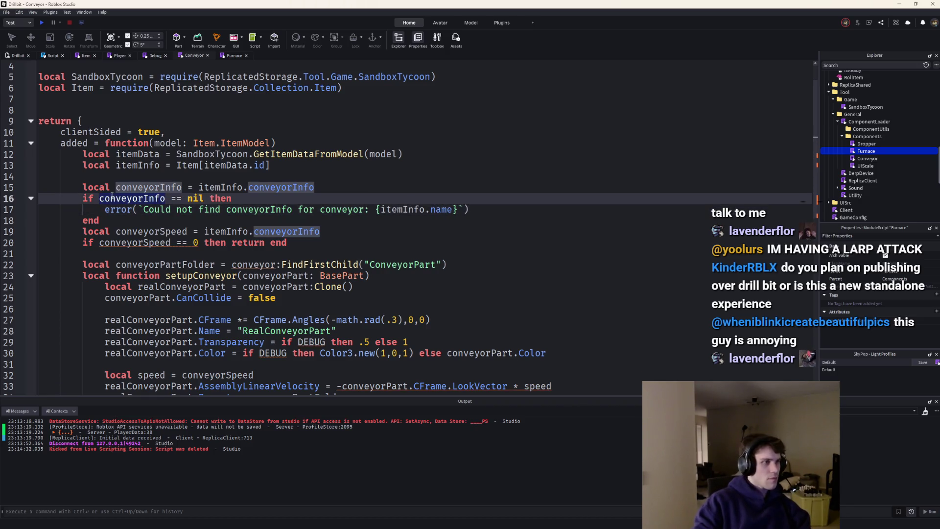
left_click(103, 221)
key("Return")
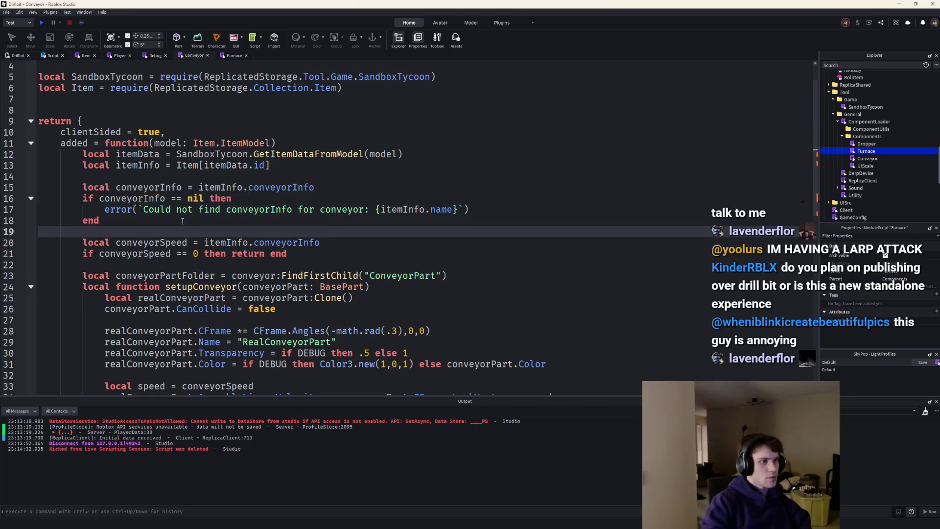
Make conveyorSpeed read conveyorInfo.conveyorSpeed.
left_click(358, 243)
type(".conveyorSpeed")
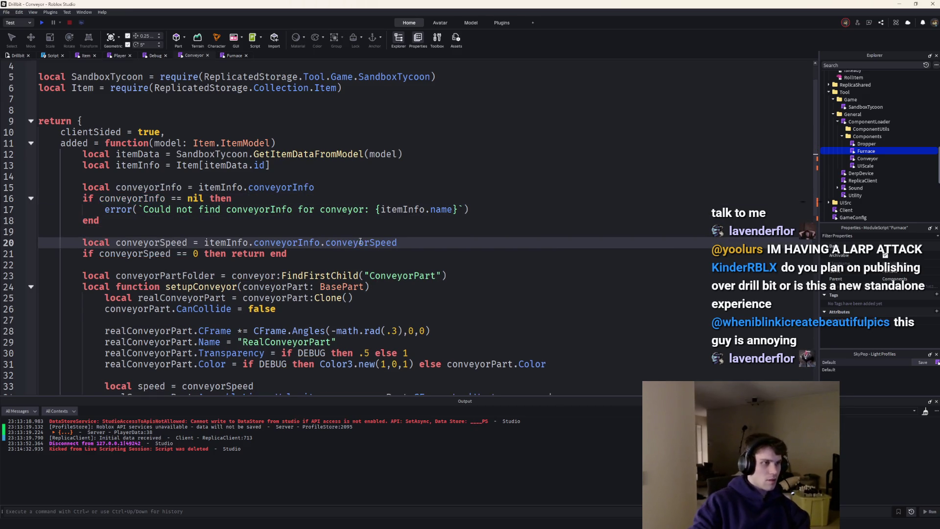
left_click_drag(253, 242, 205, 242)
type("conveyorInfo.")
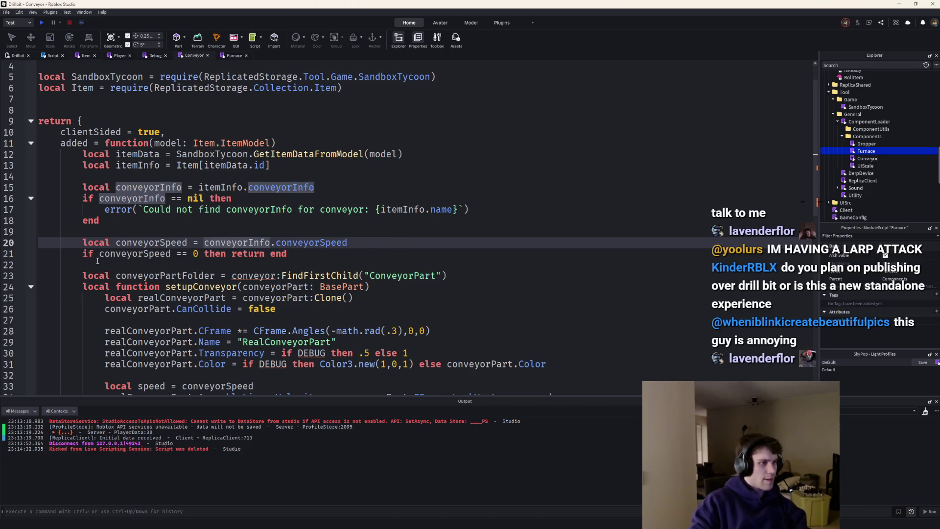
Change conveyor:FindFirstChild to model:FindFirstChild in the ConveyorPart lookup on line 23.
scroll(215, 219, "down", 2)
double_click(162, 76)
key("ctrl+c")
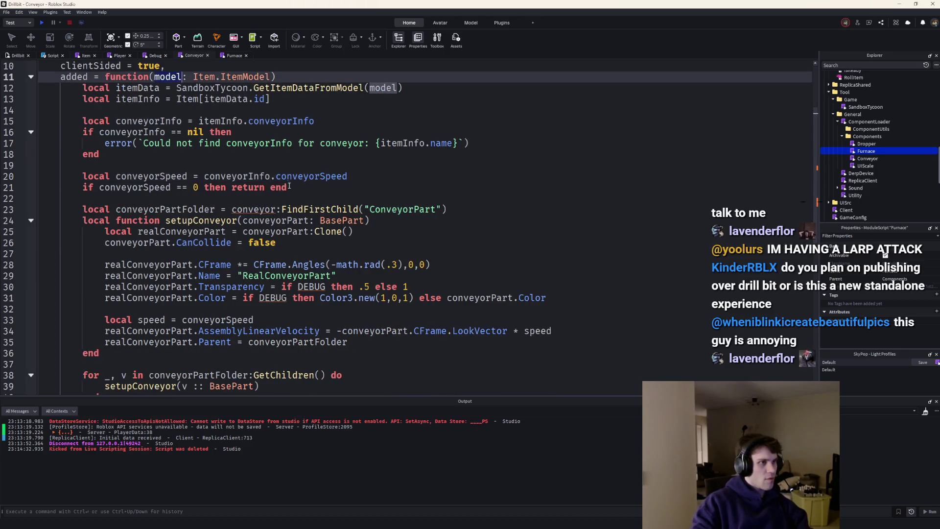
double_click(247, 209)
key("ctrl+v")
left_click(486, 213)
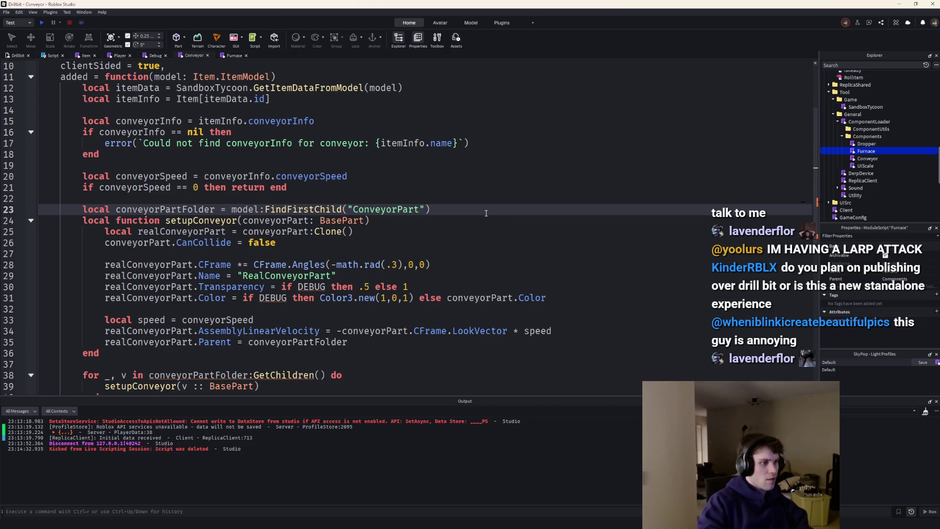
Add an 'if conveyorPartFolder == nil then' check with an error beginning 'Could not find conveyorPart in'.
key("Return")
key("Return")
key("Up")
type("if conveyorPartFolder:")
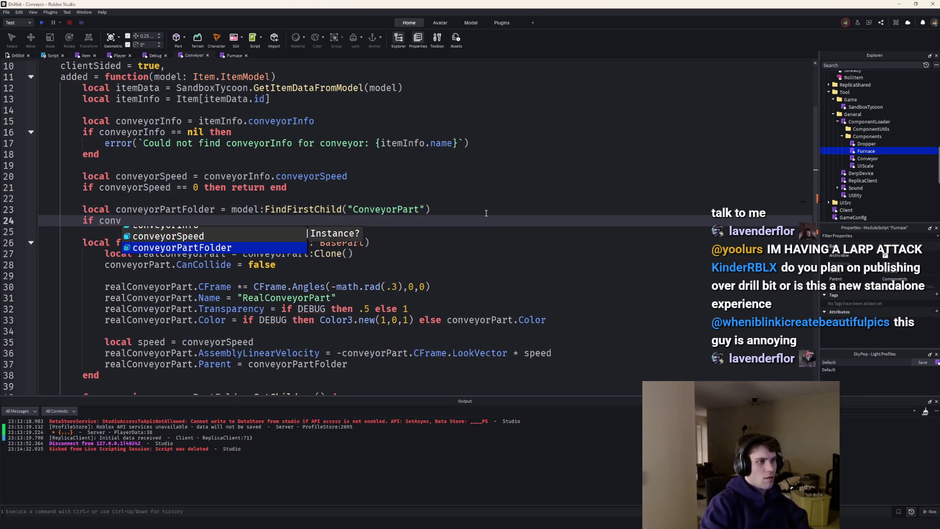
key("BackSpace")
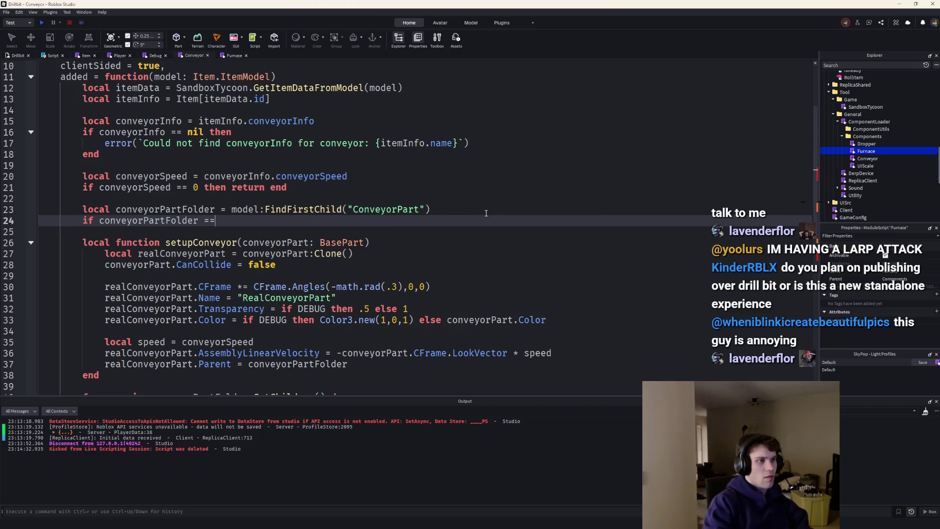
type(" nil th")
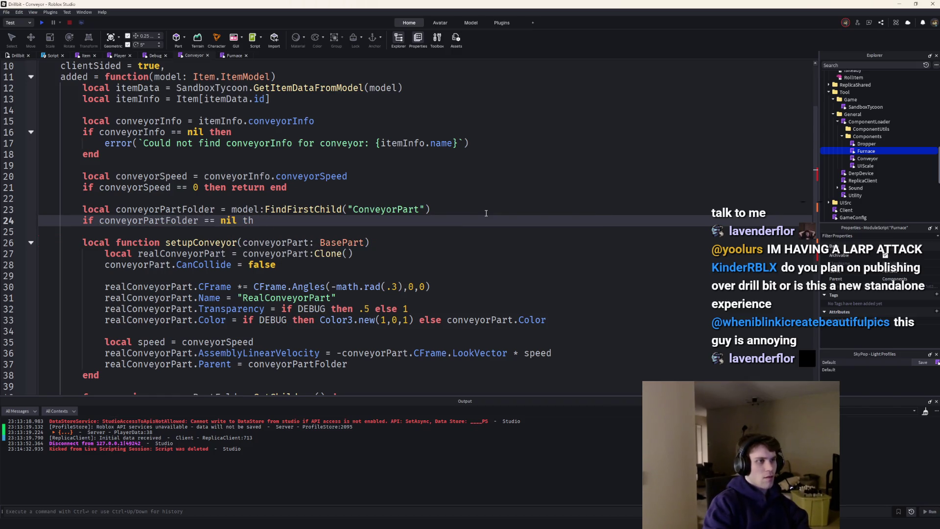
type("enen")
key("Return")
type("error(`Could not find conv")
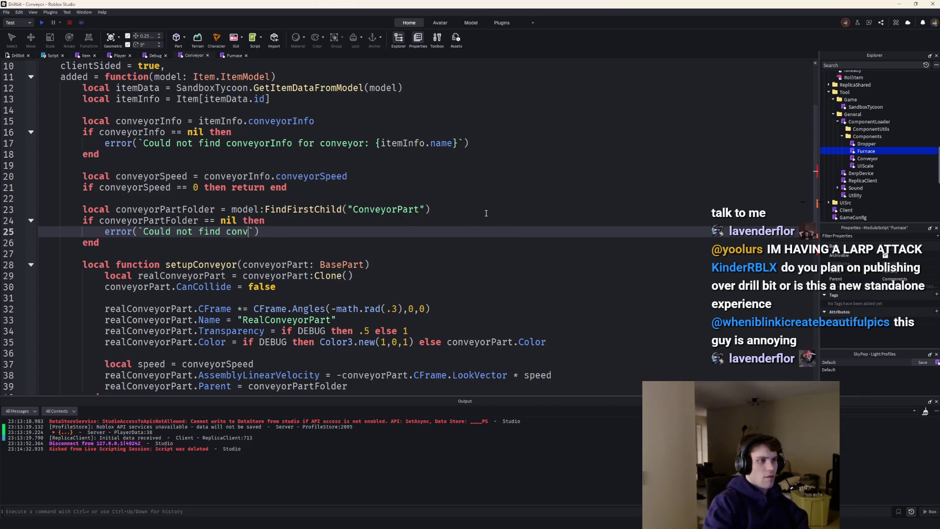
type("eyorPart in")
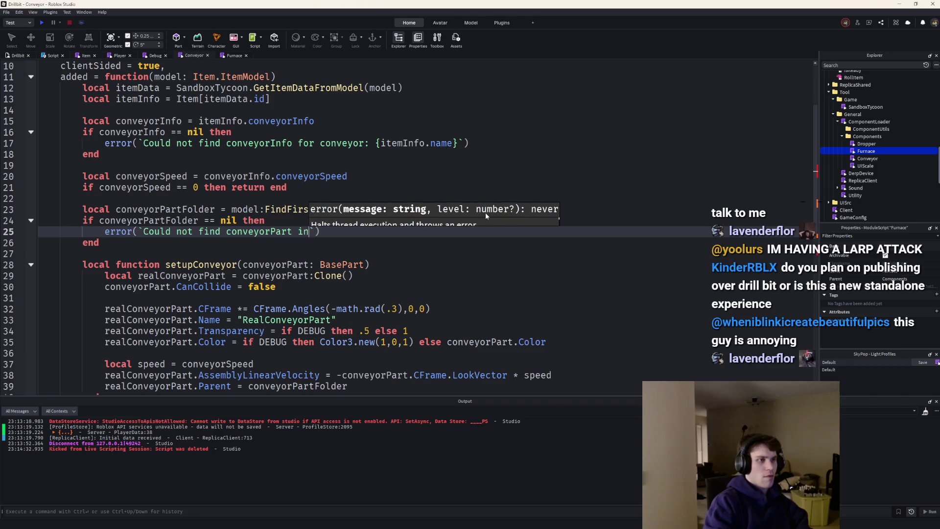
type(" model:")
scroll(244, 255, "down", 4)
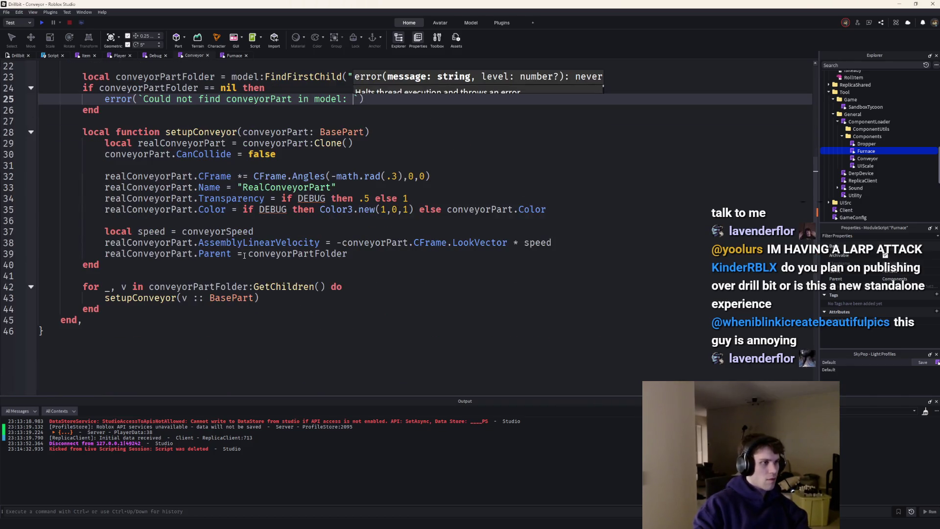
scroll(244, 255, "up", 4)
Complete the error message as 'Could not find conveyorPart in item: {itemInfo.name}'.
type("{m")
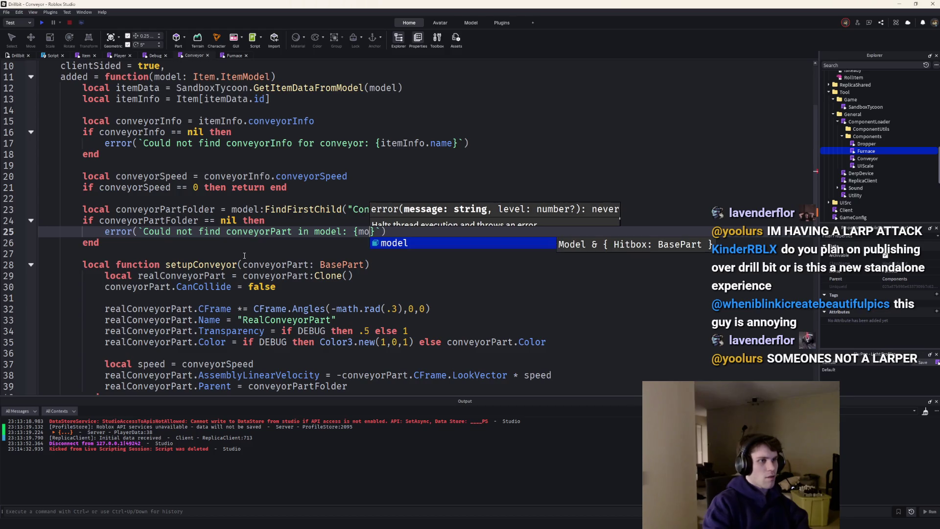
key("BackSpace")
type("m")
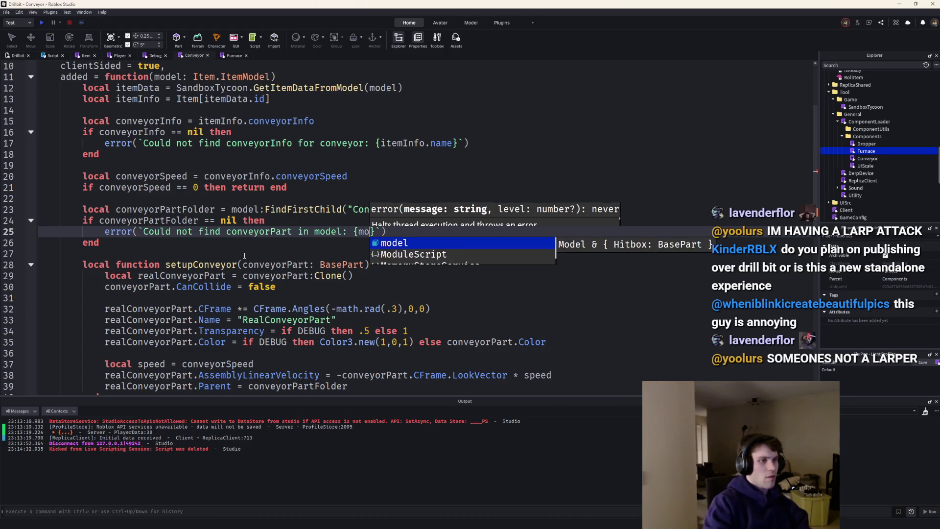
key("BackSpace")
key("BackSpace")
key("BackSpace")
key("BackSpace")
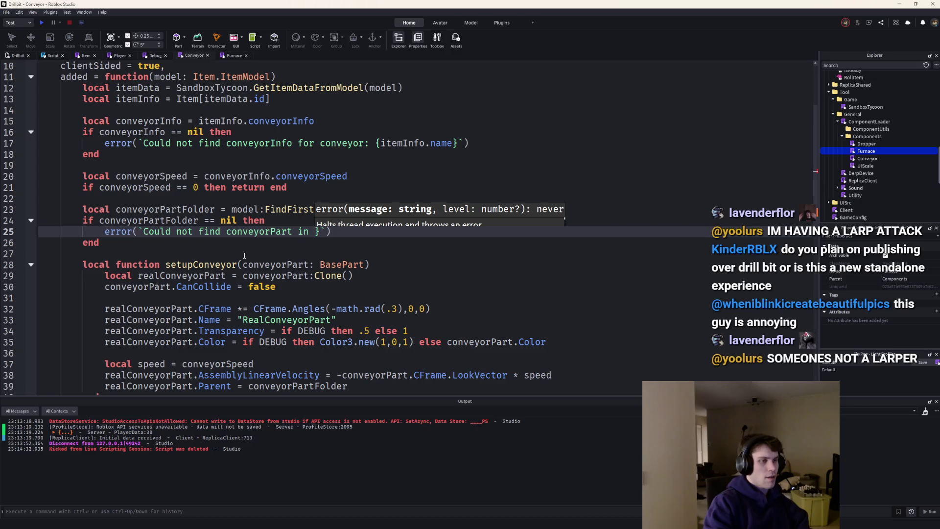
key("Delete")
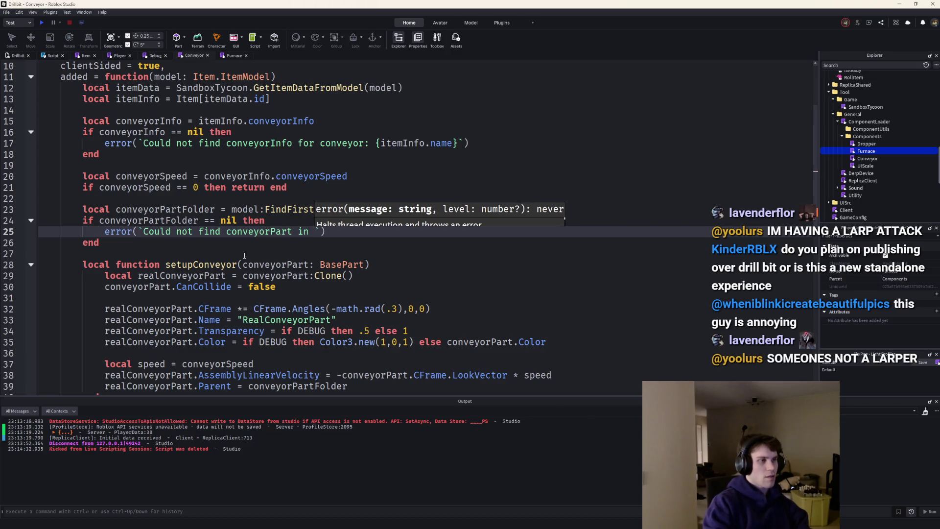
type("item")
type("tem: {item")
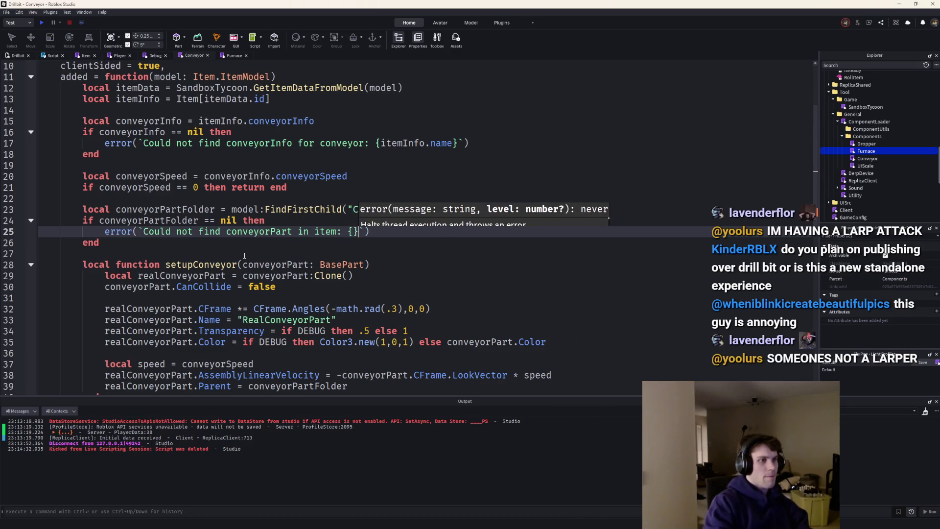
key("Down")
key("Tab")
type(".name")
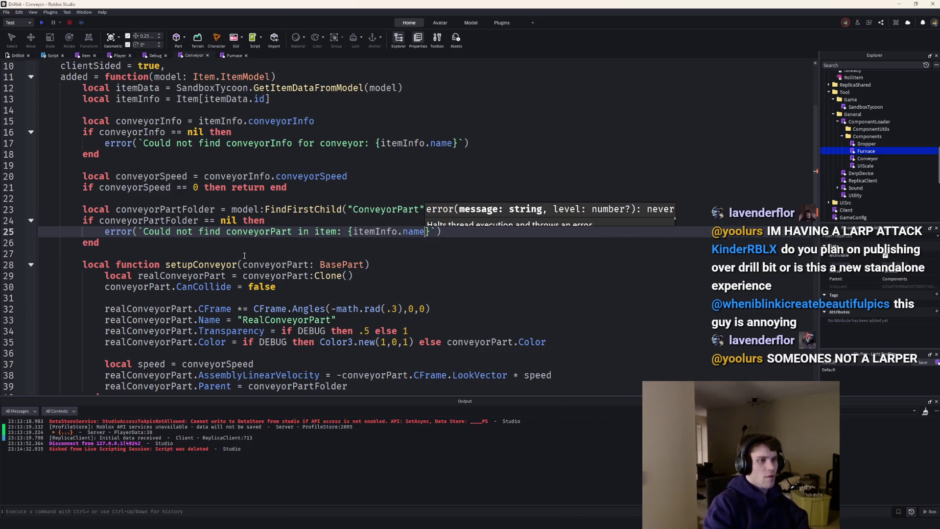
scroll(188, 232, "down", 3)
scroll(188, 232, "up", 2)
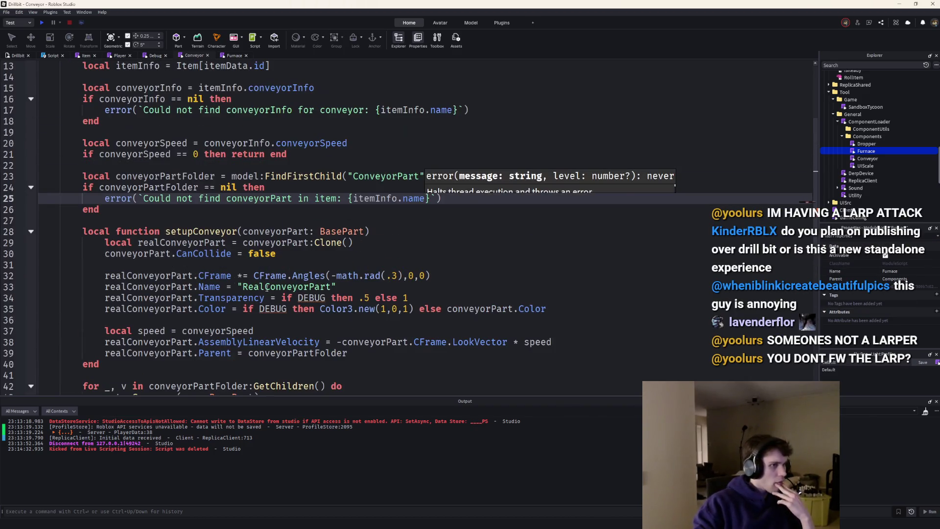
left_click(334, 296)
scroll(334, 294, "up", 4)
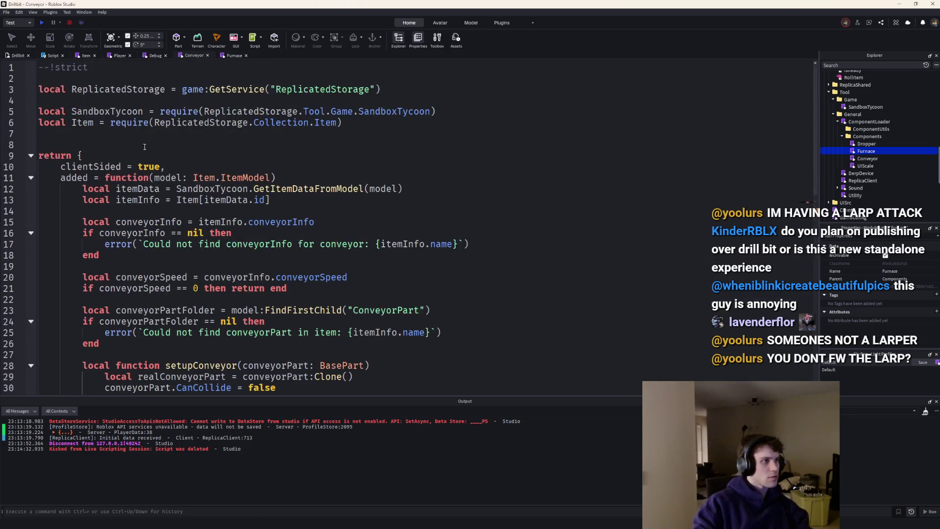
Add a '-- Constant variables' comment and 'local DEBUG = true' after line 7.
left_click(137, 134)
key("Return")
type("Constant variables")
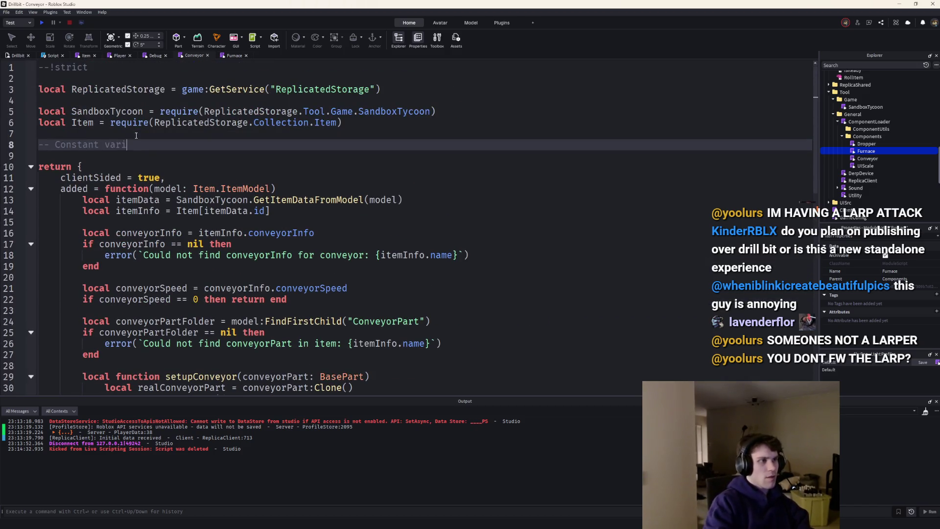
key("Return")
type("local DEBUG = true")
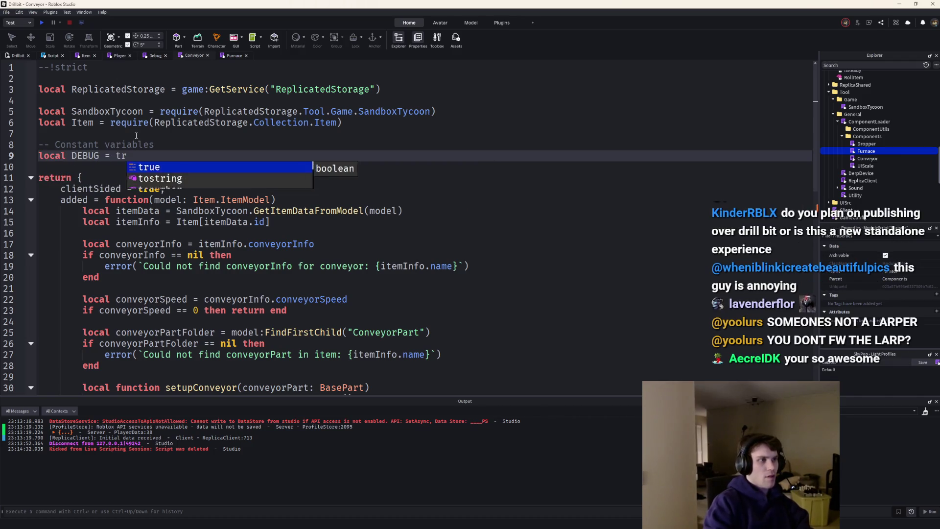
Review the script, then run a playtest and stop it.
scroll(136, 135, "down", 6)
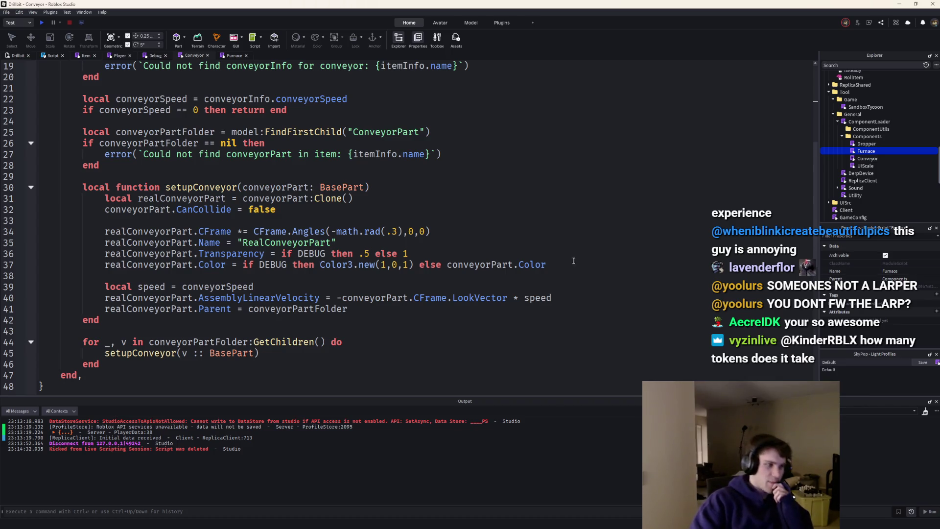
scroll(265, 256, "up", 4)
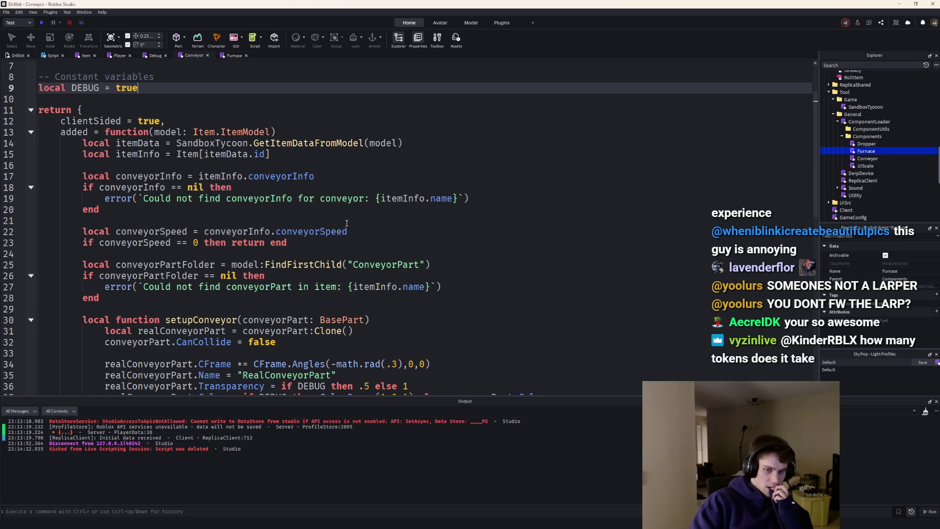
scroll(347, 224, "down", 5)
scroll(196, 209, "up", 2)
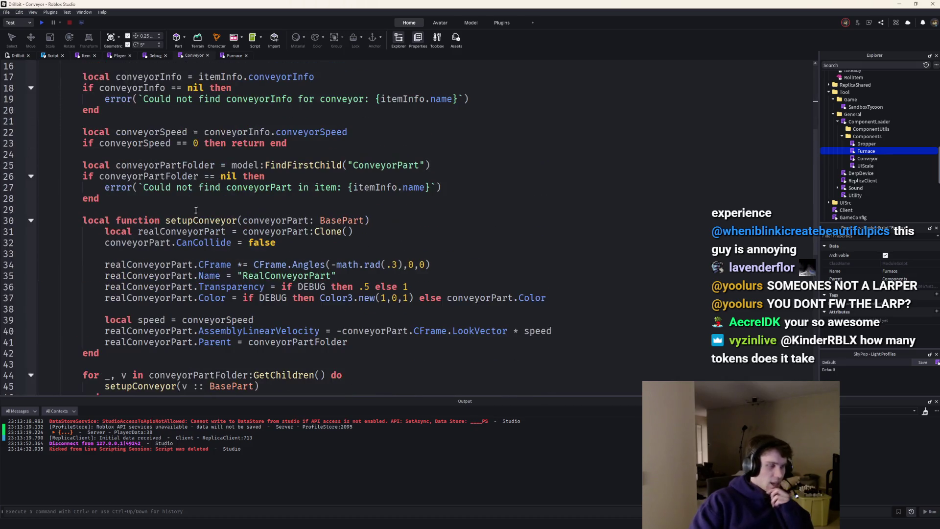
left_click(43, 26)
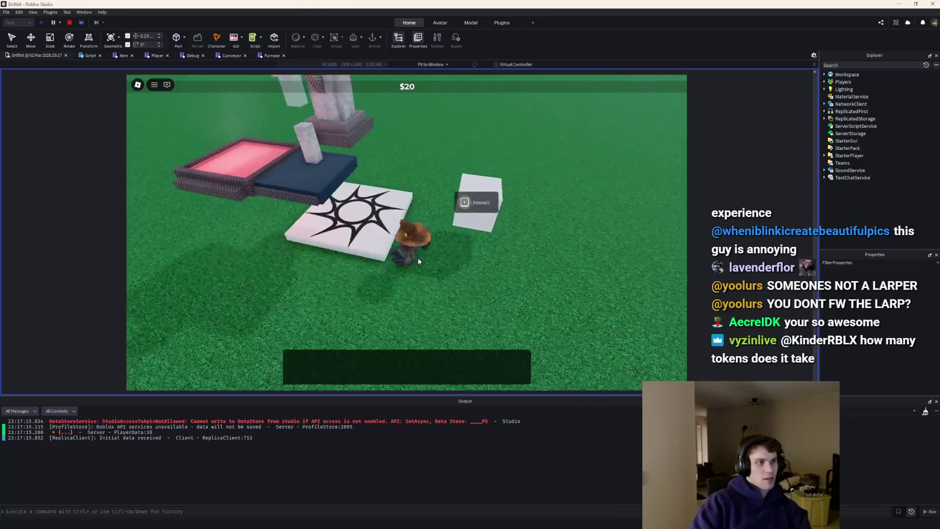
left_click(70, 23)
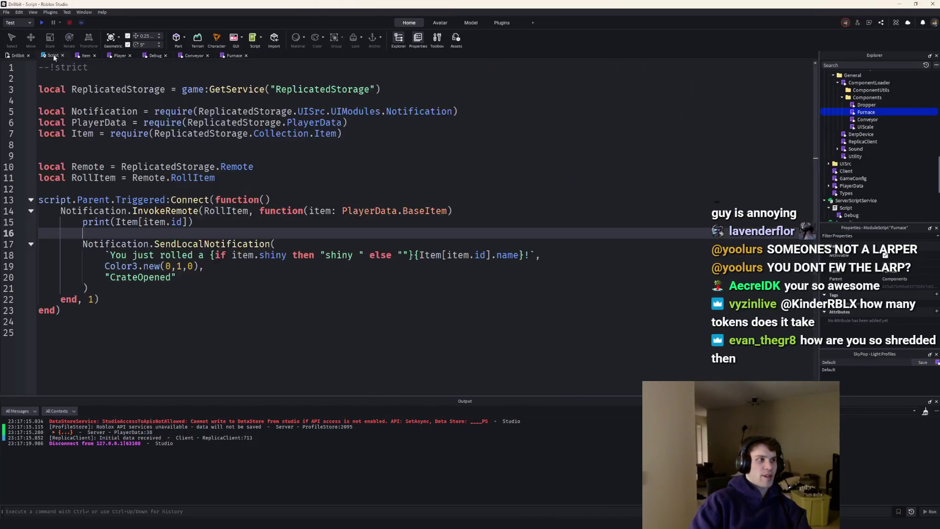
Search Explorer for 'client' and open the Client ModuleScript.
left_click(847, 65)
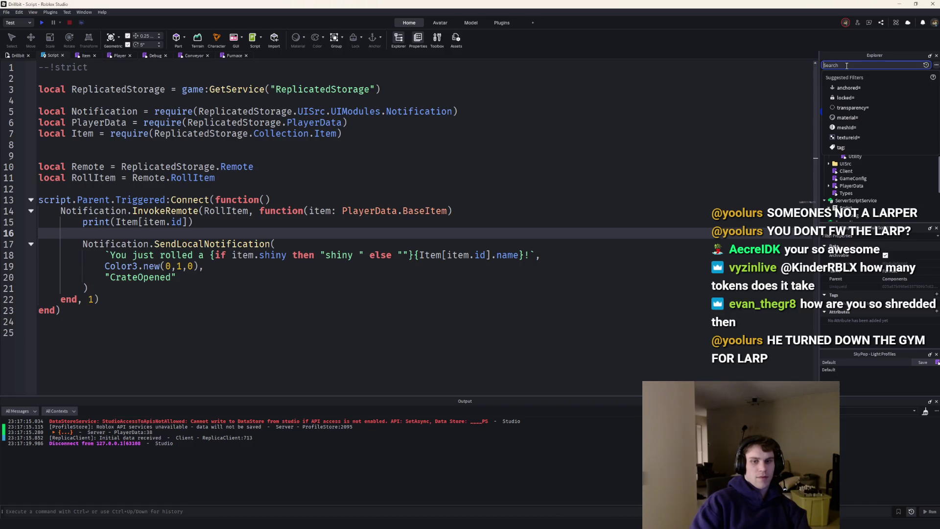
type("client")
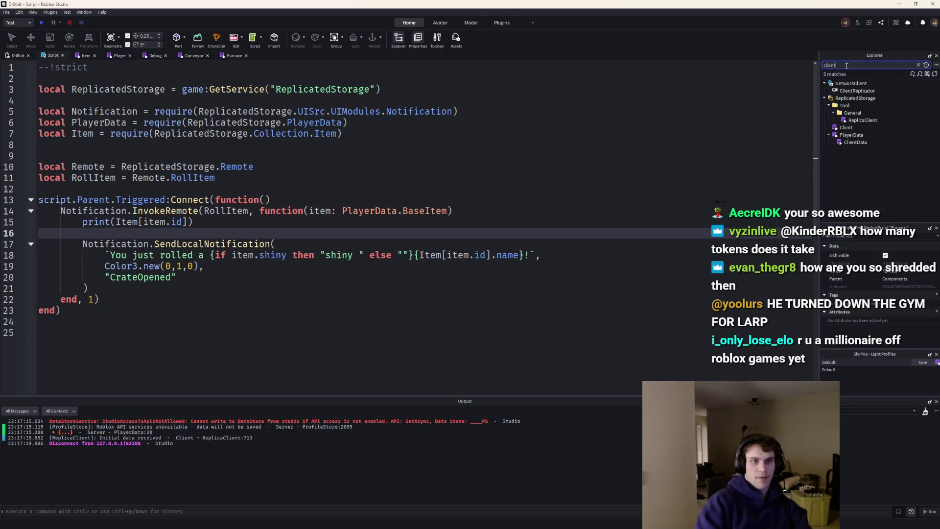
double_click(843, 128)
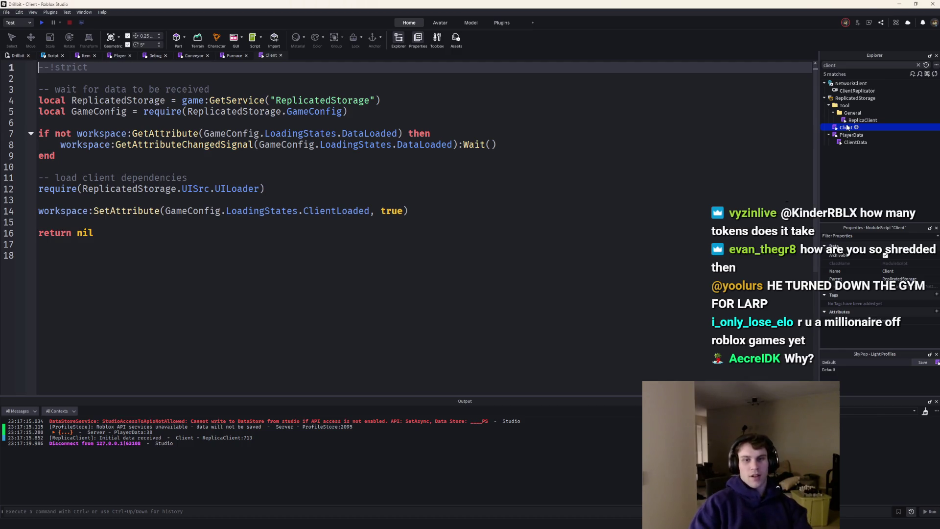
Add require(ReplicatedStorage.Tool.General.ComponentLoader) on line 13 and start a playtest.
left_click(282, 190)
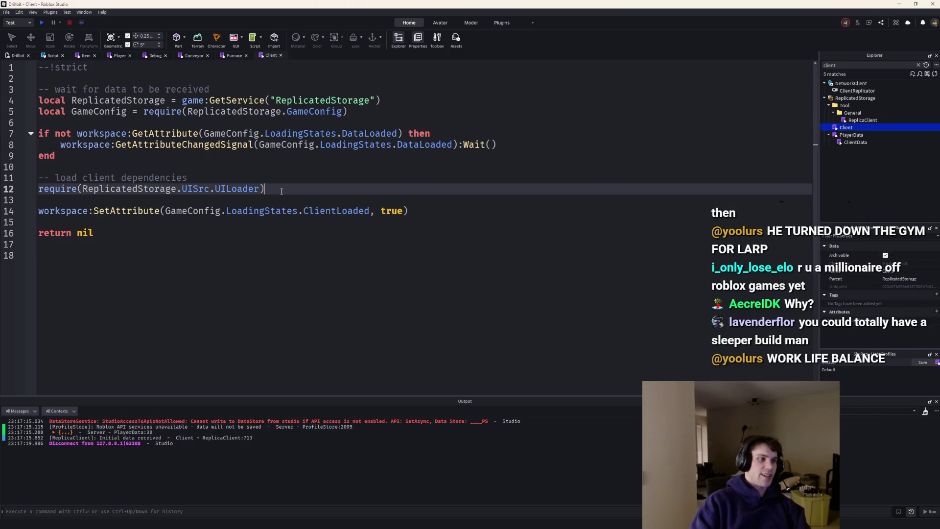
type("r")
key("Return")
type("require(ReplicatedStorage.Tool")
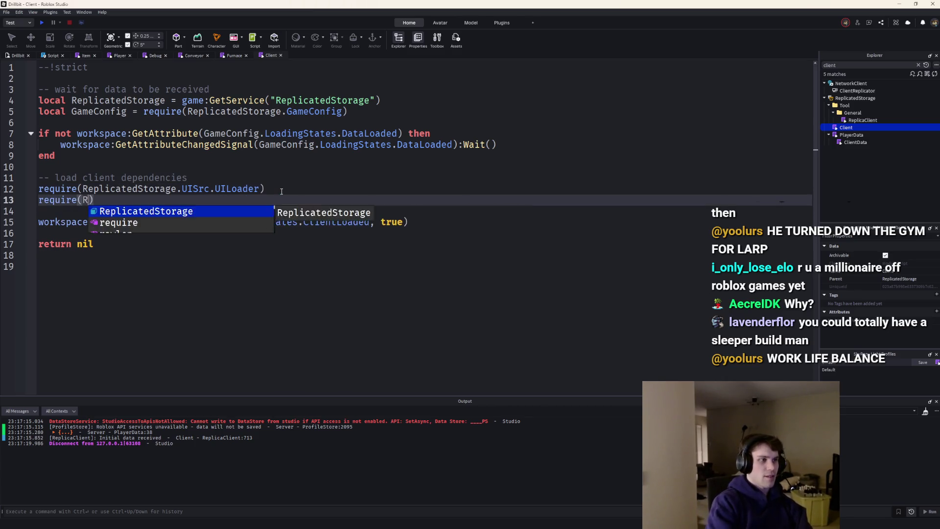
type(".G")
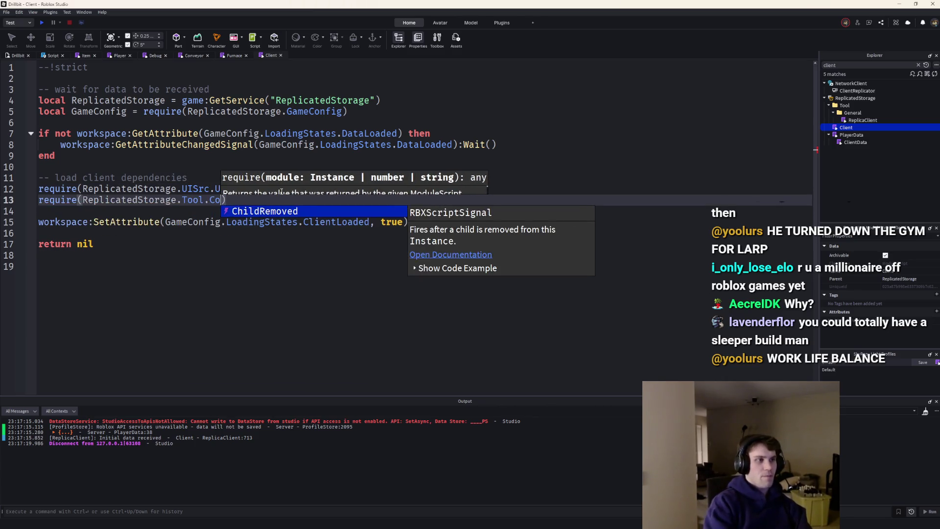
type("eneral.ComponentLoader")
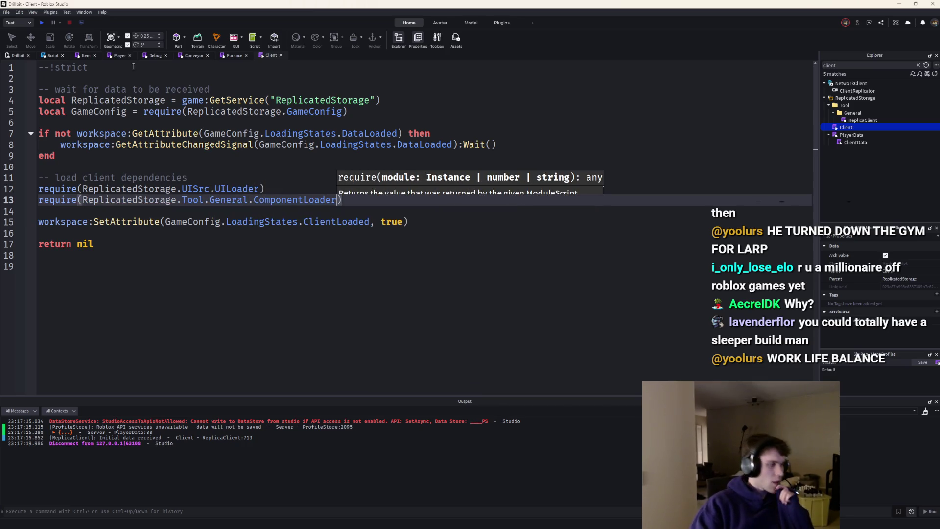
left_click(41, 23)
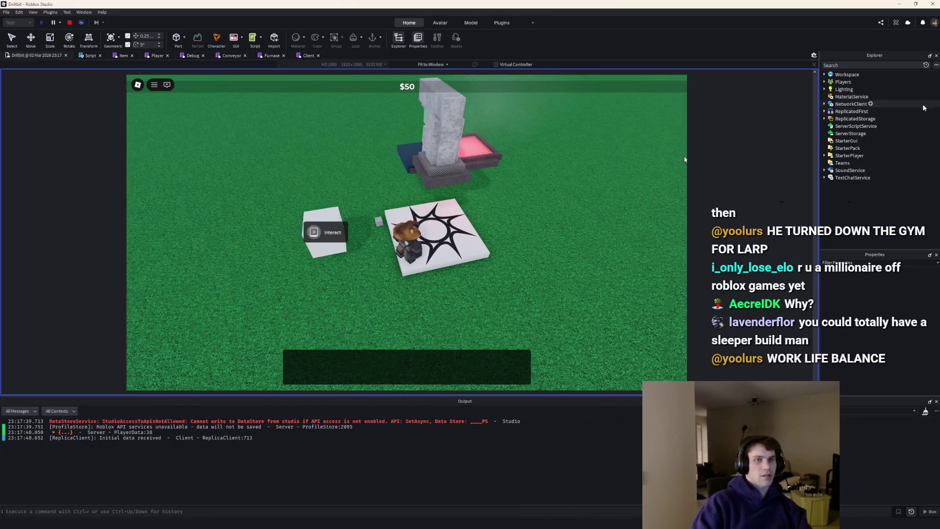
Select the first Base model under Workspace, enlarge the game view, and widen the side panels.
left_click(824, 75)
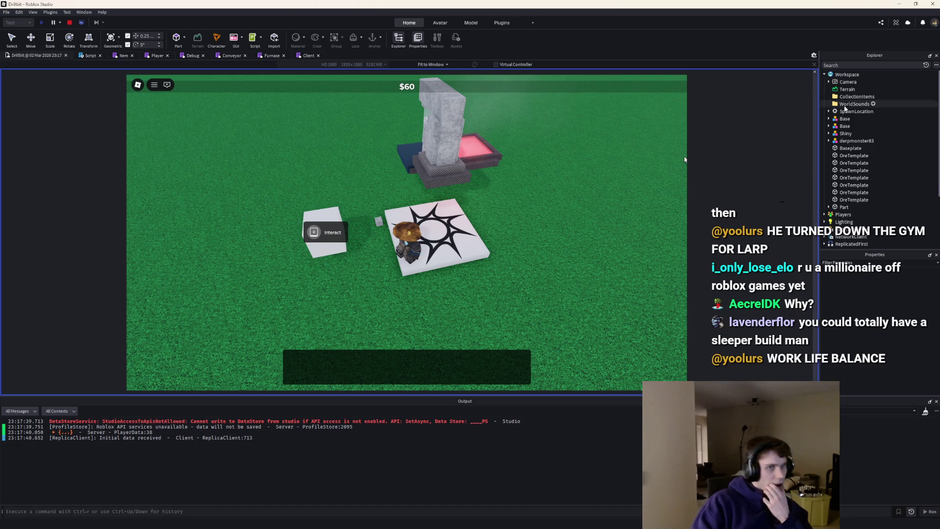
left_click(838, 126)
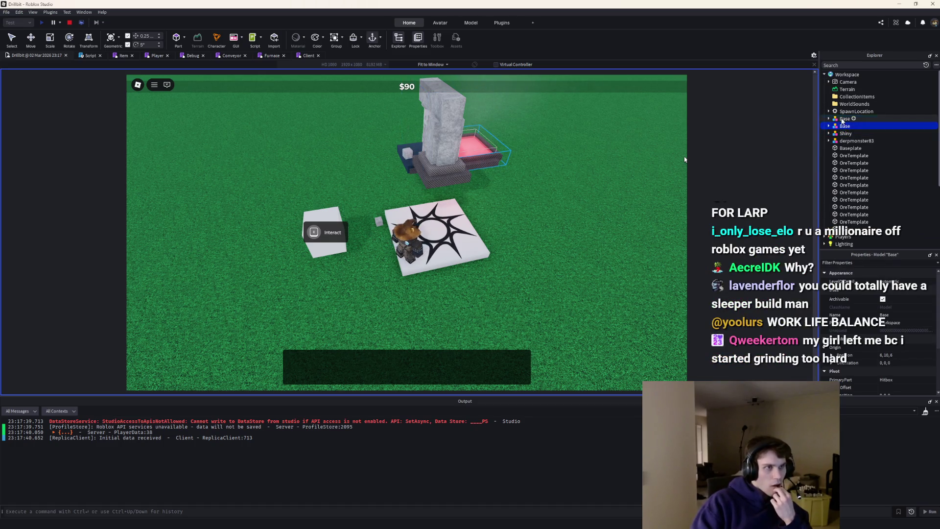
left_click(838, 119)
scroll(867, 274, "down", 3)
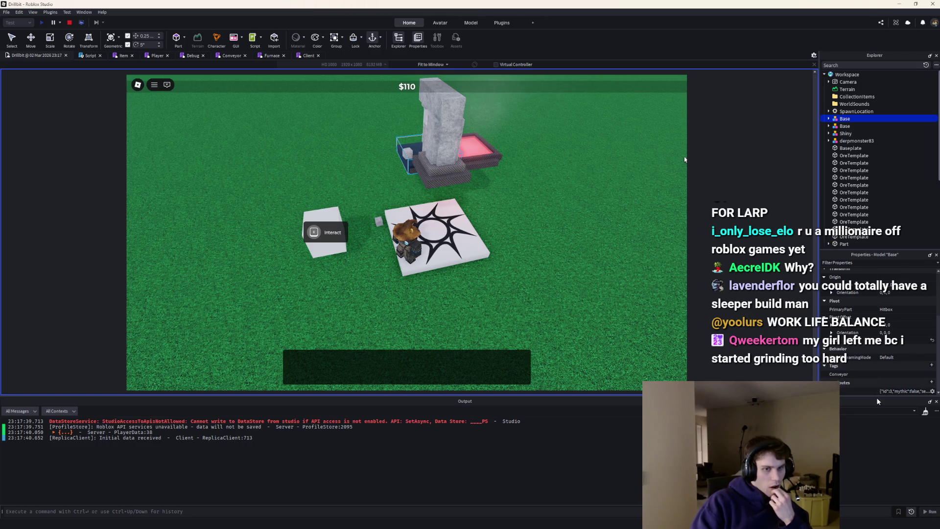
left_click_drag(873, 396, 873, 402)
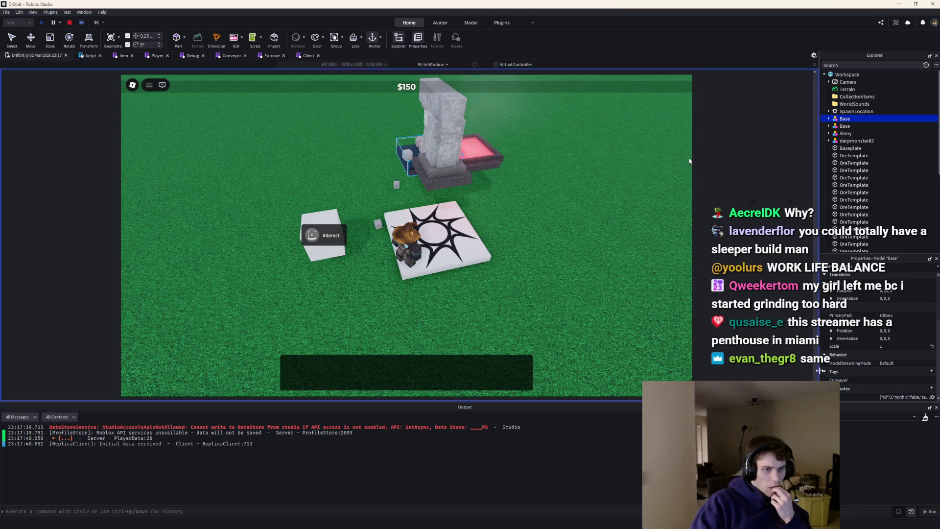
left_click_drag(820, 370, 768, 351)
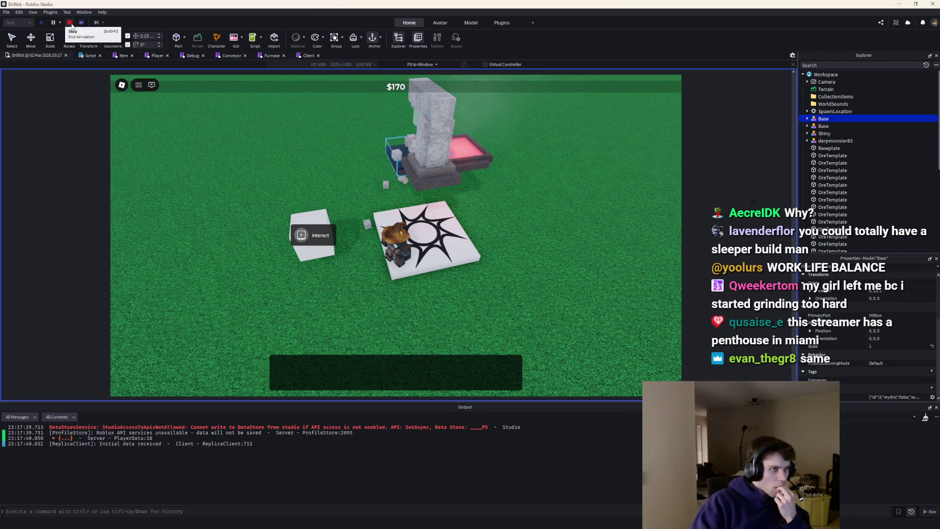
Stop the playtest, run a second one, and stop it.
left_click(69, 22)
left_click(41, 22)
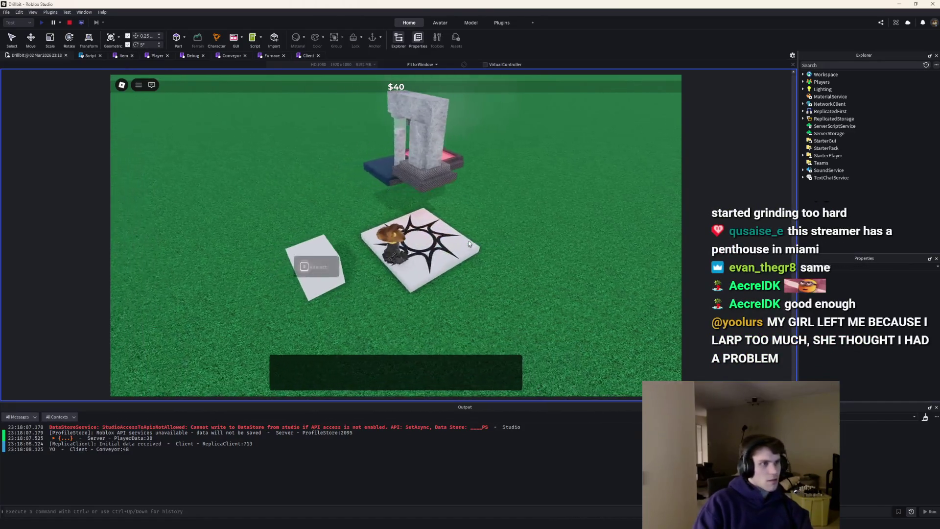
left_click(69, 23)
Switch to the Conveyor script and delete its print("YO") line.
left_click(274, 56)
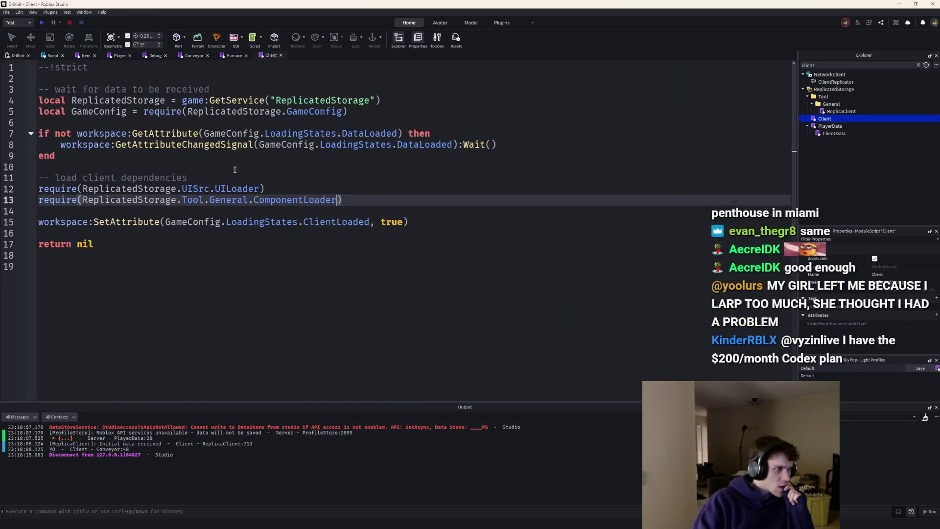
left_click(195, 56)
left_click(182, 55)
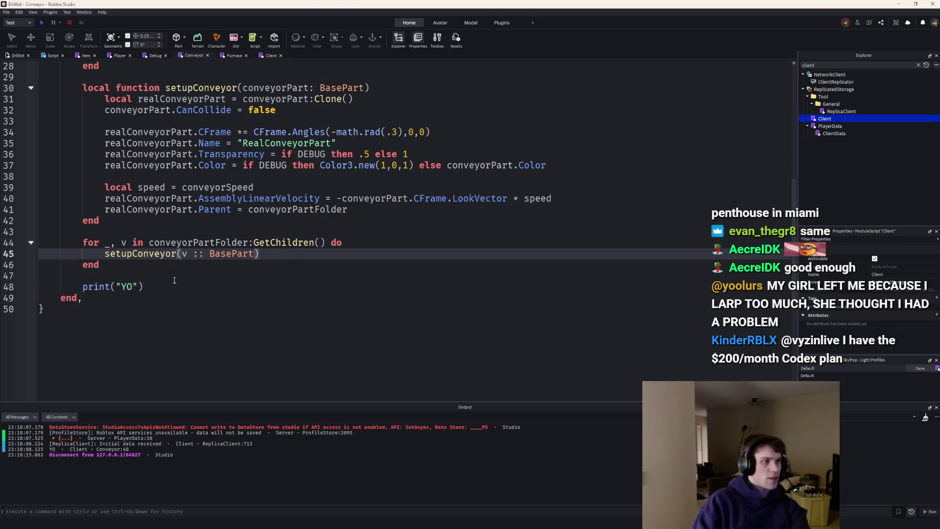
key("shift+End")
key("BackSpace")
key("BackSpace")
key("BackSpace")
scroll(256, 211, "up", 9)
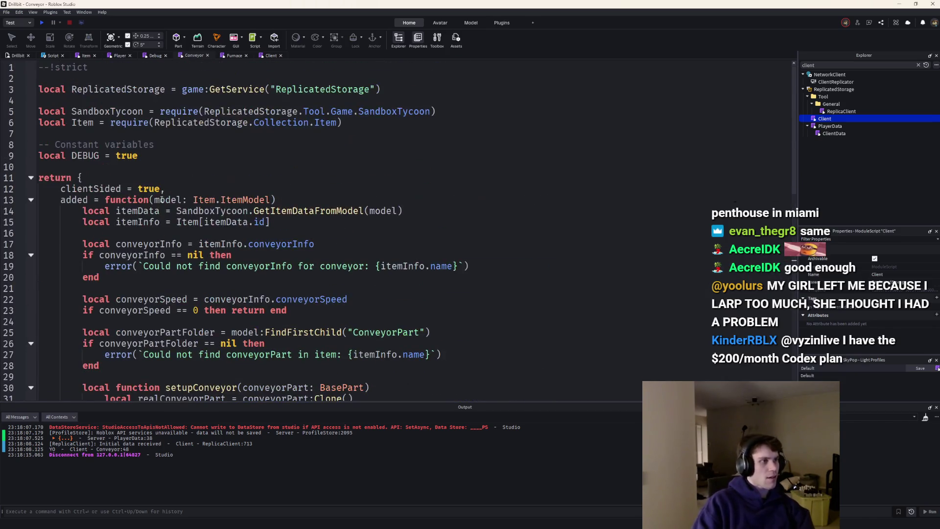
scroll(217, 203, "down", 6)
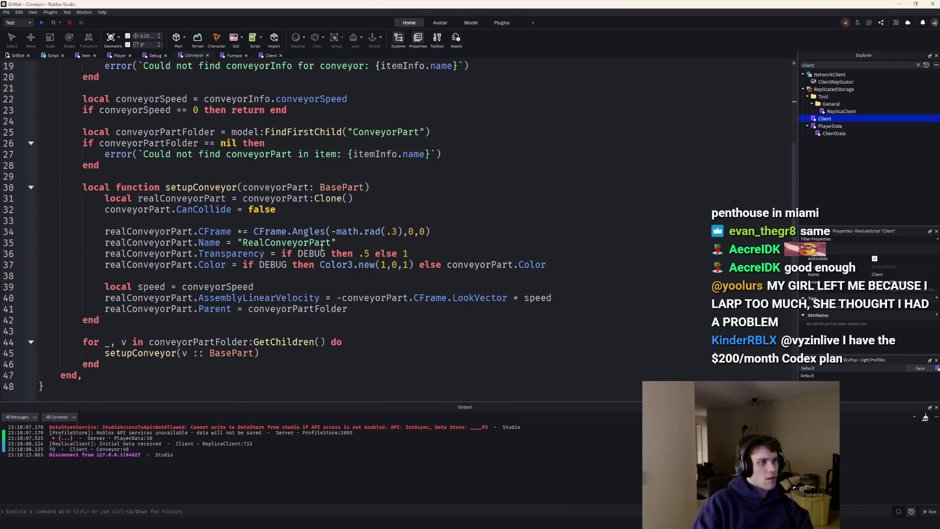
Add print("bro?") on a new line after the CanCollide line, then start a playtest.
left_click(380, 220)
key("Return")
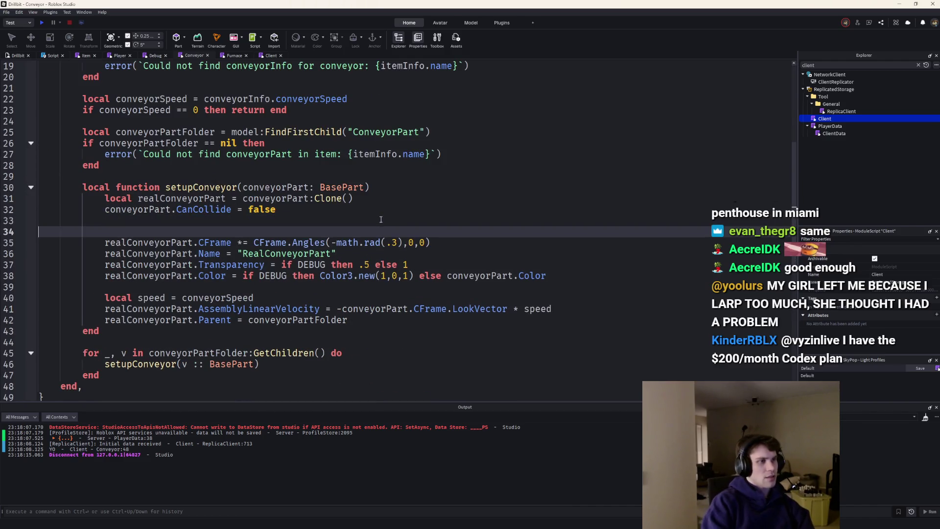
type("print(\"\")")
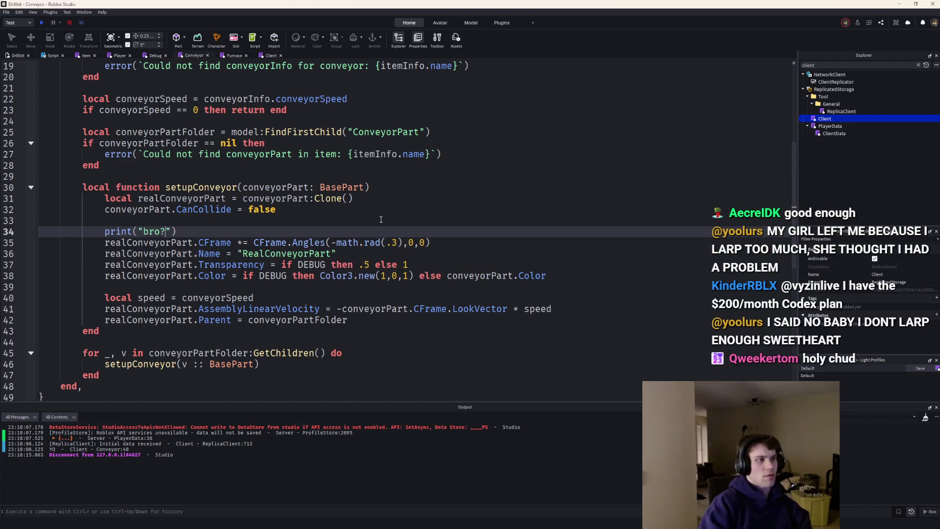
left_click(40, 22)
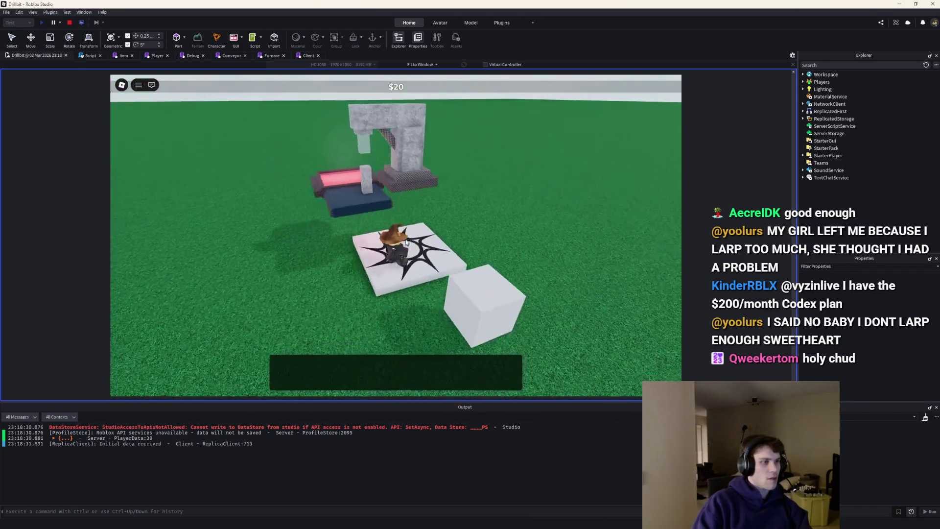
Stop the playtest and clear the Explorer search filter.
left_click(70, 23)
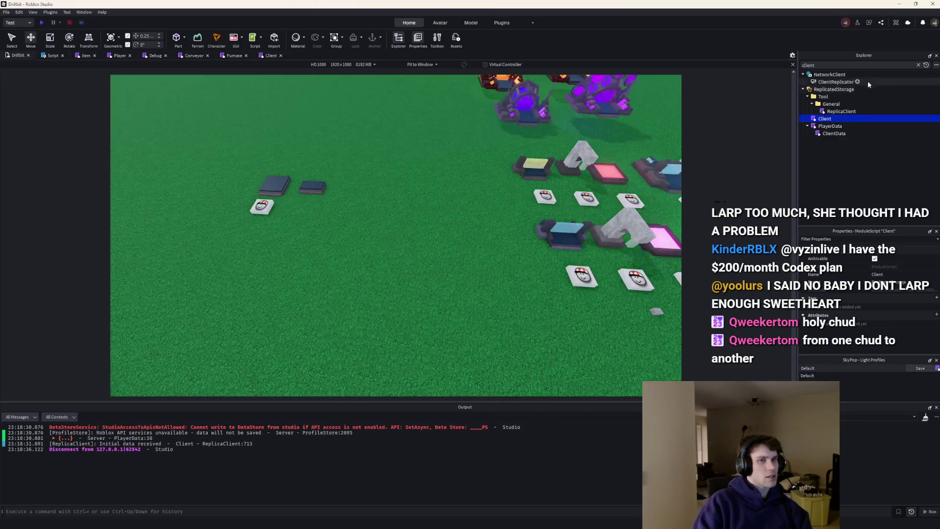
key("BackSpace")
scroll(857, 122, "up", 10)
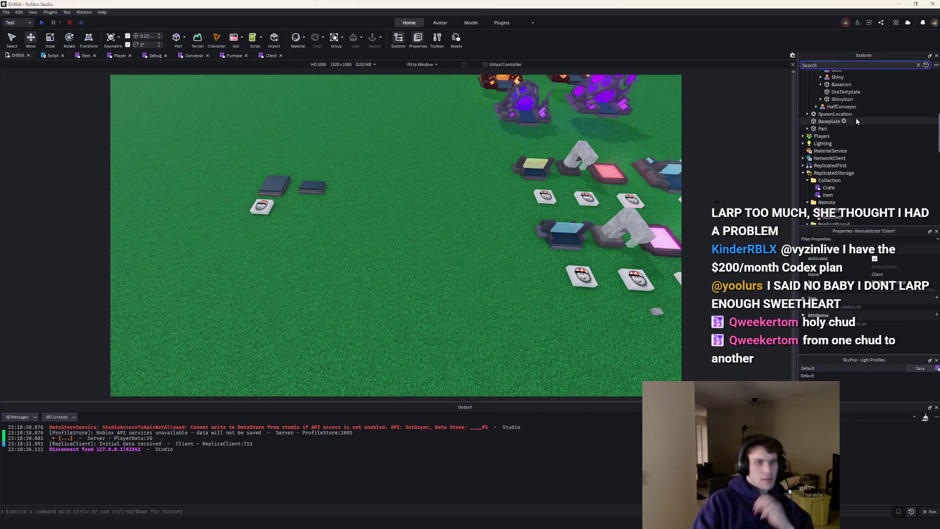
Expand, select and frame the Shiny furnace model, then bring up the Item script.
left_click(820, 126)
left_click(837, 125)
scroll(868, 305, "down", 2)
key("f")
left_click(54, 57)
left_click(89, 57)
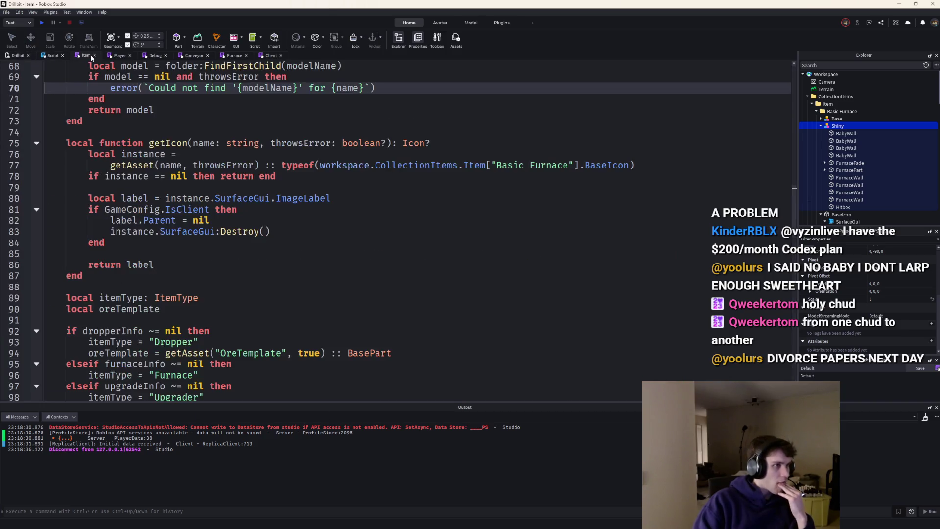
Delete the print("bro?") debug line from the Conveyor script.
left_click(121, 57)
left_click(179, 57)
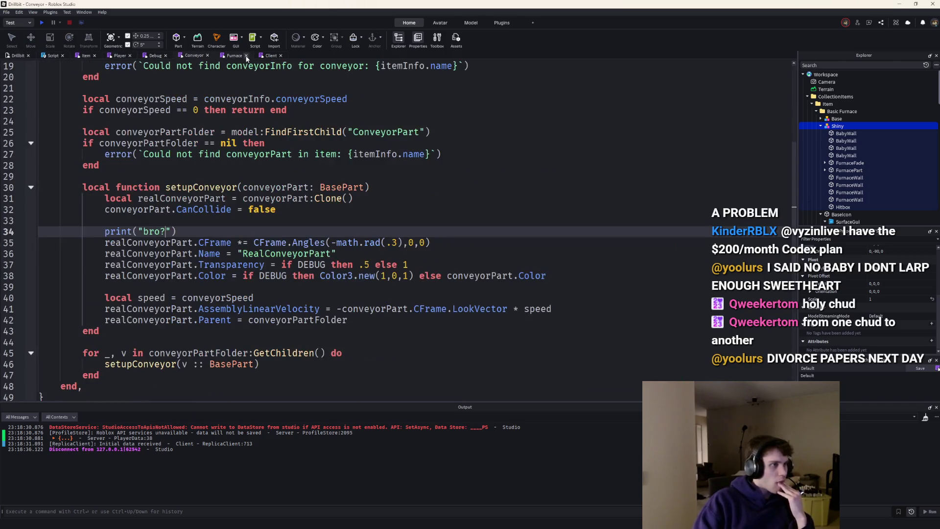
key("ctrl+shift+k")
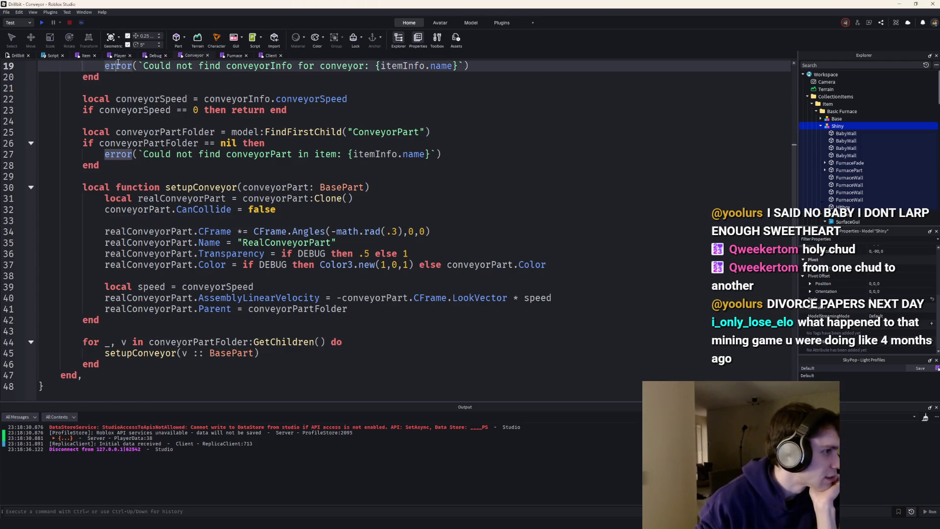
Open the Item script and insert a new line after the shinyMythic lookup at line 108.
left_click(121, 58)
left_click(233, 56)
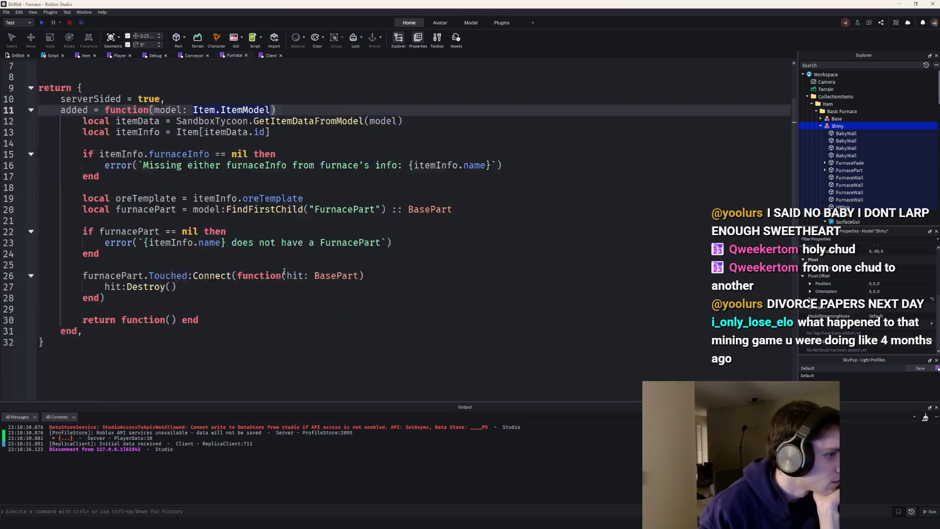
left_click(261, 58)
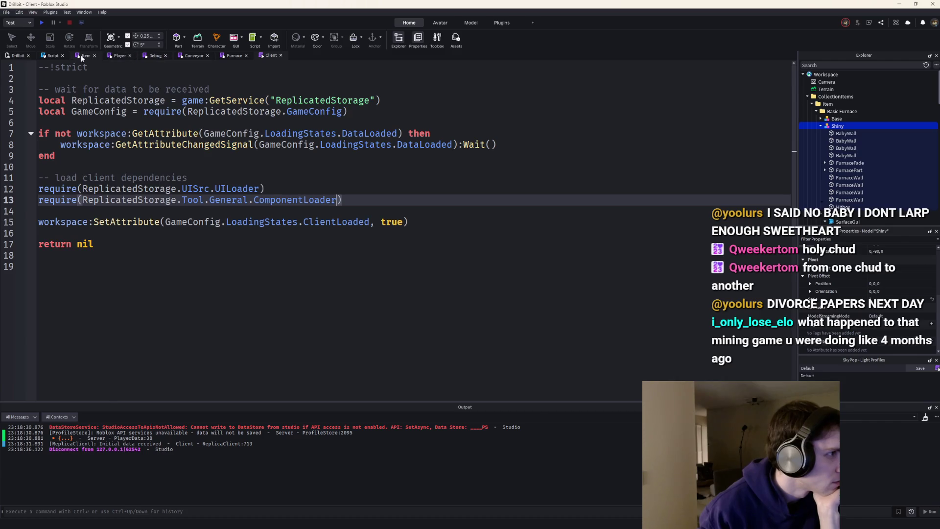
left_click(82, 57)
scroll(262, 239, "down", 10)
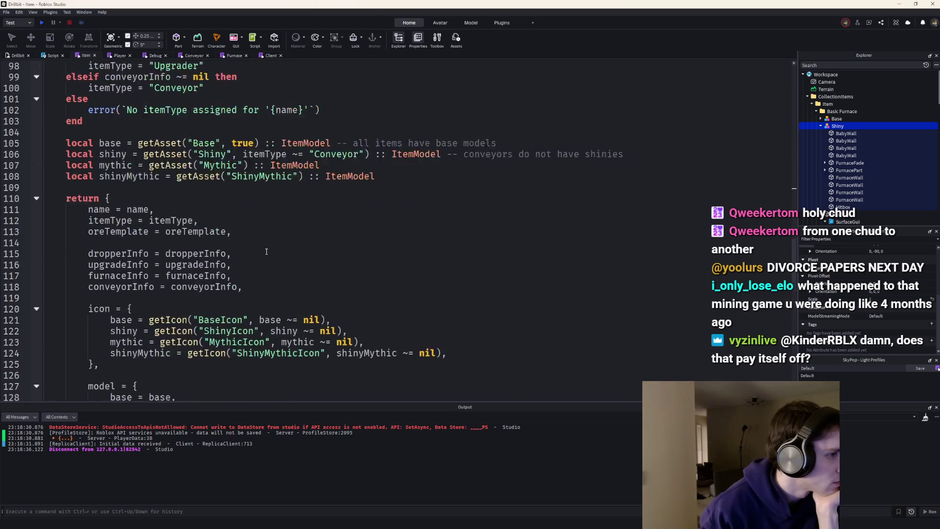
scroll(266, 252, "up", 12)
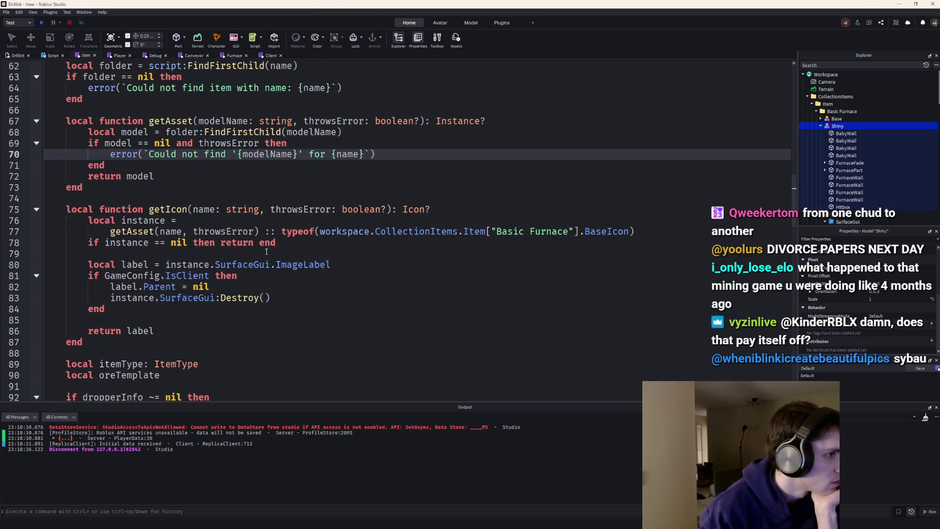
scroll(266, 252, "down", 8)
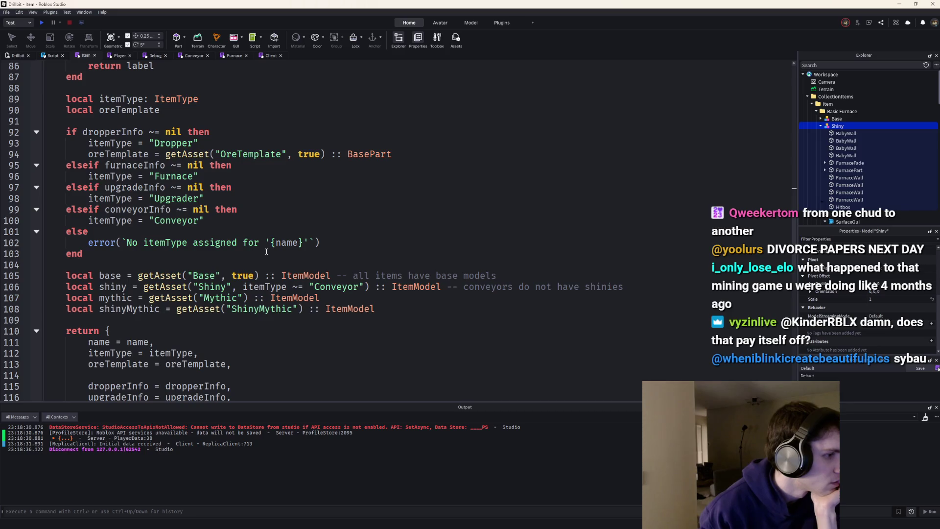
scroll(311, 285, "down", 1)
left_click(382, 277)
scroll(381, 278, "down", 4)
scroll(382, 279, "up", 1)
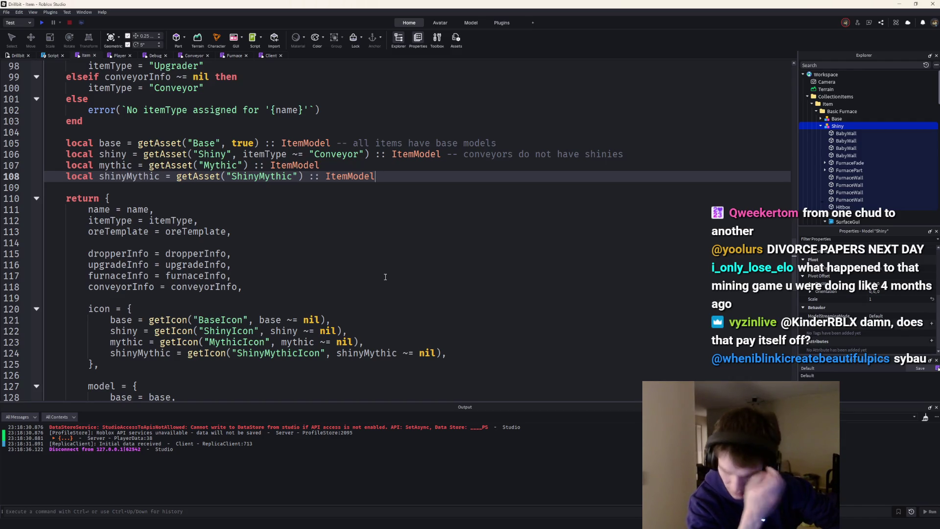
key("Return")
key("Return")
Write a for loop header over {base, shiny, mythic, shinyMythic} with its do/end.
type("for _, v in {")
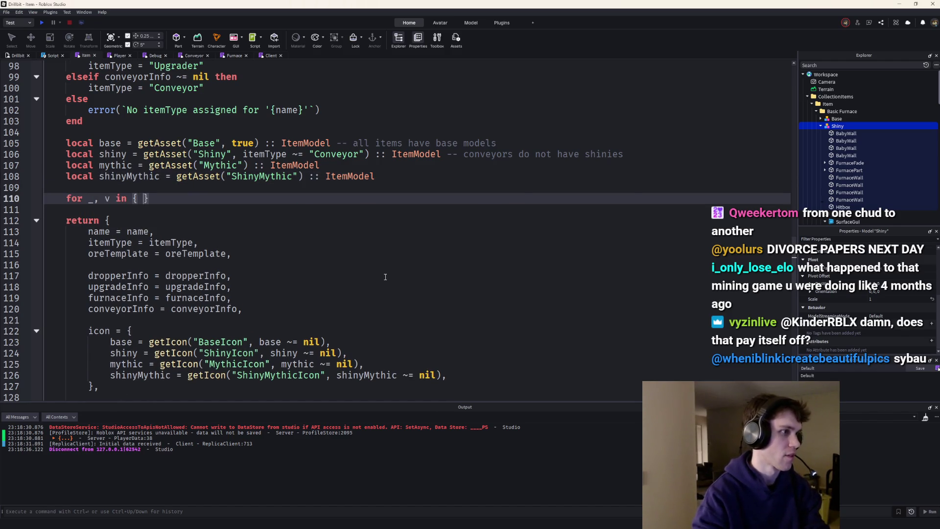
key("BackSpace")
type("base, shiny, mythic,")
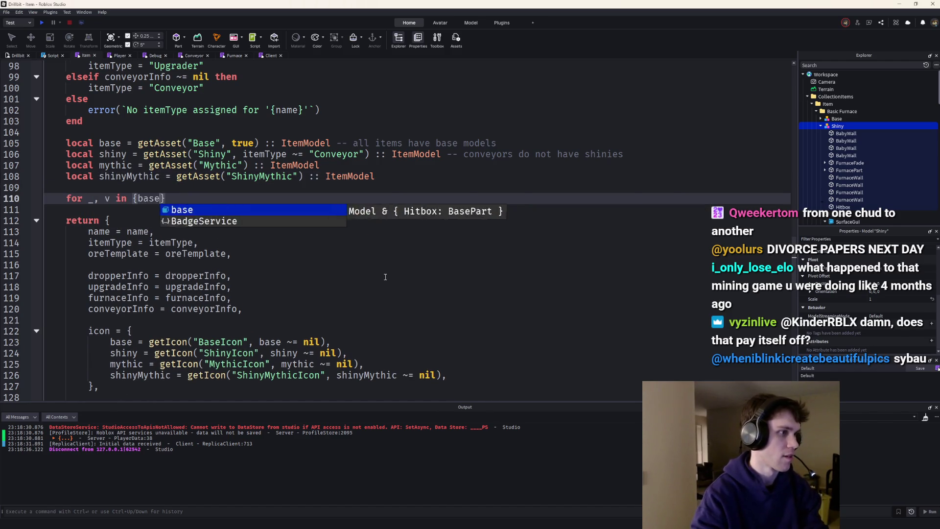
type(" shiny, mythic, shin")
key("Down")
key("Tab")
type("do")
key("Return")
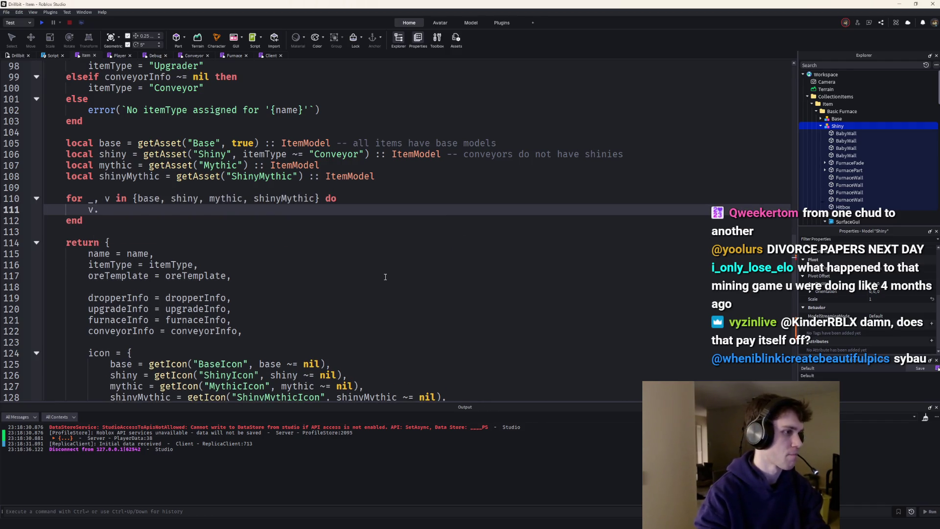
Set v.ModelStreamingMode = Enum.ModelStreamingMode.Atomic in the loop body.
type("Mo")
key("Tab")
type("= Enum.Mo")
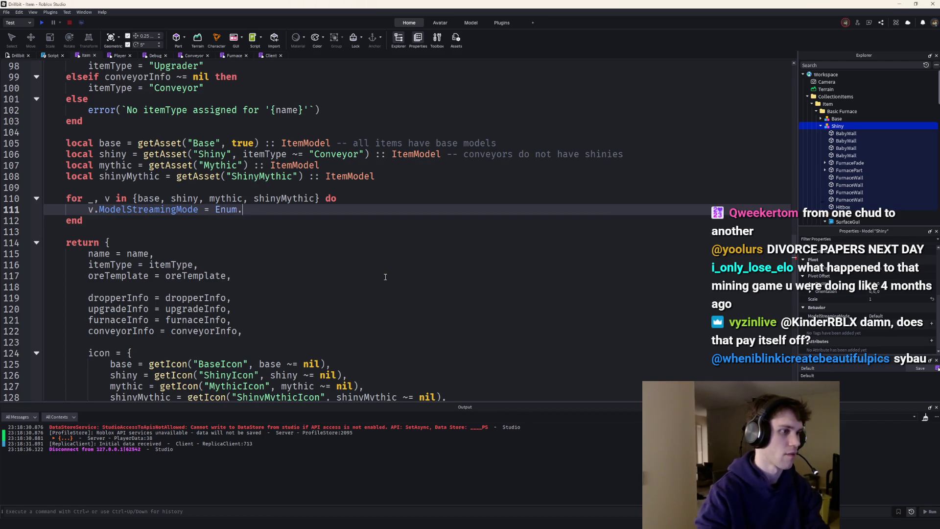
key("Tab")
type(".")
key("Down")
key("Tab")
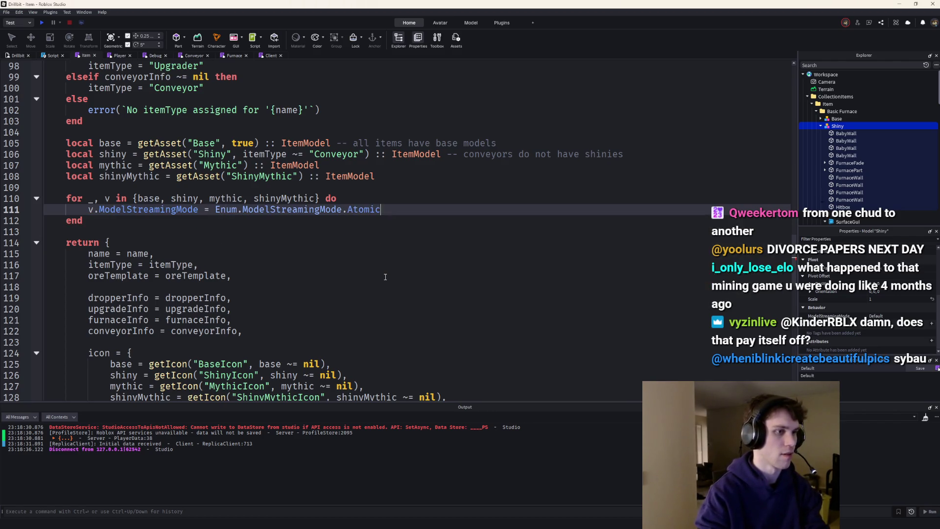
Add spaces inside the list braces and a blank line above the loop, then play-test.
left_click(138, 198)
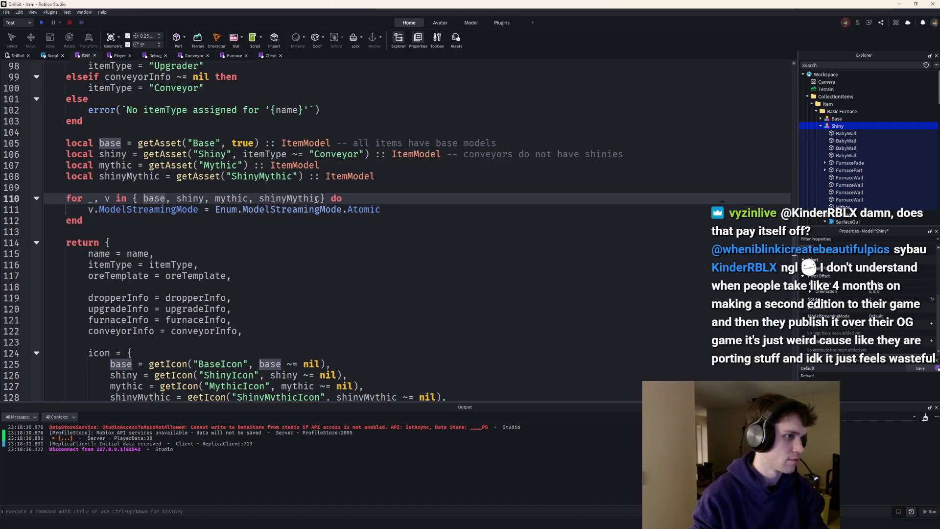
left_click(315, 198)
left_click(76, 186)
key("Return")
type("-- setup models")
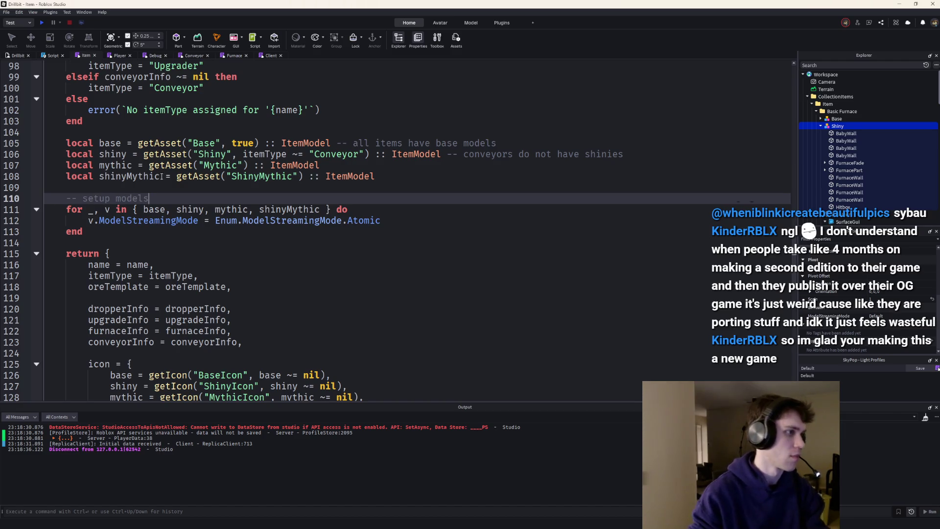
left_click(42, 23)
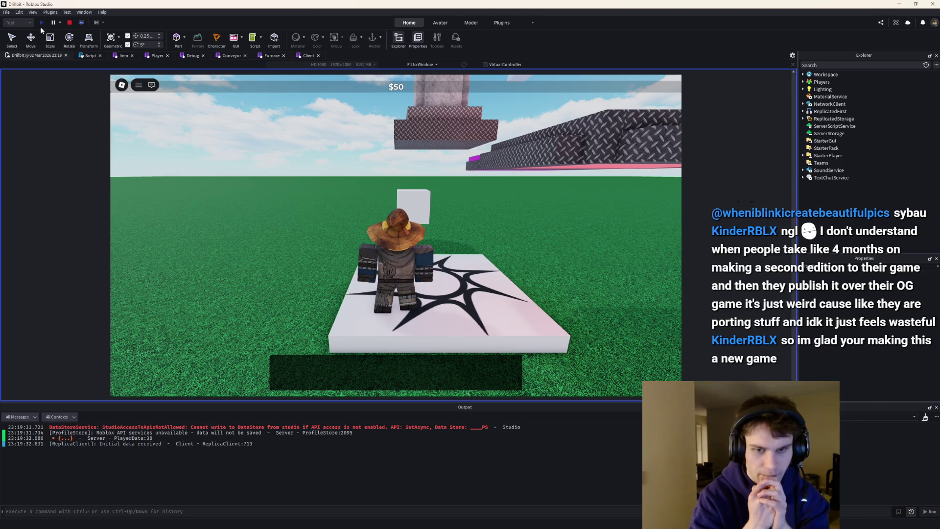
Walk the character over the white box, star pad and pink furnace pad until money reaches $190, then stop.
key("w")
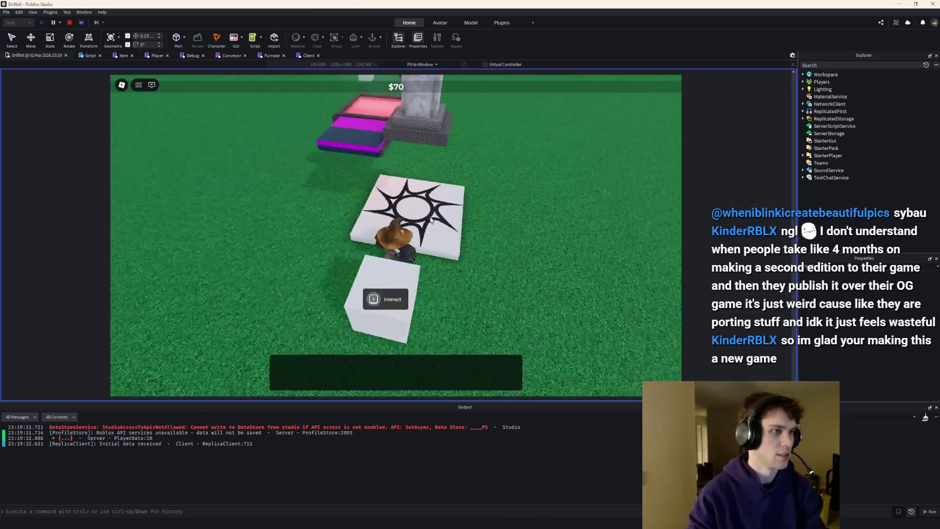
key("w")
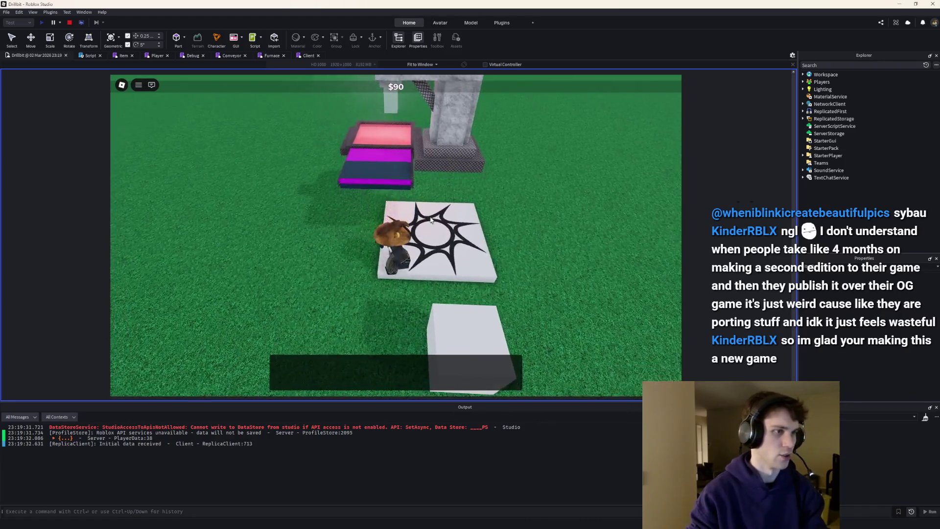
key("w")
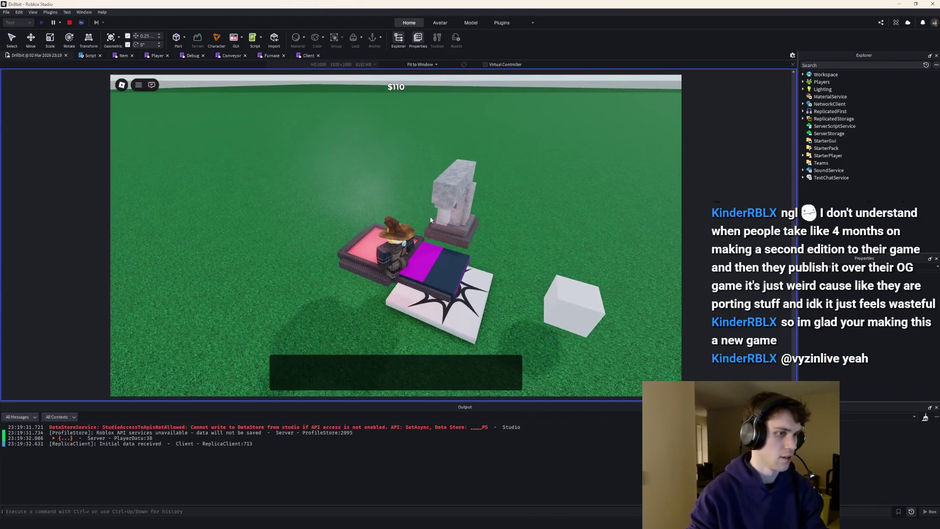
key("w")
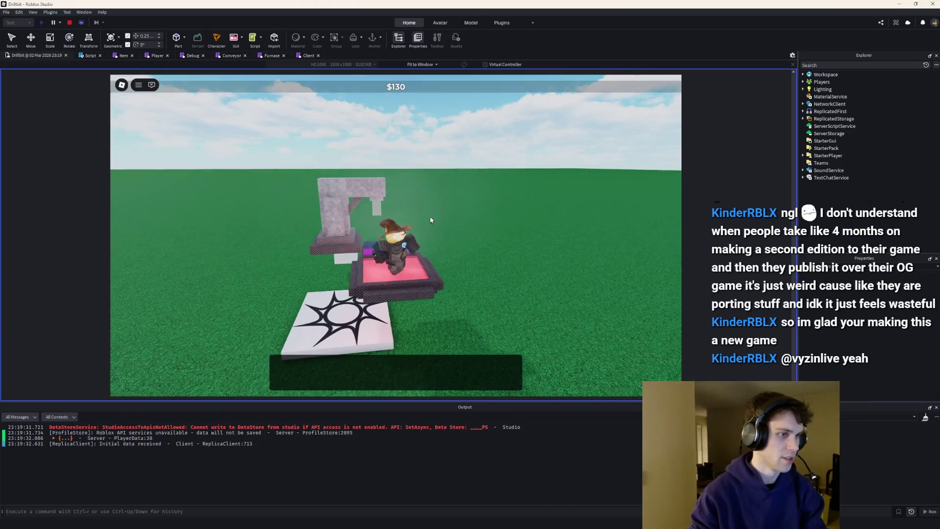
key("w")
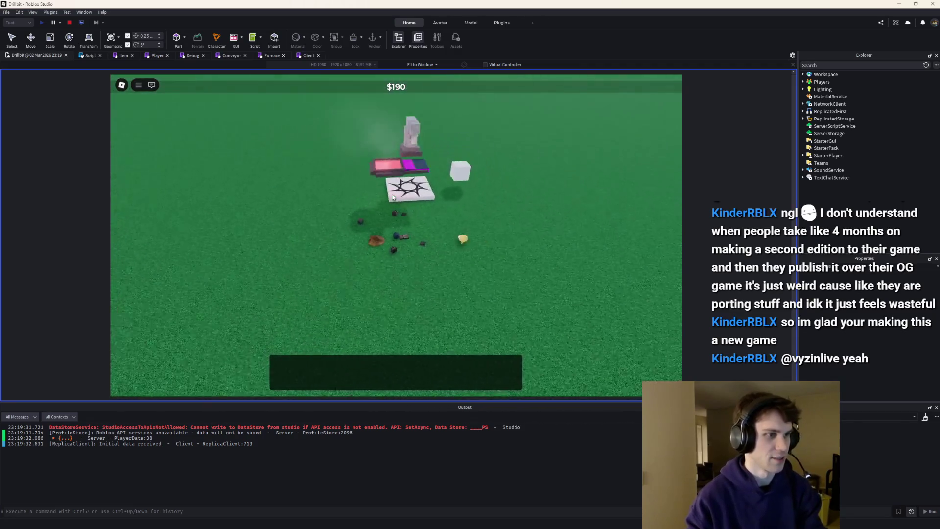
left_click(68, 23)
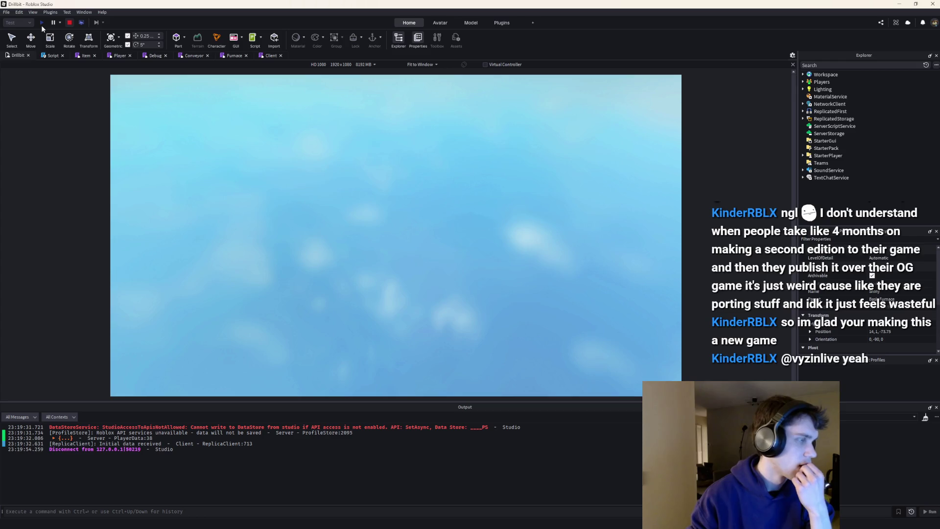
Play-test again: climb the furnace, open the crate to roll a dropper, and stand on the star pad.
left_click(41, 24)
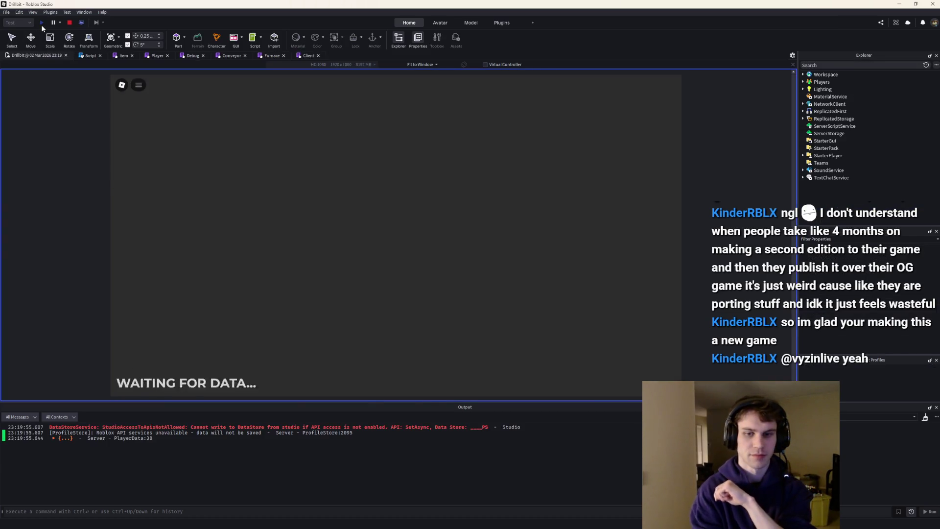
key("w")
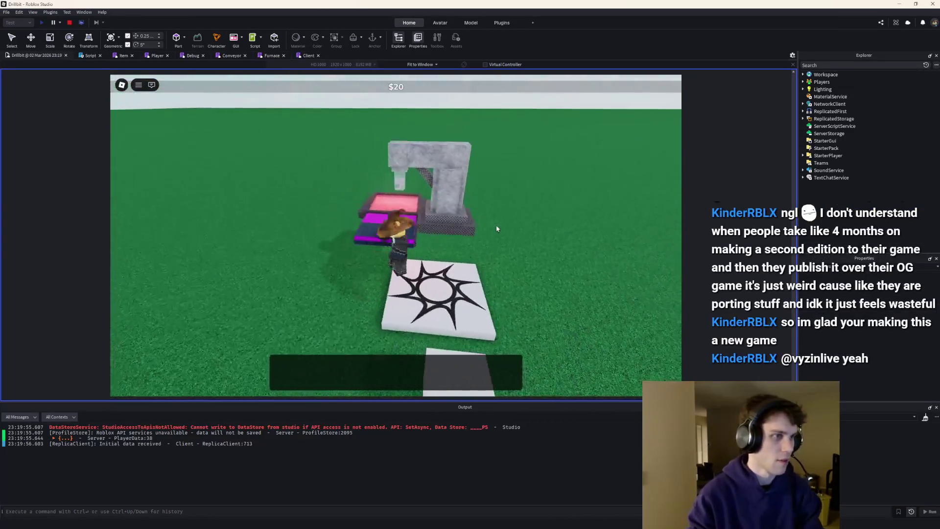
key("s")
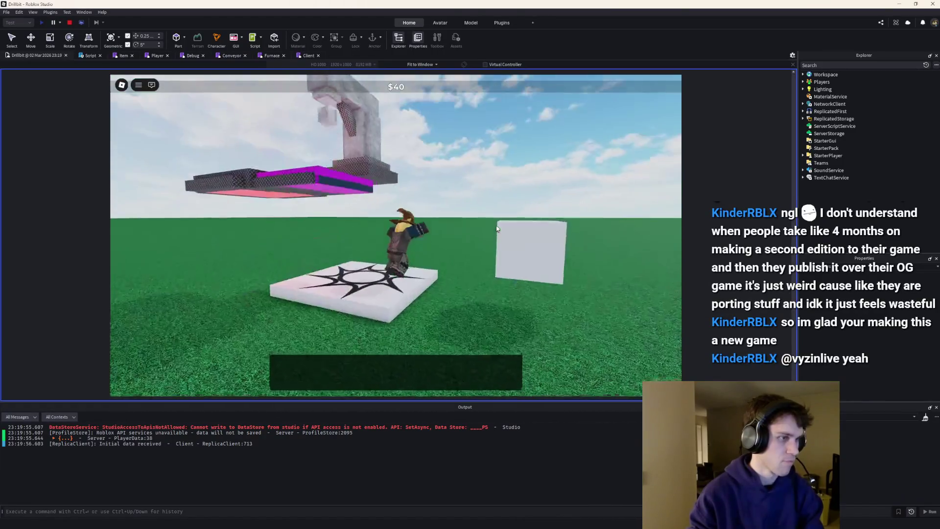
key("w")
key("space")
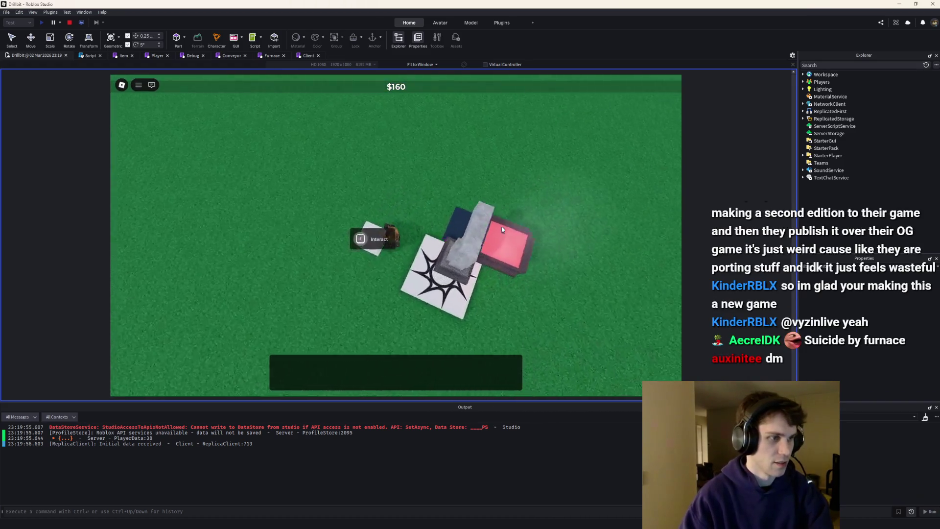
key("e")
key("e")
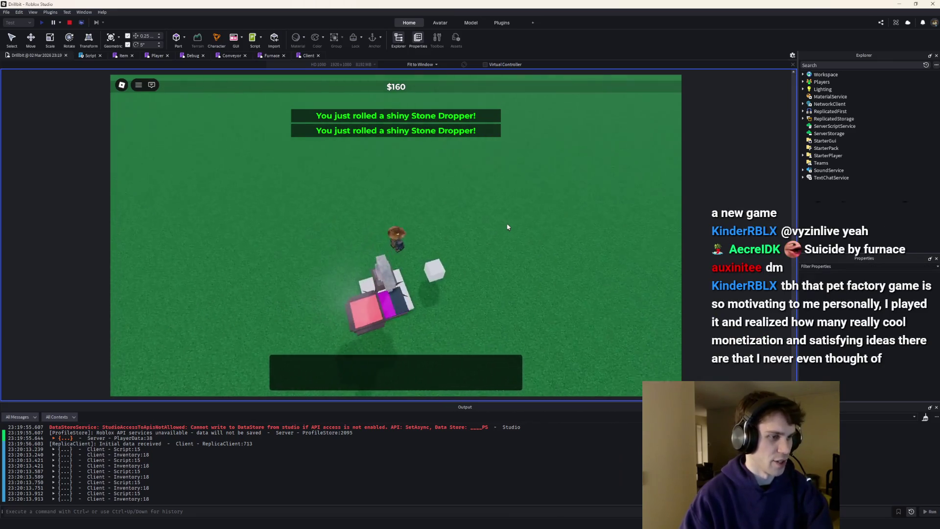
key("s")
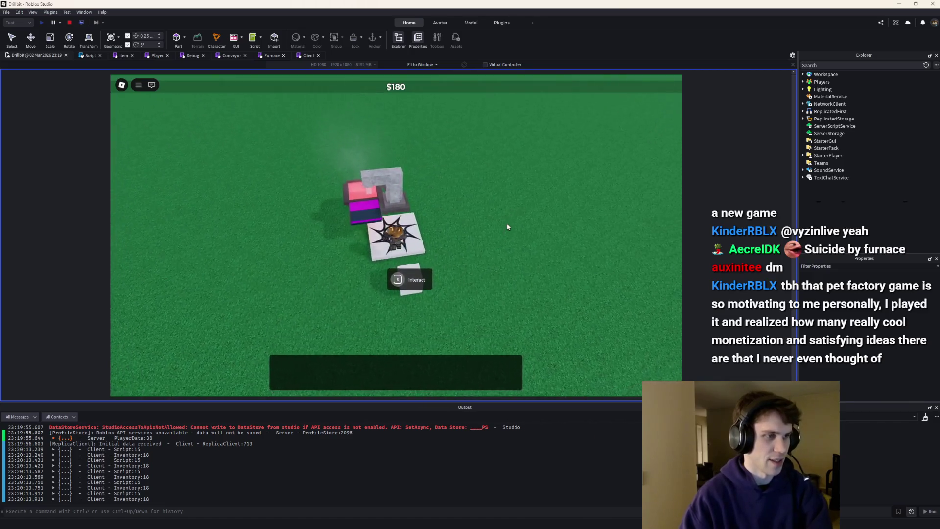
scroll(507, 226, "up", 3)
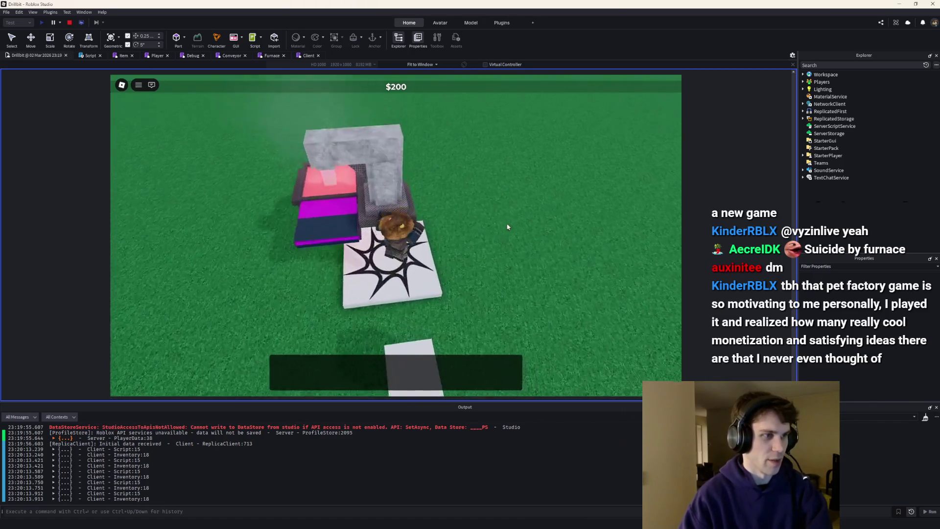
scroll(514, 216, "up", 5)
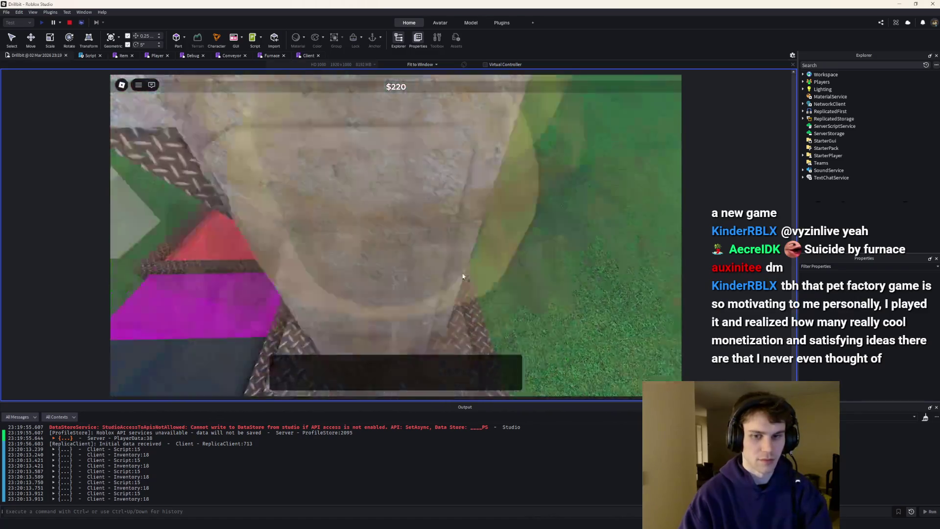
scroll(462, 277, "down", 5)
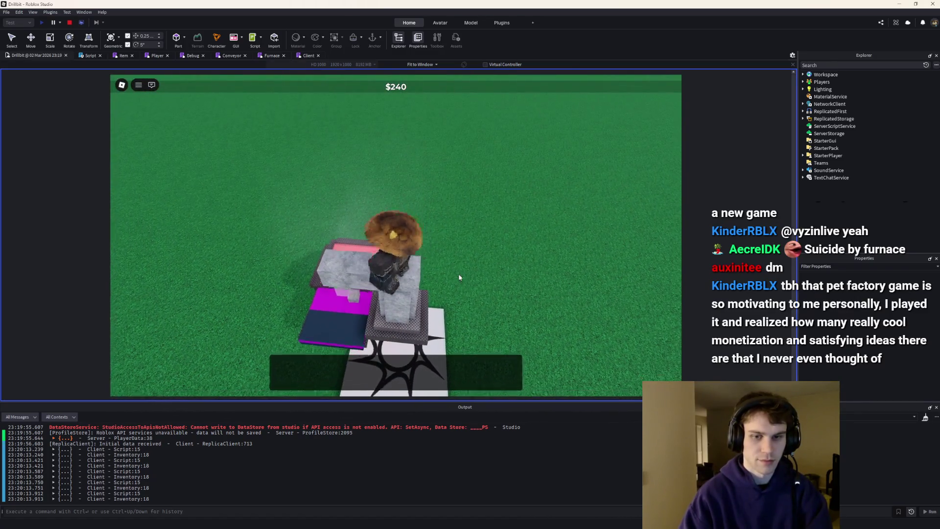
scroll(460, 278, "down", 2)
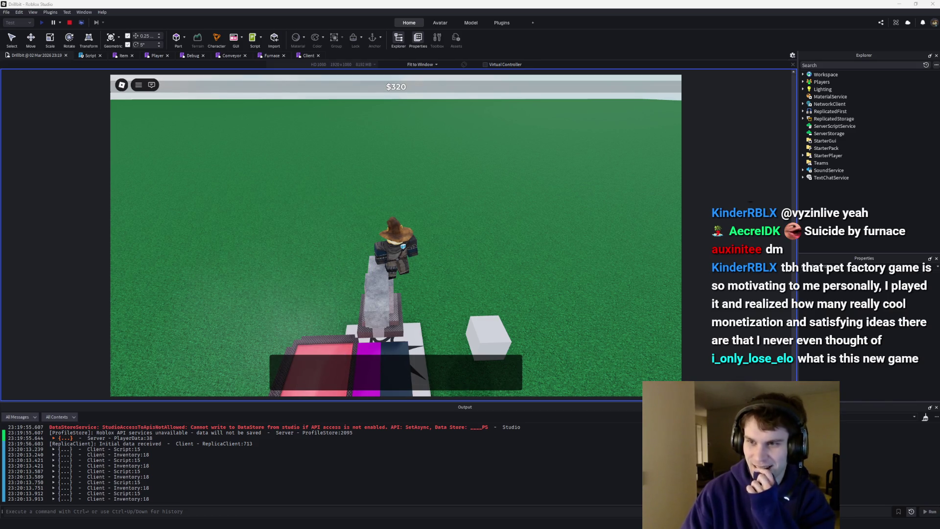
Cancel the Save dialog, capture the game view with Win+Shift+S, and stop the play-test.
key("ctrl+s")
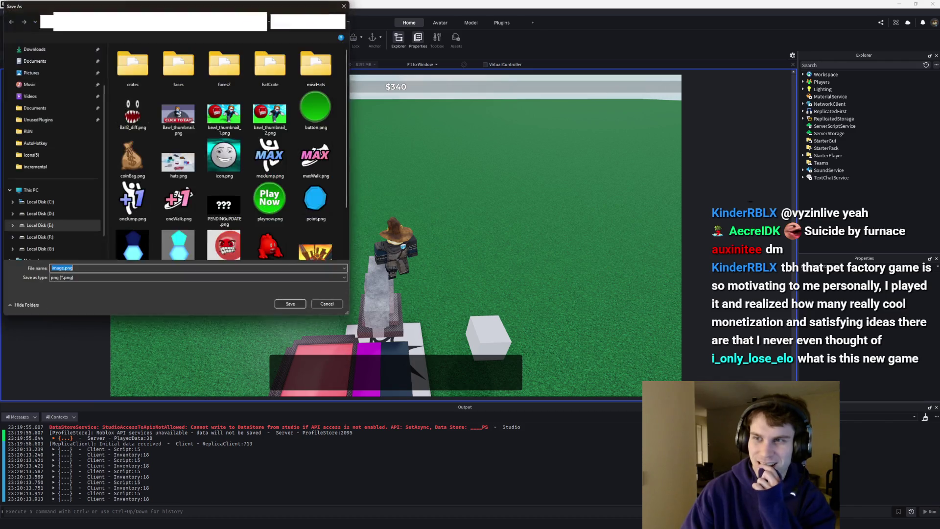
left_click(345, 6)
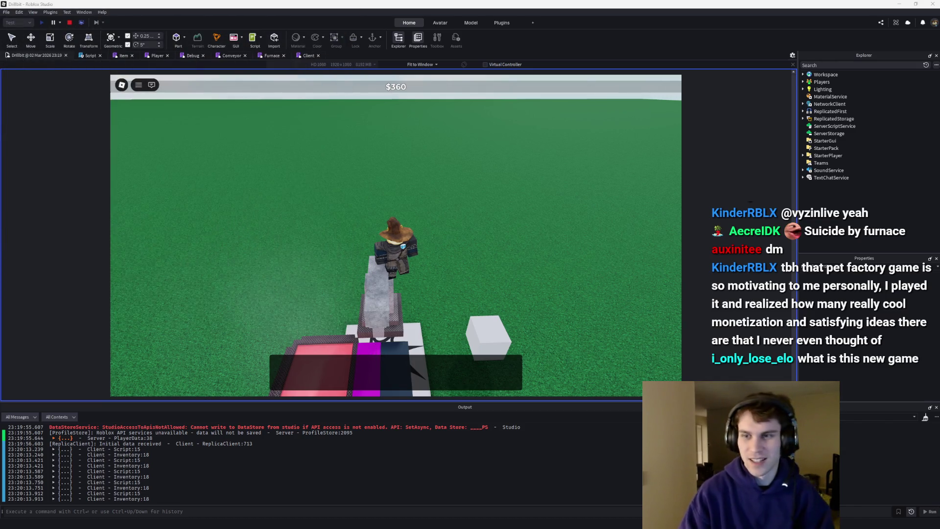
key("super+shift+s")
left_click_drag(110, 75, 681, 395)
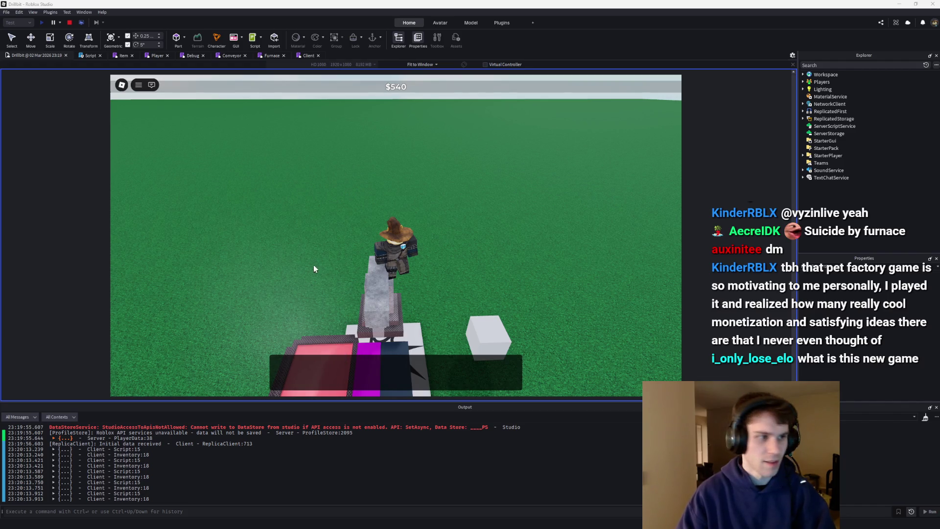
left_click(70, 23)
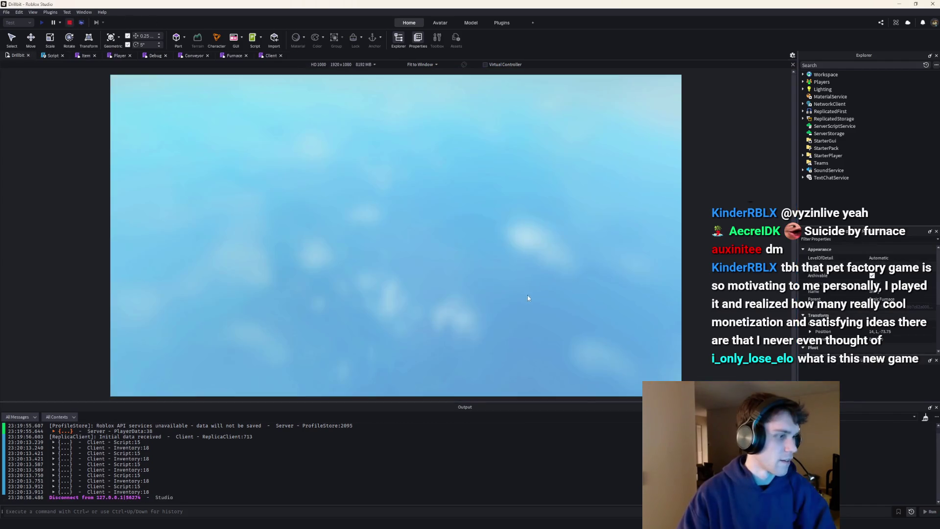
Select the gumball machine model and focus the camera on it.
left_click(385, 242)
key("f")
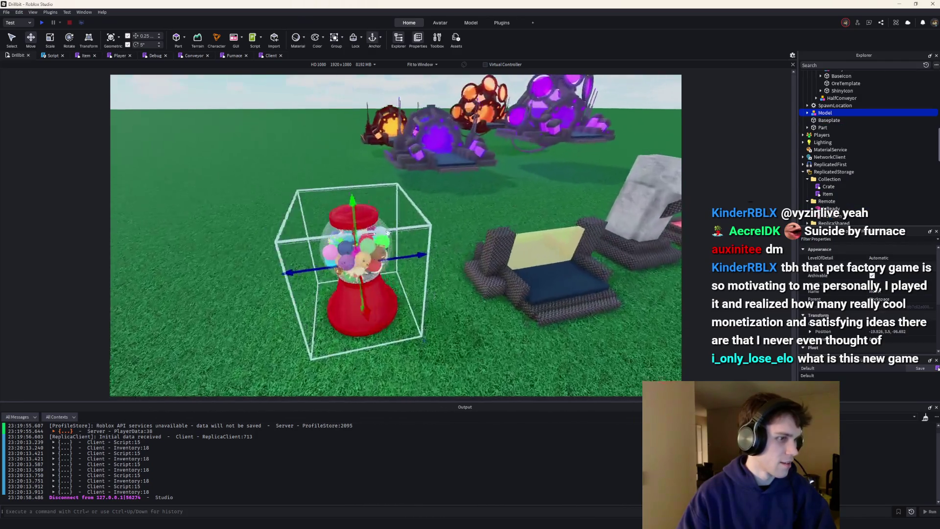
scroll(445, 236, "down", 5)
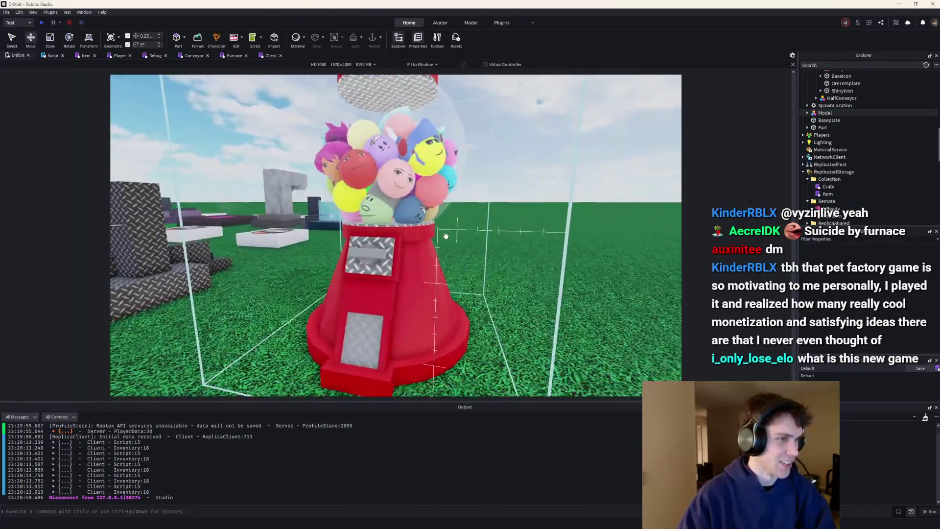
scroll(446, 239, "up", 5)
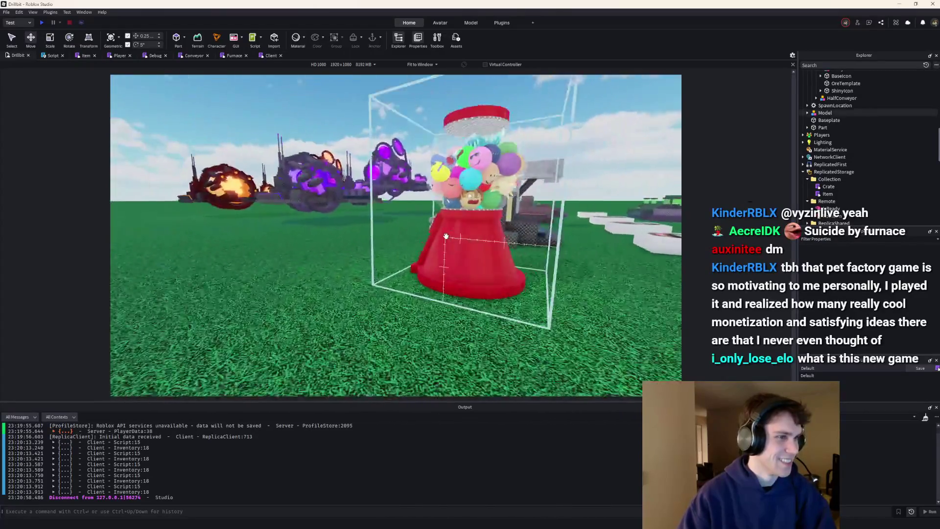
scroll(446, 236, "down", 3)
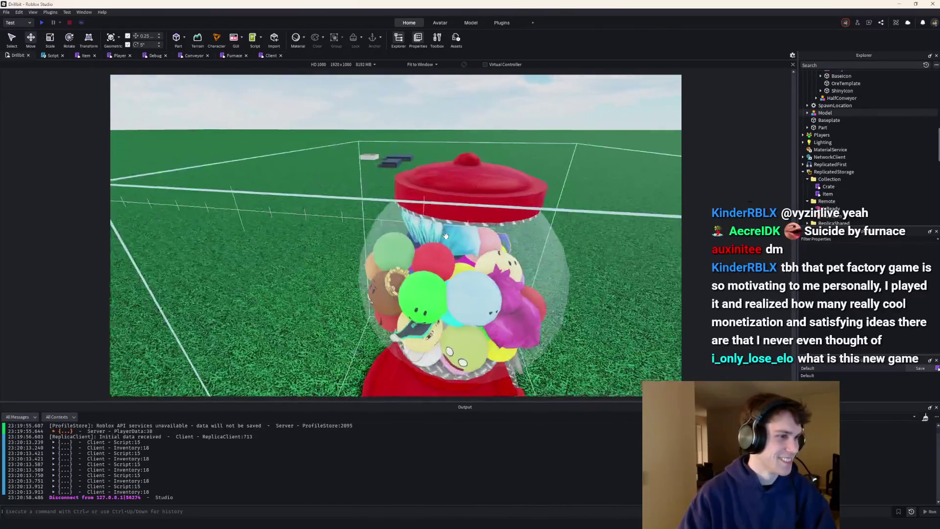
scroll(445, 236, "up", 6)
scroll(446, 236, "down", 8)
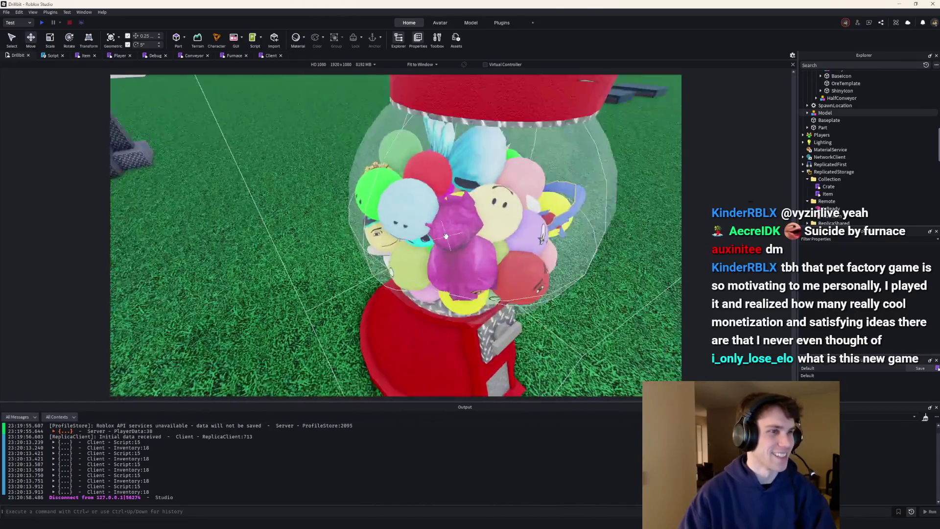
scroll(427, 253, "up", 3)
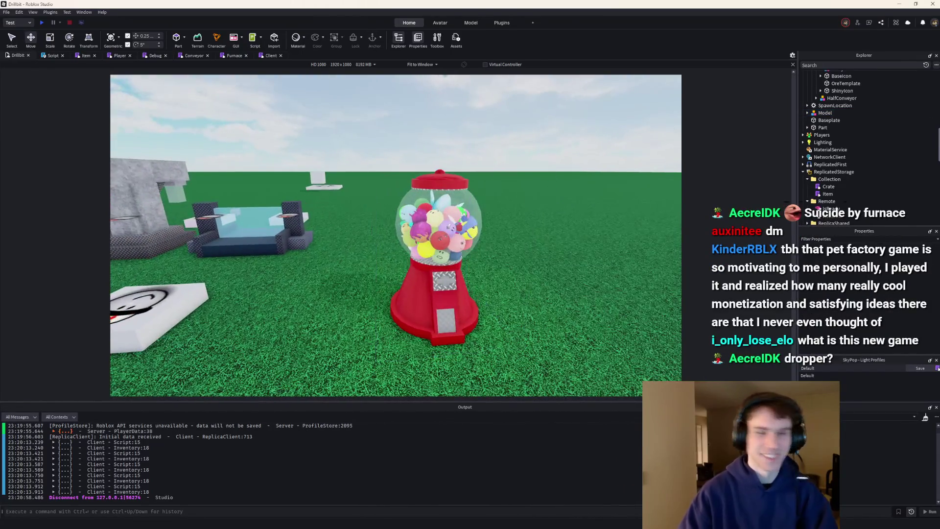
scroll(612, 367, "down", 2)
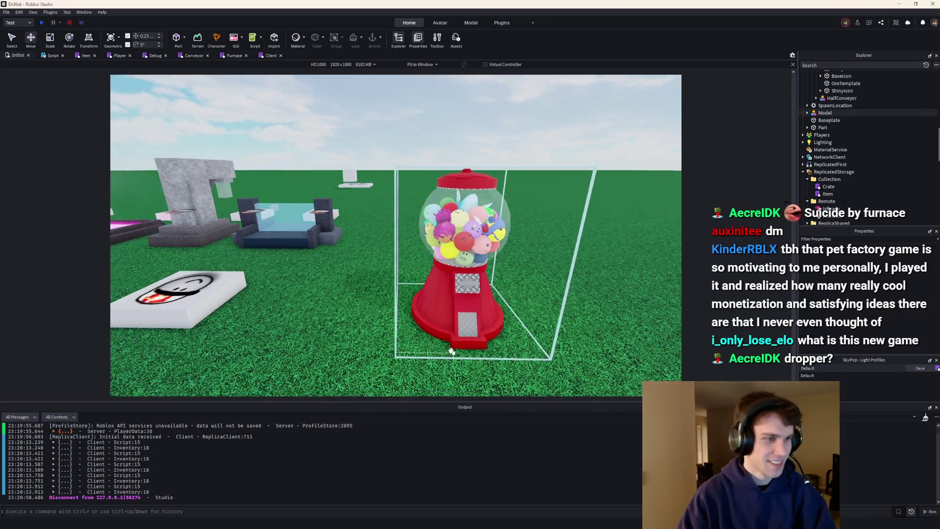
scroll(450, 349, "up", 5)
scroll(450, 349, "down", 5)
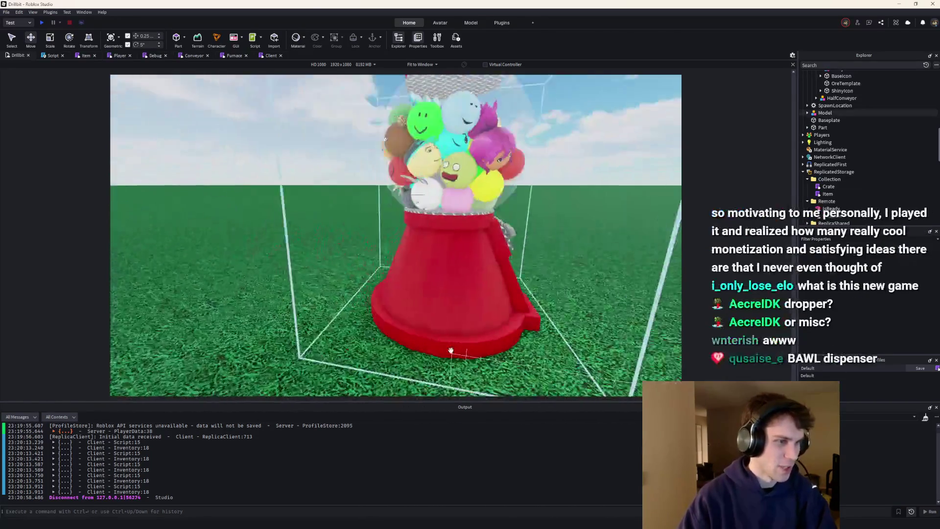
scroll(450, 349, "up", 3)
scroll(451, 350, "down", 5)
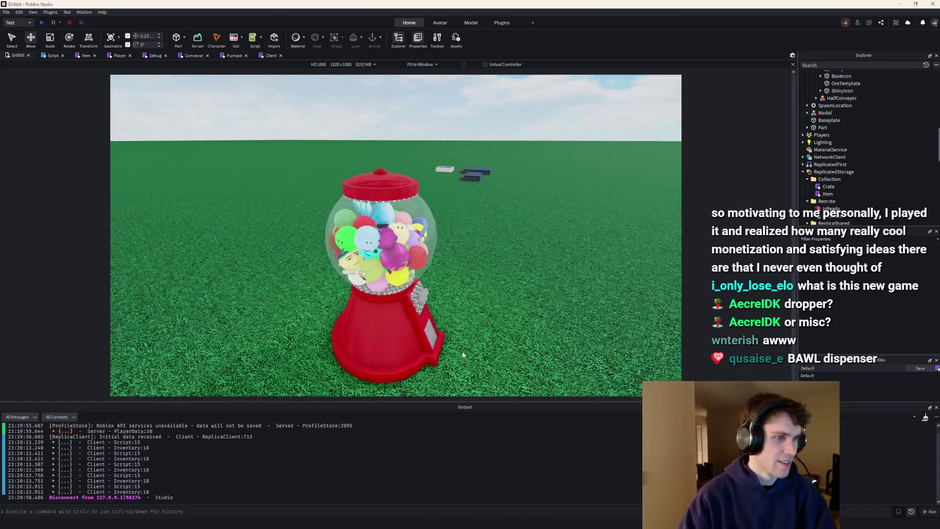
scroll(469, 366, "up", 2)
scroll(470, 366, "down", 5)
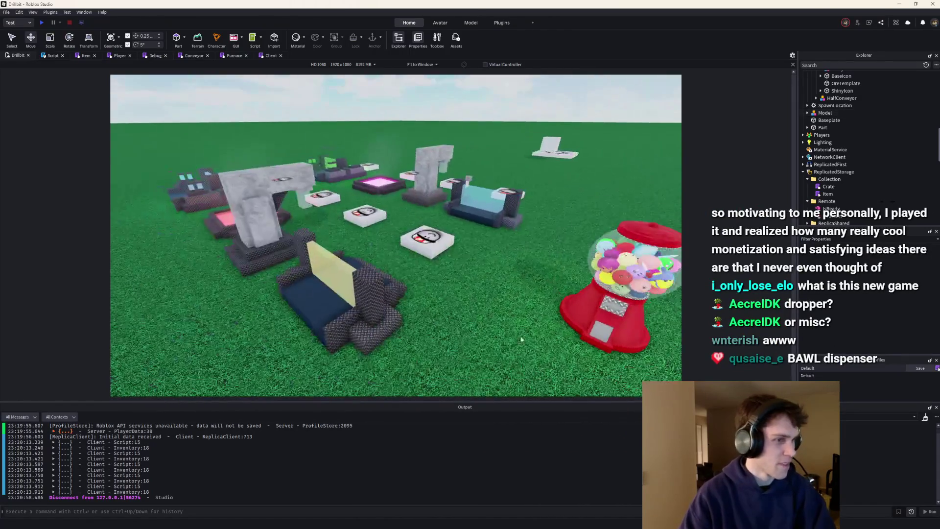
scroll(475, 293, "up", 2)
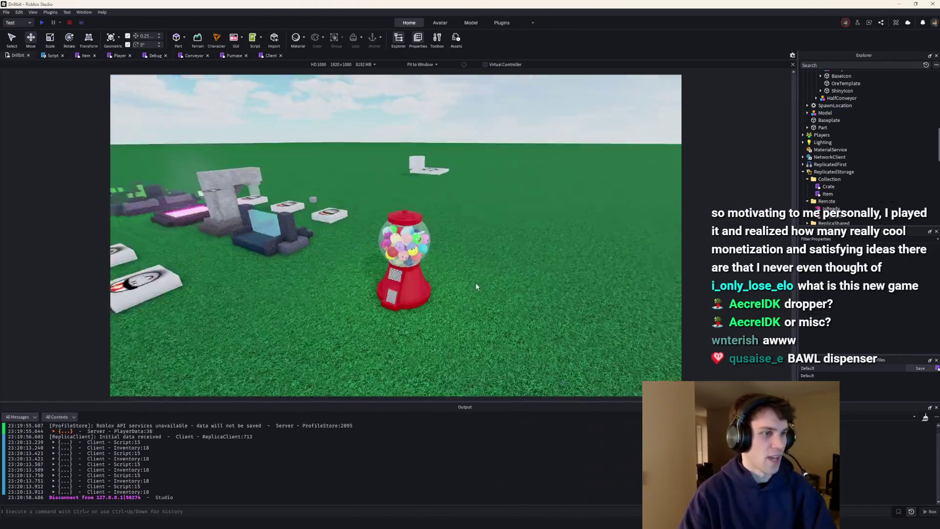
scroll(475, 286, "up", 3)
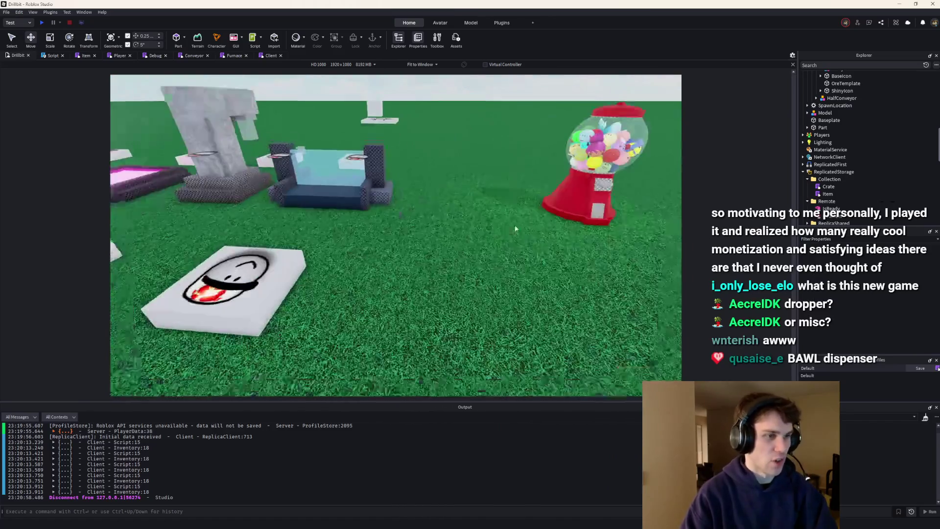
scroll(442, 234, "down", 5)
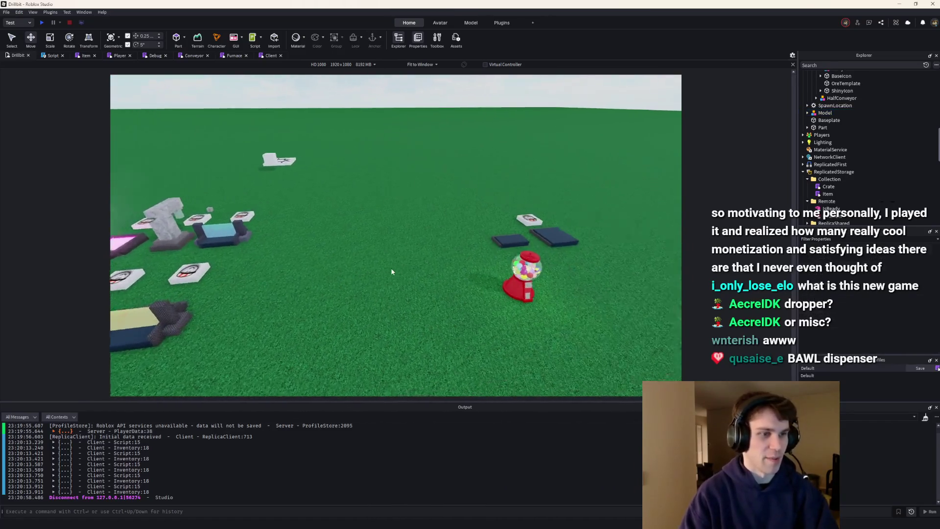
scroll(397, 281, "up", 3)
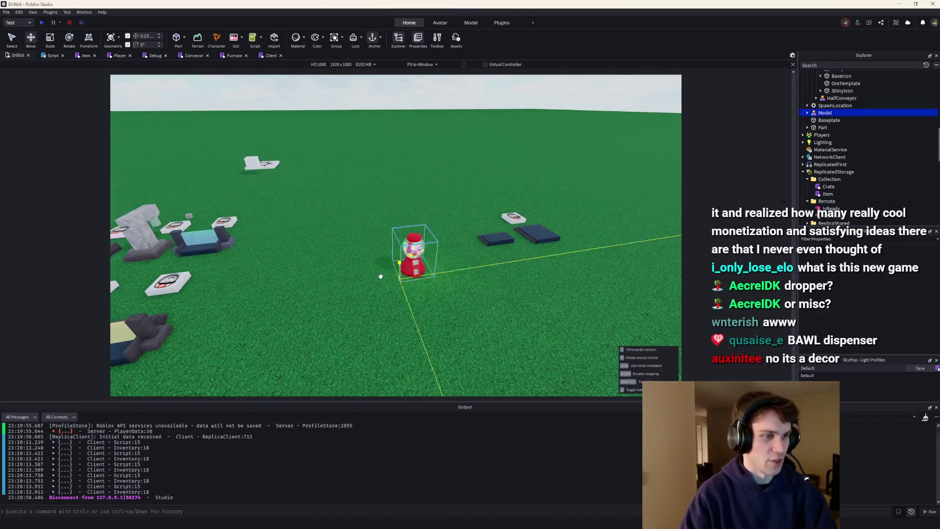
scroll(398, 284, "up", 3)
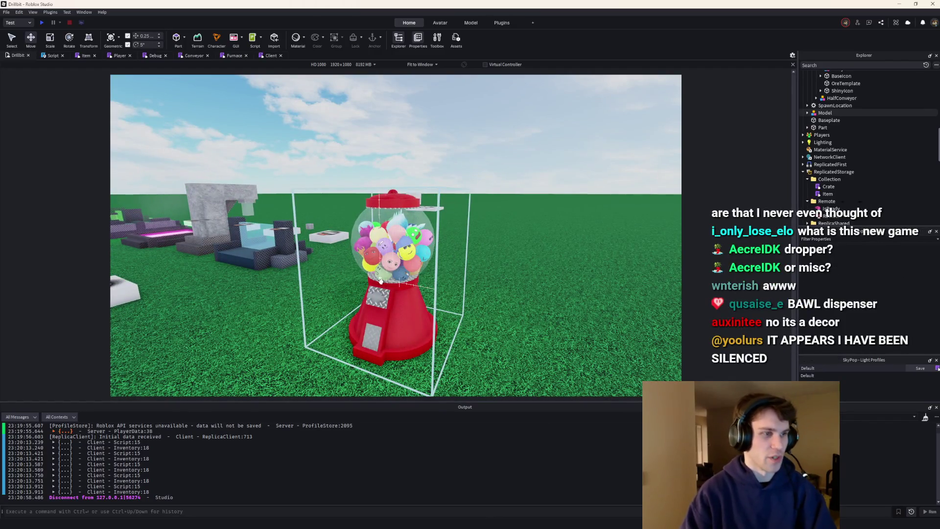
Drag the gumball machine to a new spot on the baseplate, then start a play-test.
left_click(381, 281)
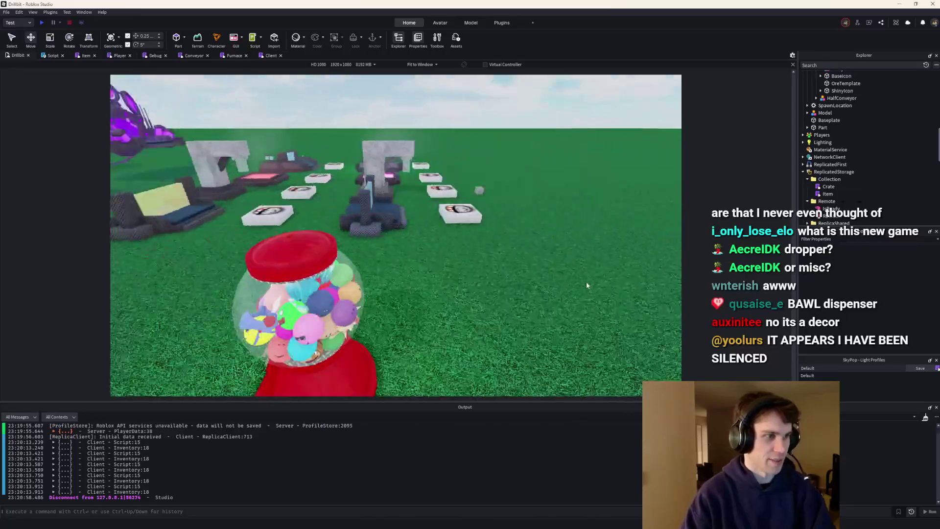
left_click_drag(505, 338, 515, 317)
left_click(622, 317)
scroll(622, 318, "up", 5)
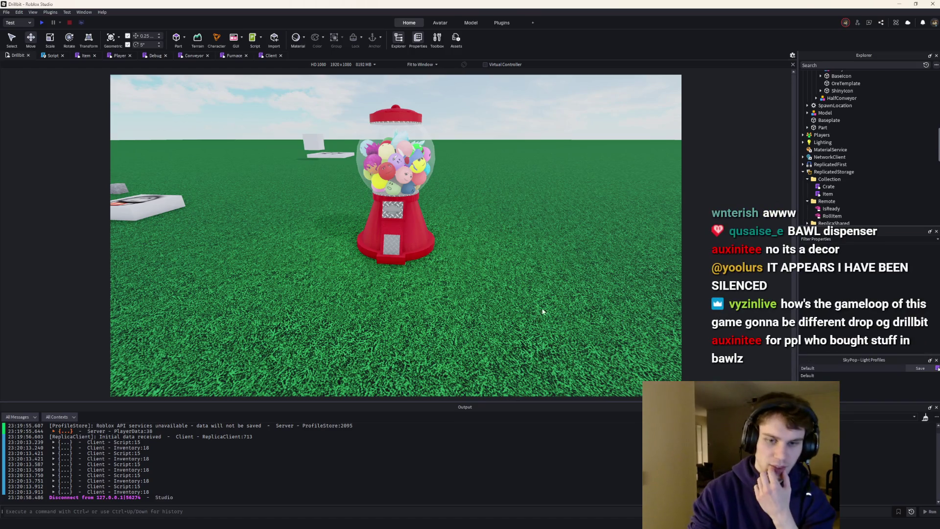
left_click_drag(394, 242, 409, 265)
scroll(408, 265, "down", 5)
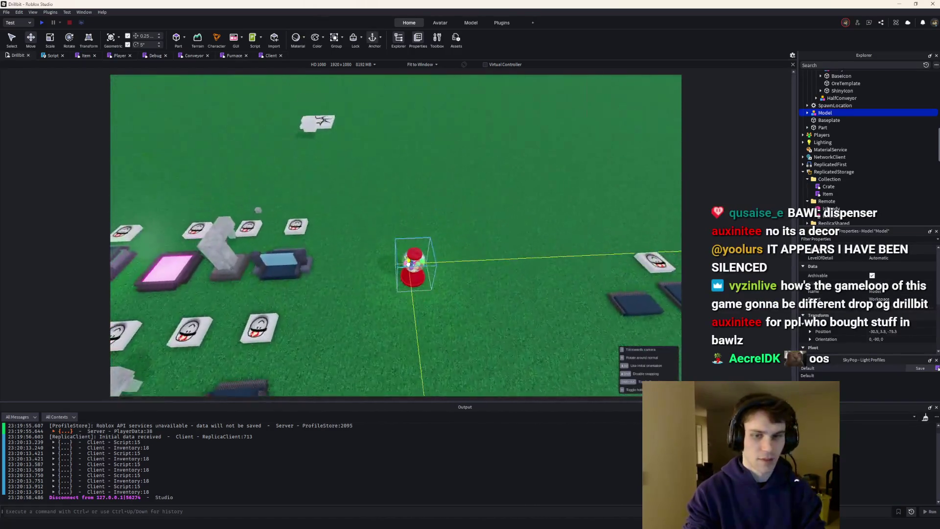
left_click(486, 219)
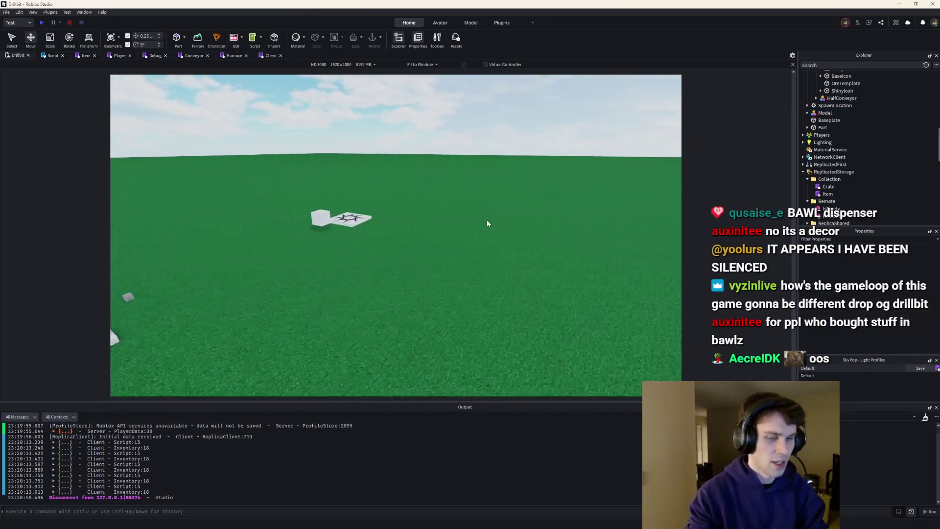
scroll(488, 223, "up", 3)
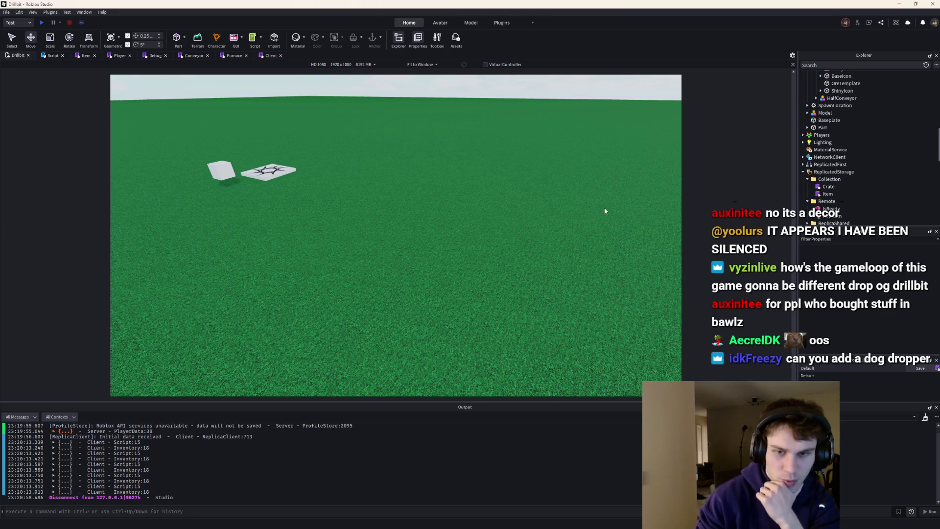
left_click(42, 22)
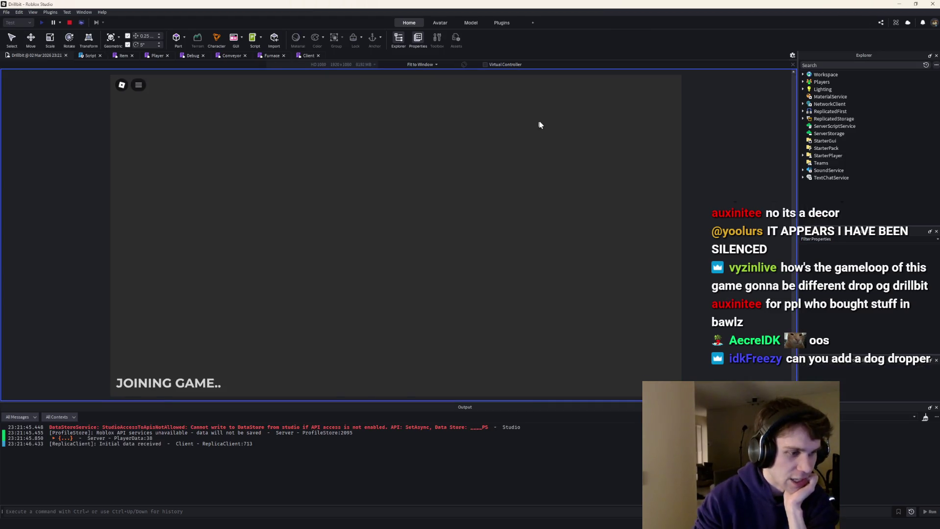
Walk to the crate, open it with E, and move around the dropper pad.
key("w")
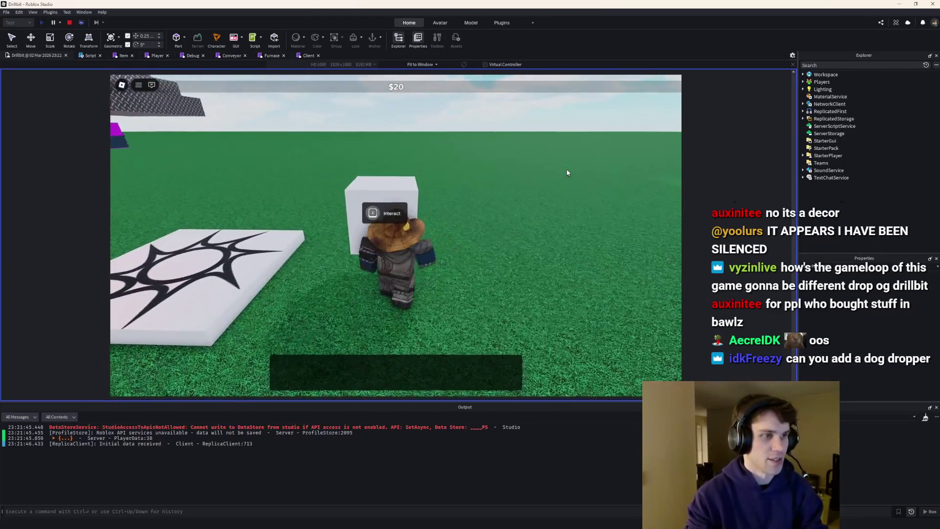
key("e")
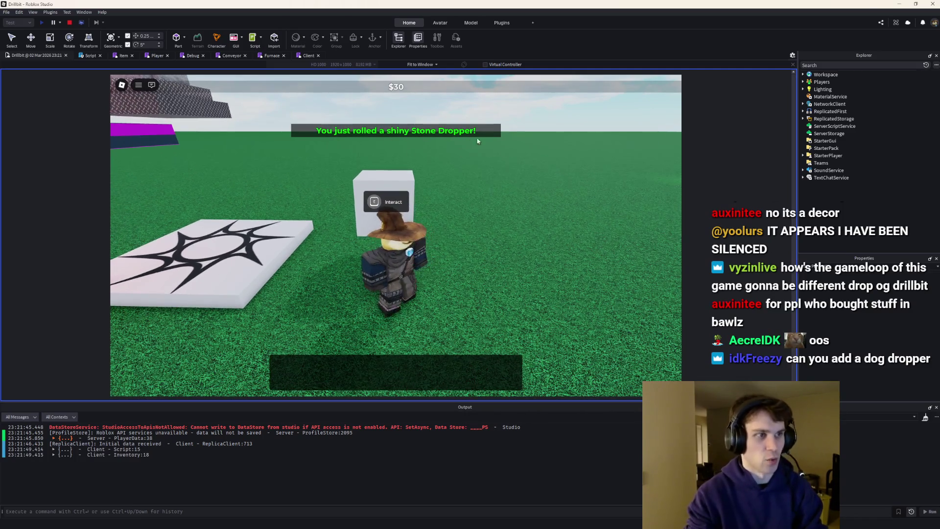
key("s")
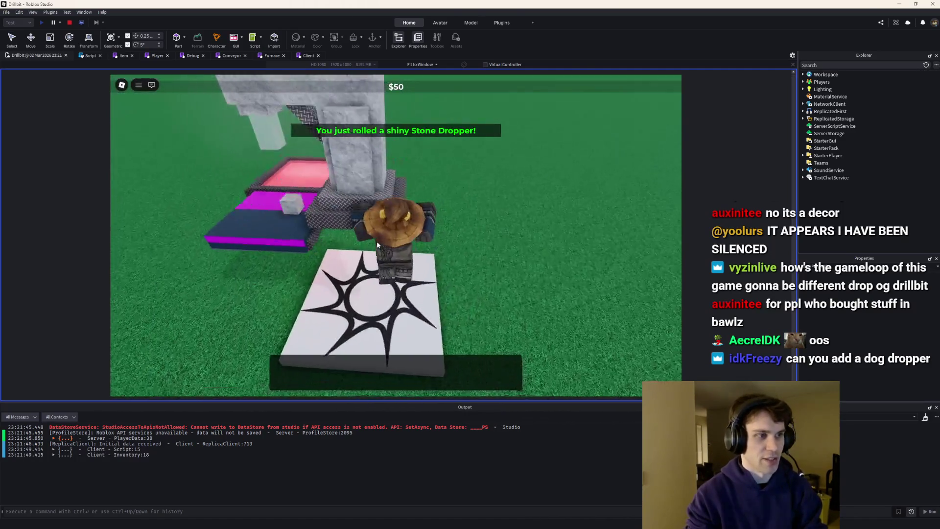
key("w")
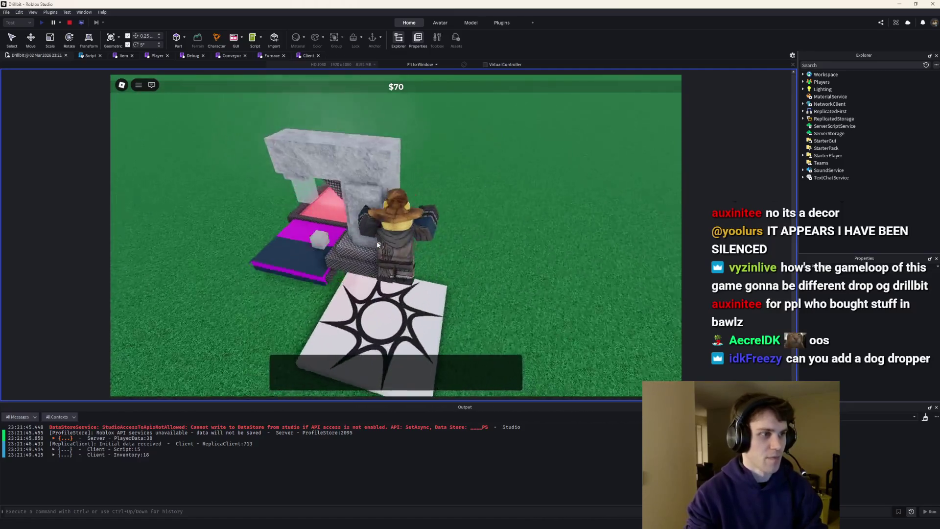
key("w")
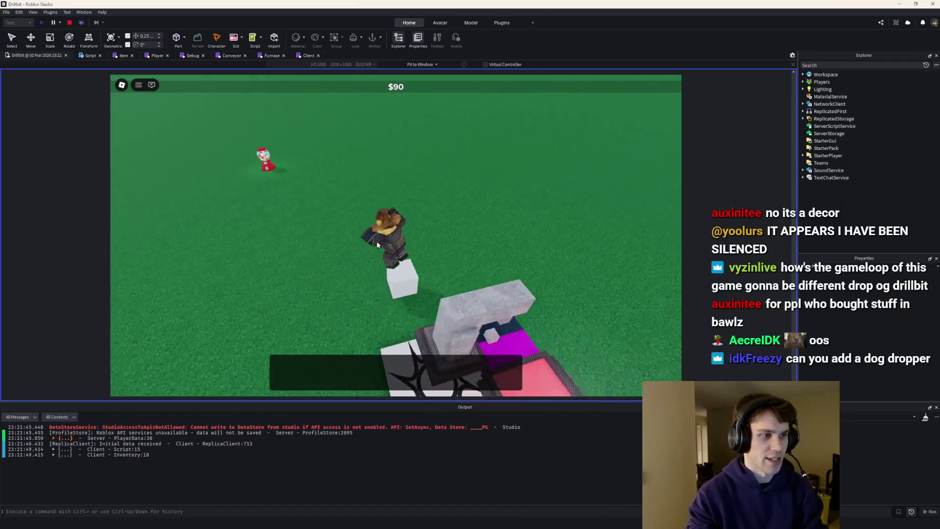
key("s")
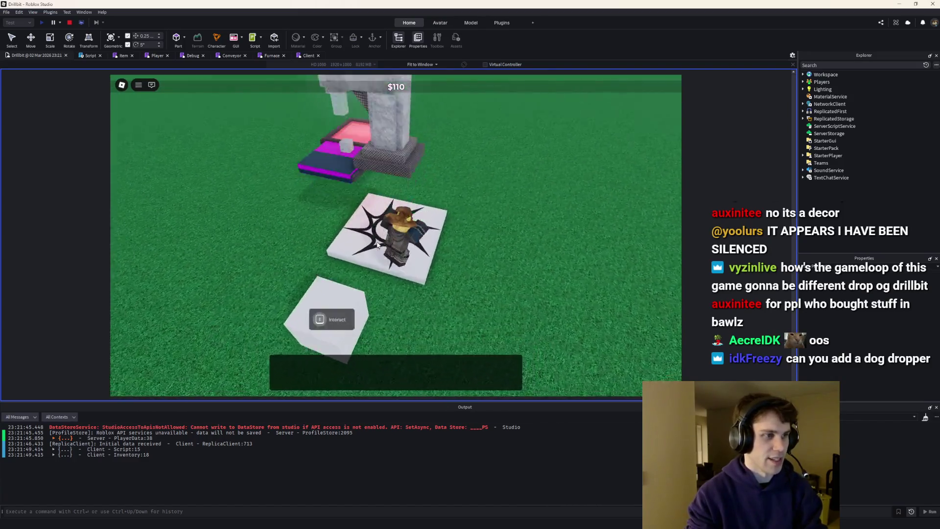
key("w")
key("s")
key("w")
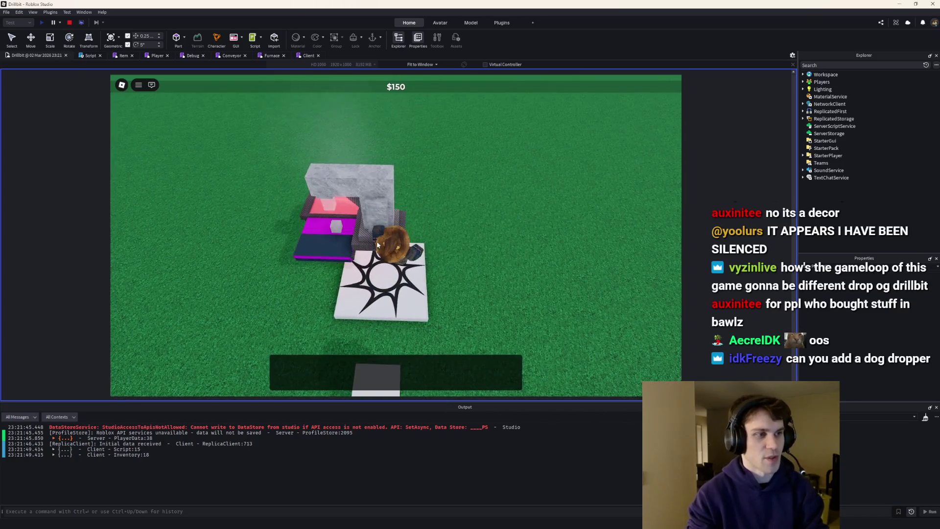
key("a")
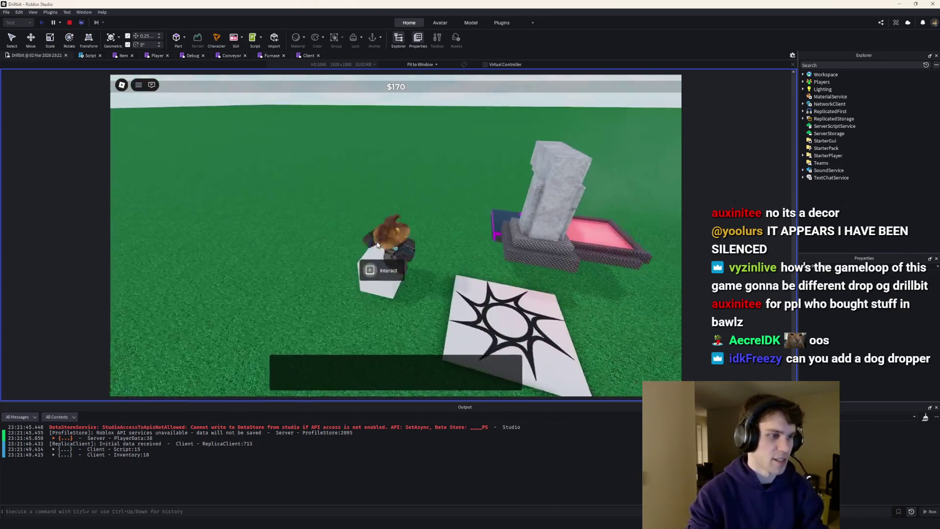
key("d")
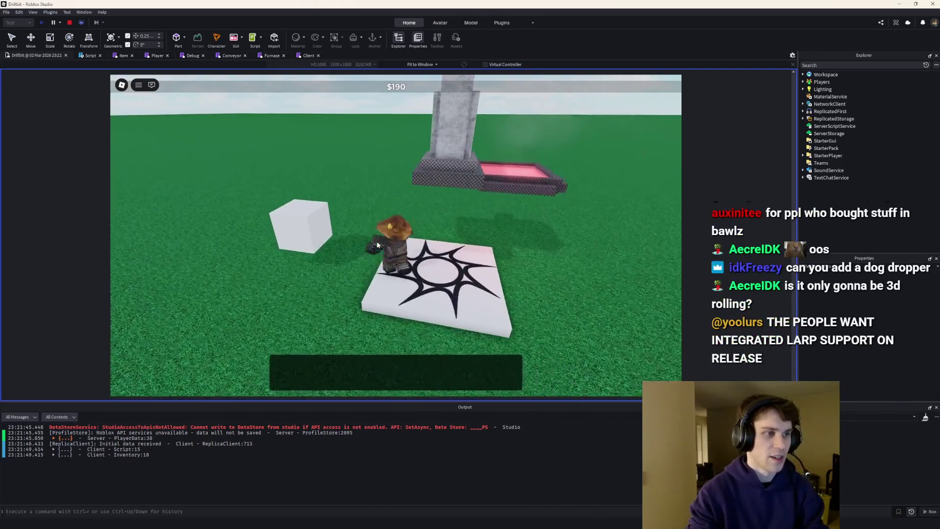
key("a")
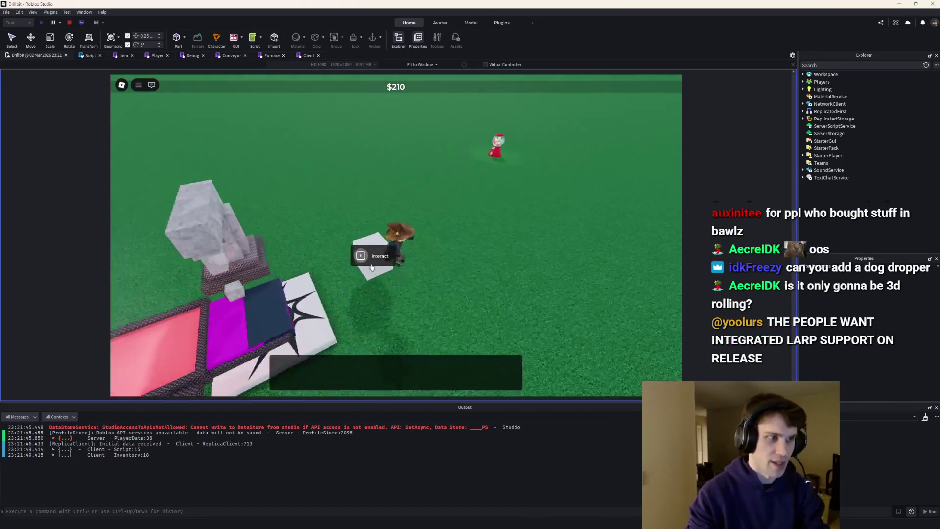
key("d")
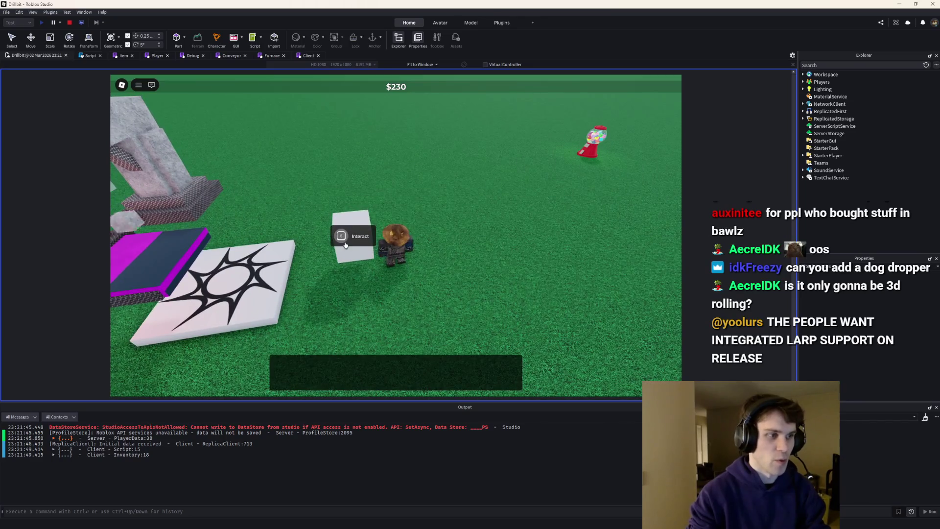
Walk between the crate and the furnace, swinging the camera over the furnace.
key("d")
key("d")
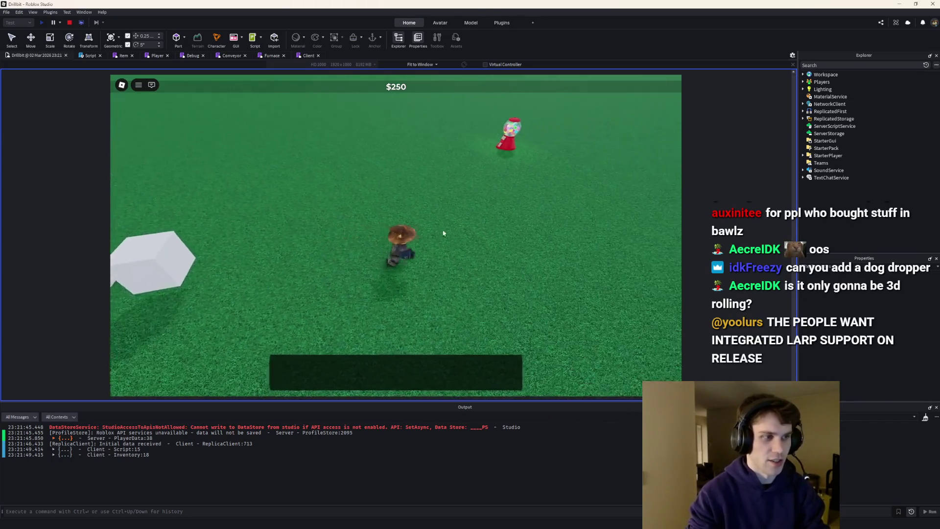
key("a")
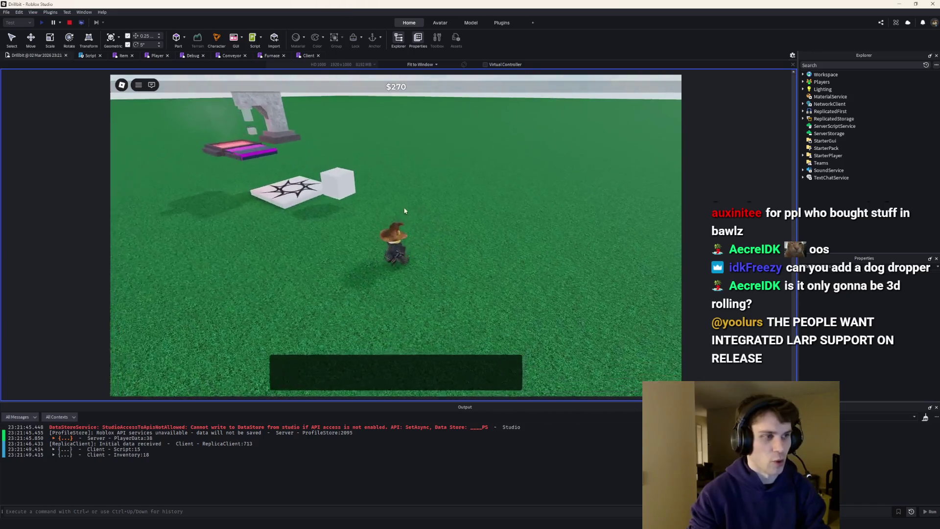
key("w")
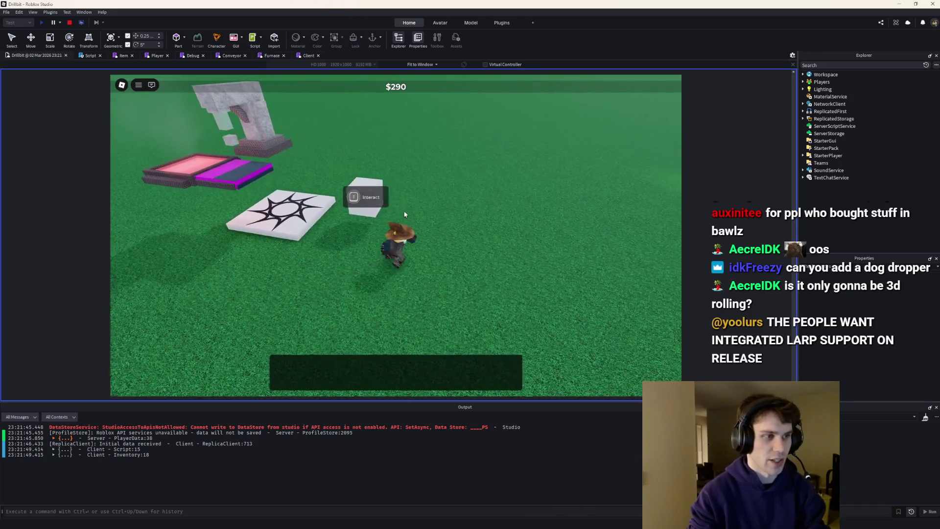
key("d")
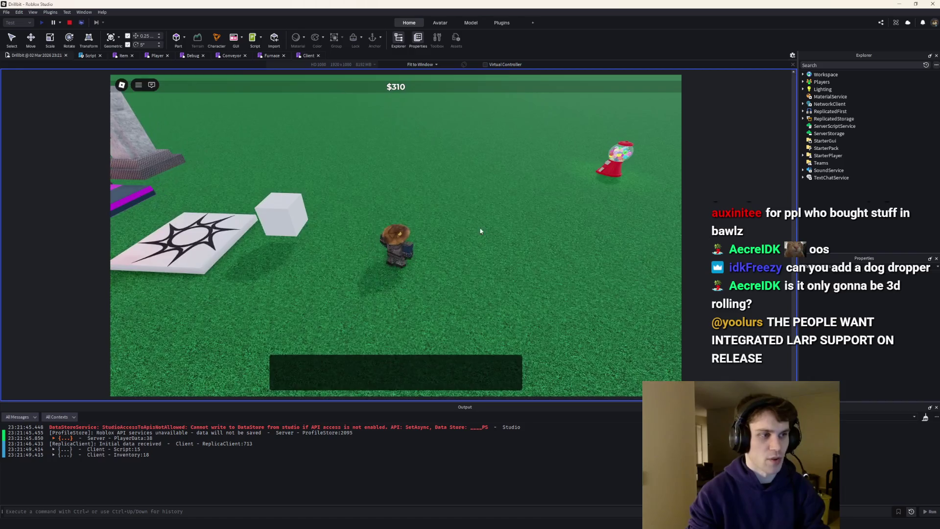
key("d")
key("a")
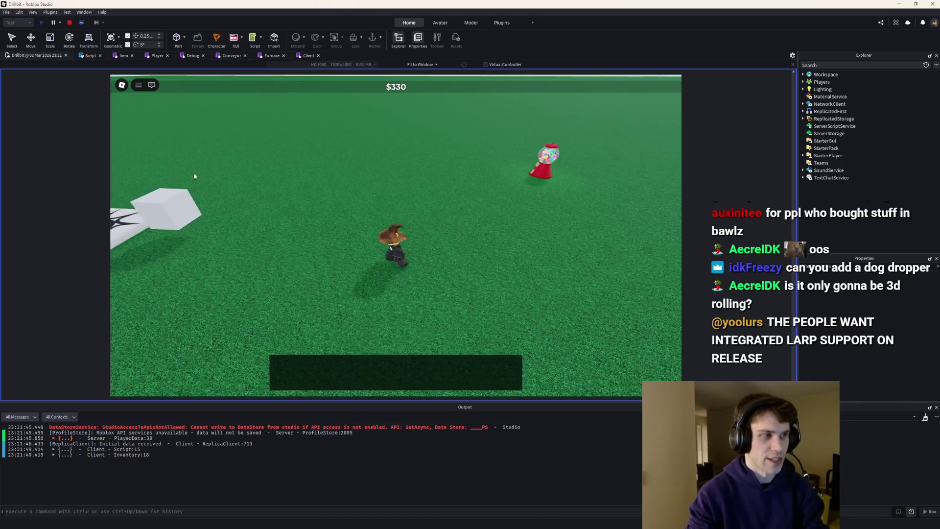
mouse_move(604, 253)
left_mouse_down()
mouse_move(386, 193)
mouse_move(419, 153)
mouse_move(315, 123)
left_mouse_up()
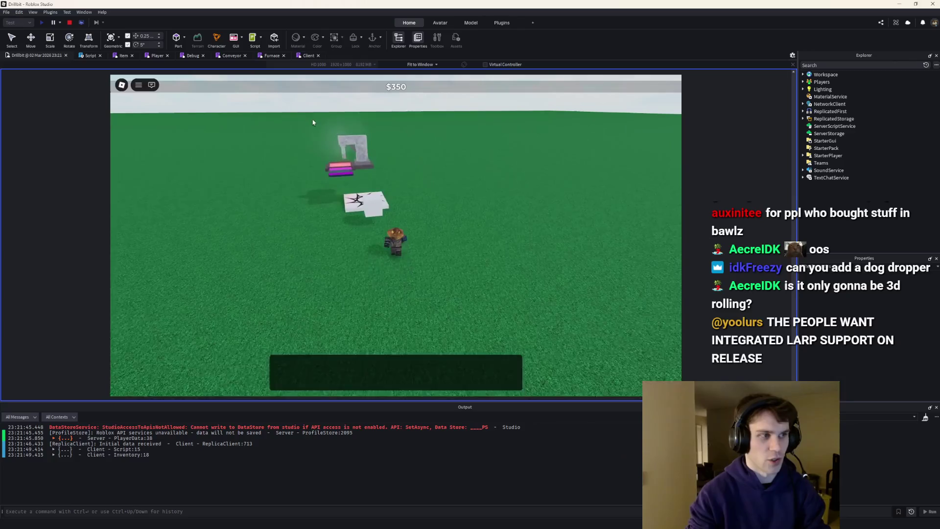
left_click_drag(545, 269, 460, 156)
left_click_drag(543, 202, 556, 142)
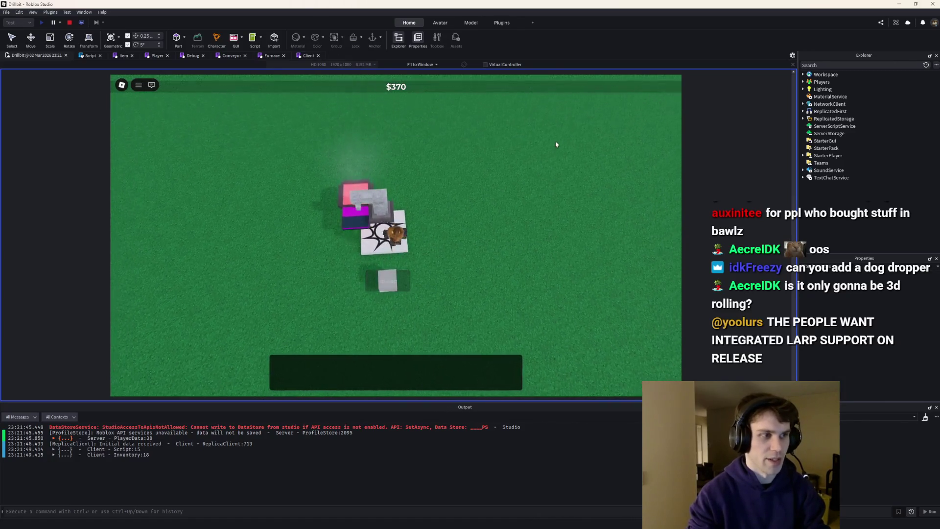
key("s")
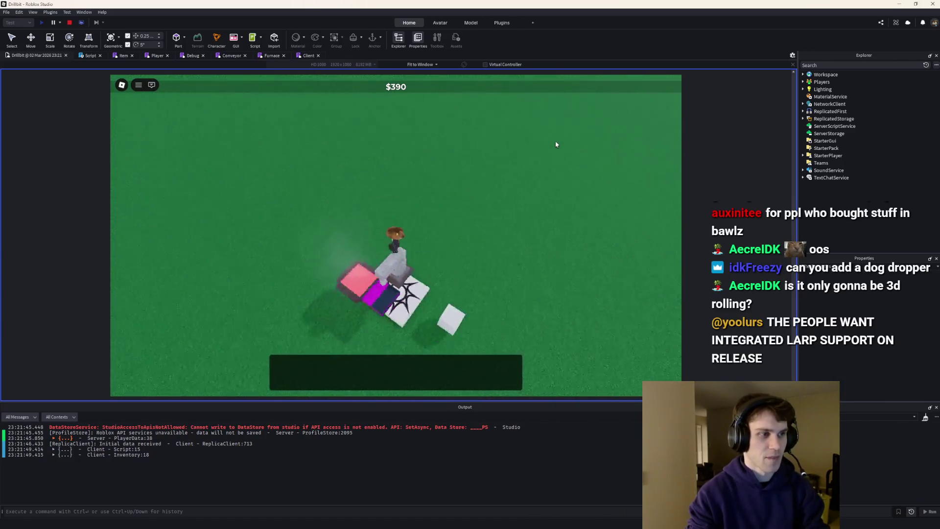
key("w")
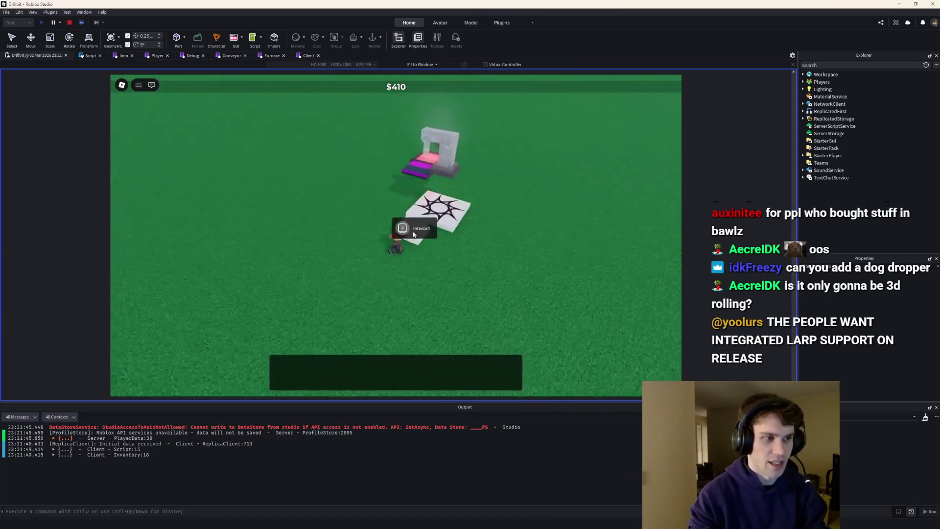
key("s")
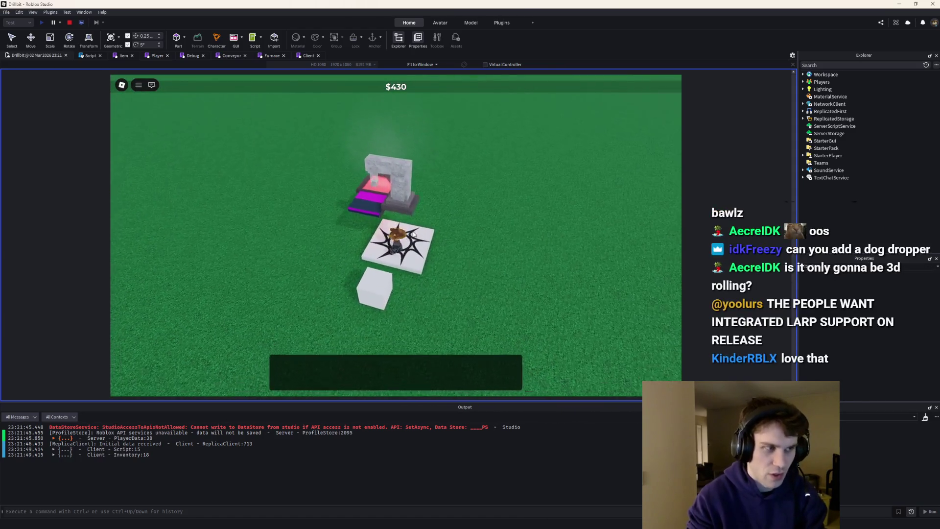
key("w")
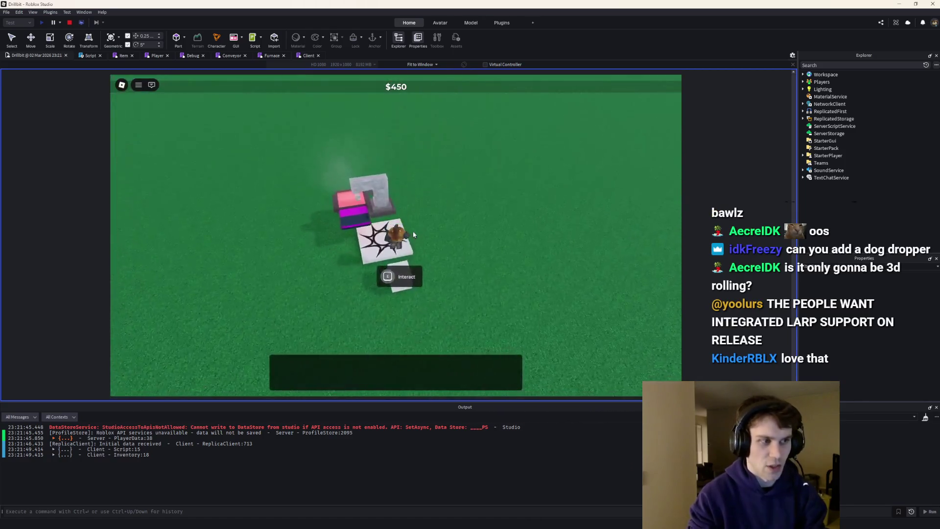
key("w")
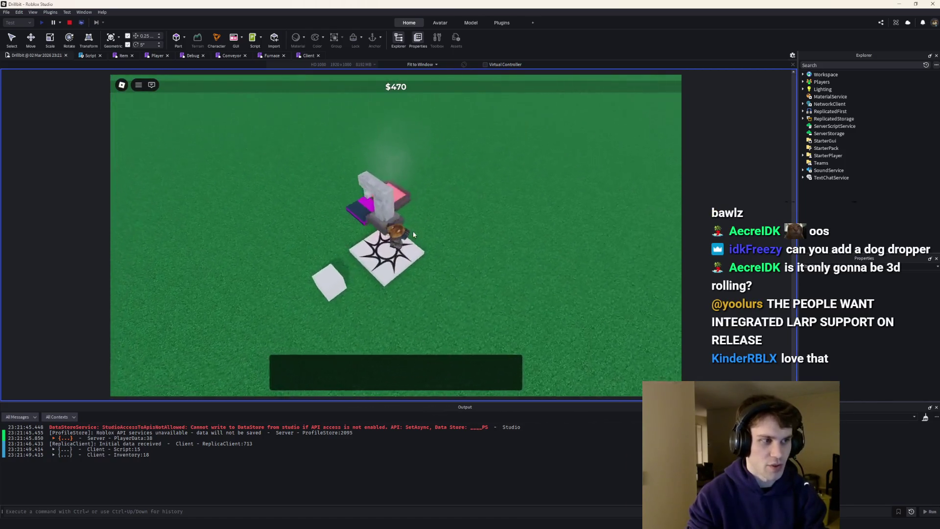
key("s")
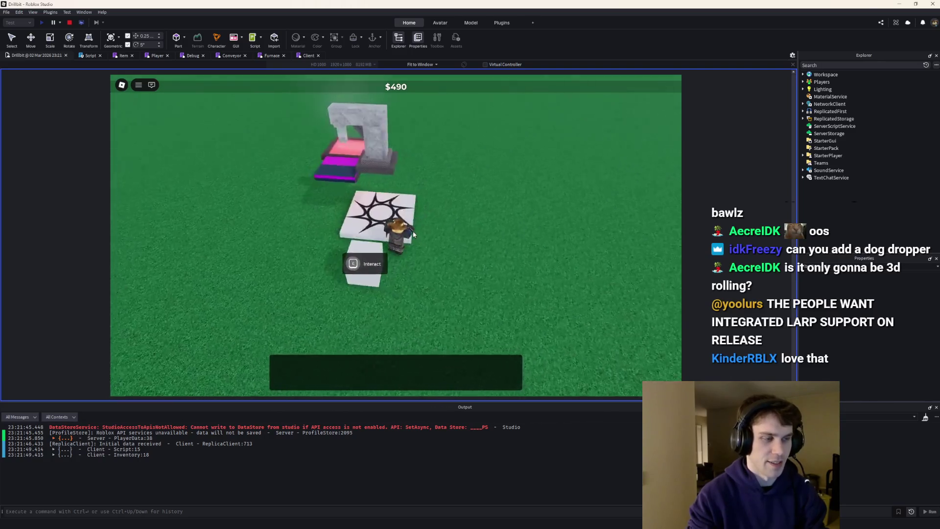
key("w")
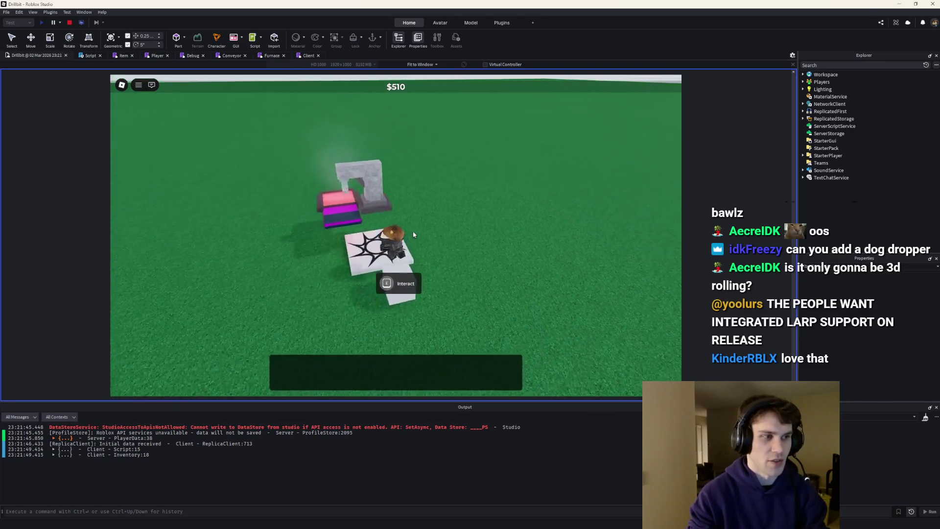
key("w")
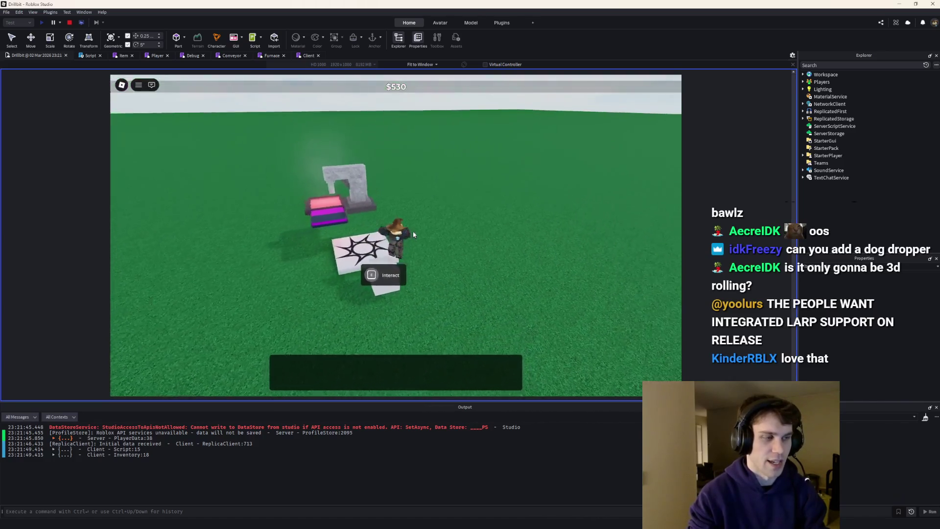
Climb onto the furnace, then return to the crate and open it again.
key("Left")
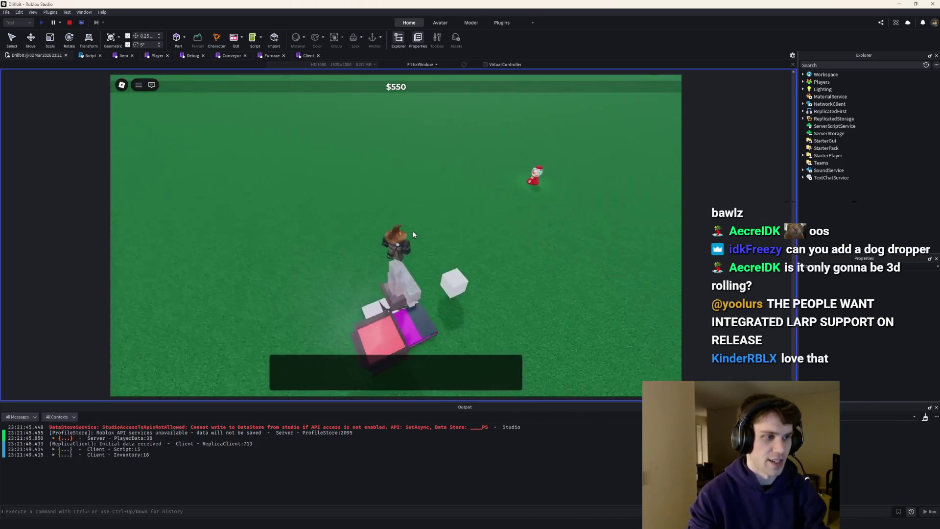
key("s")
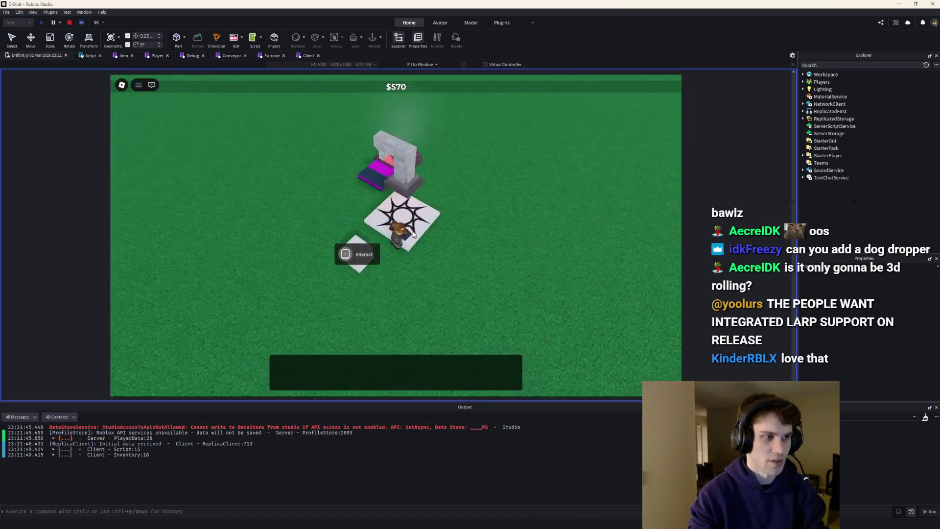
key("w")
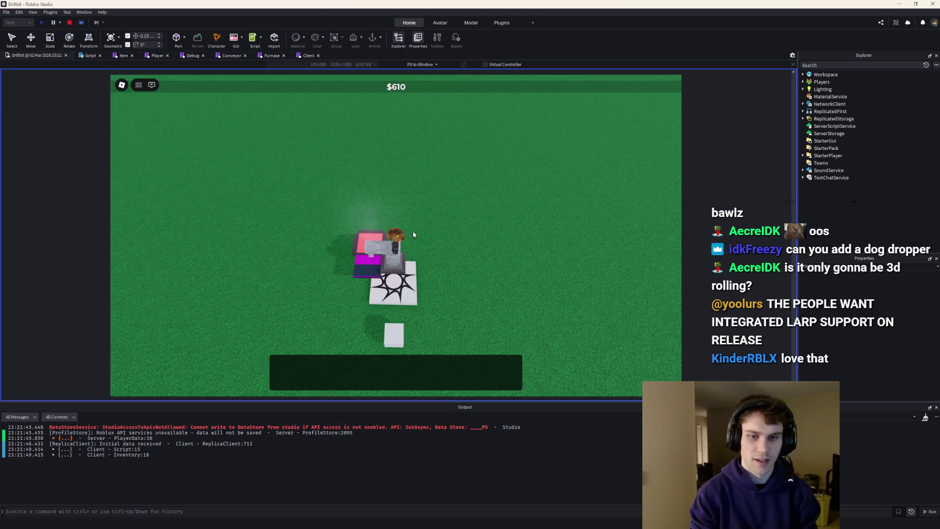
key("s")
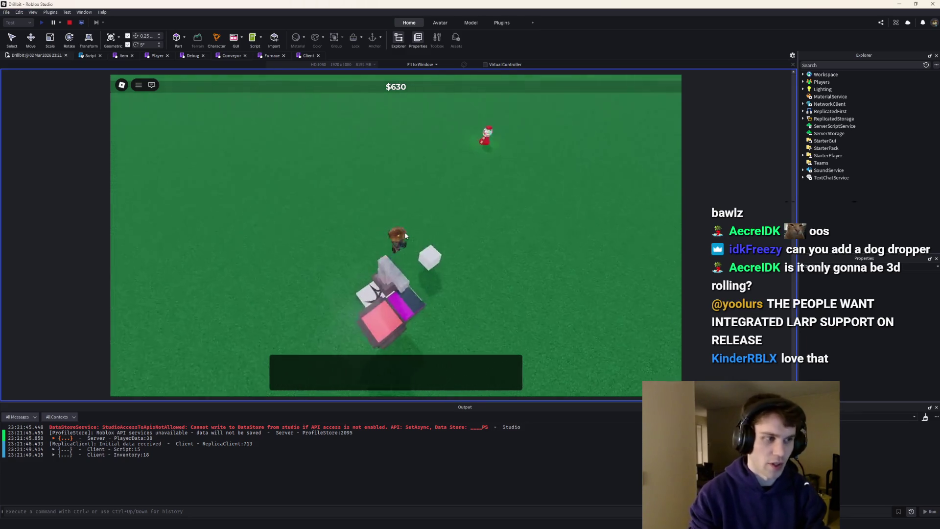
key("e")
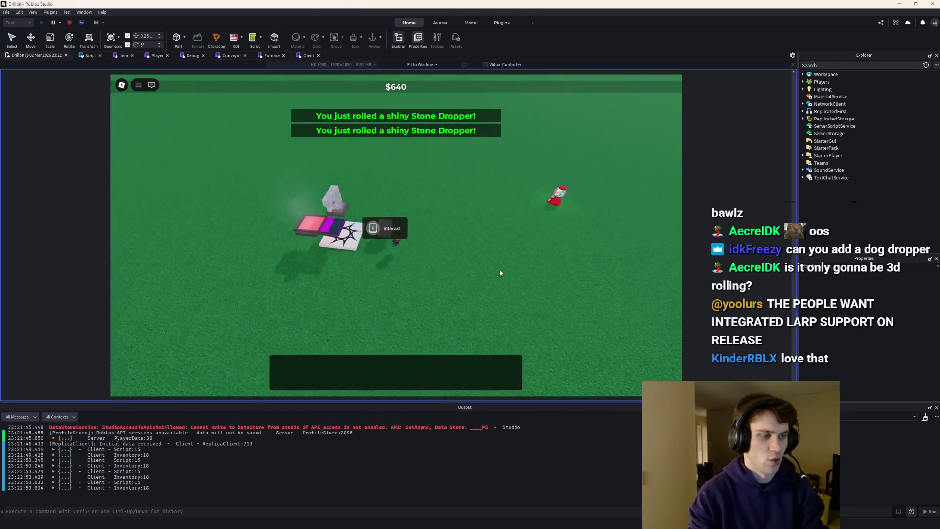
Watch the shiny Stone Dropper roll, return to the star platform, and stop the play test.
scroll(507, 279, "up", 3)
scroll(498, 269, "down", 2)
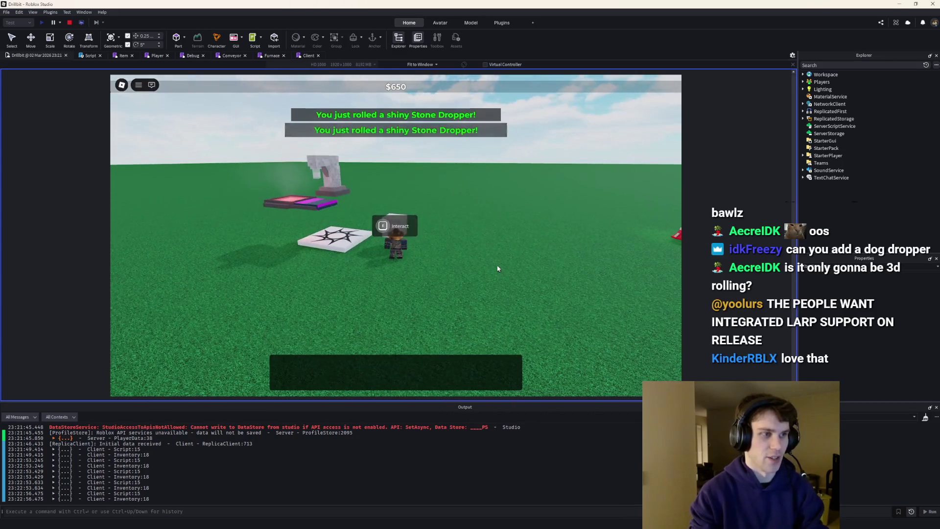
scroll(497, 268, "up", 4)
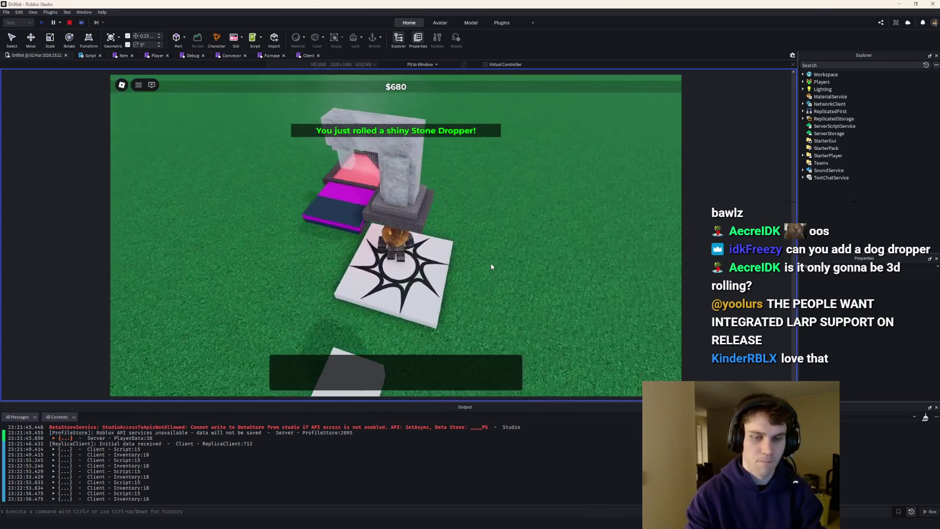
scroll(492, 267, "down", 3)
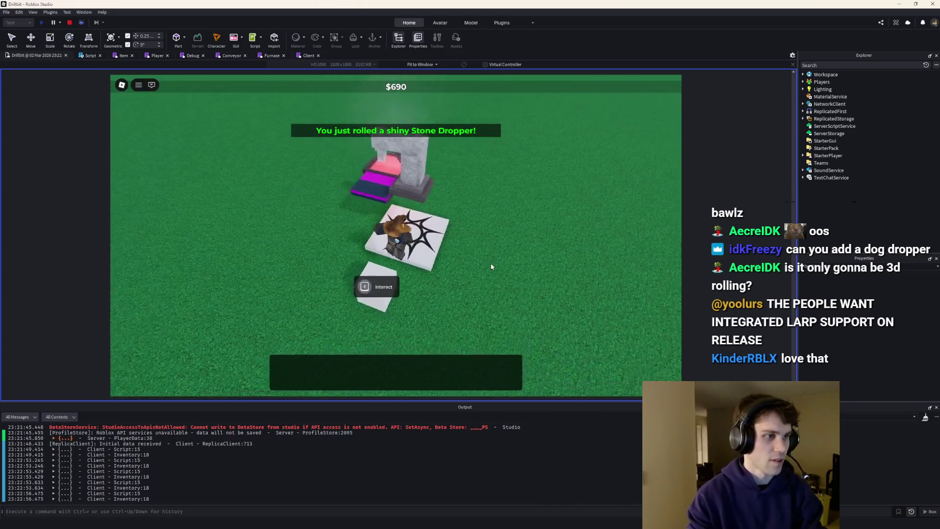
scroll(492, 266, "up", 5)
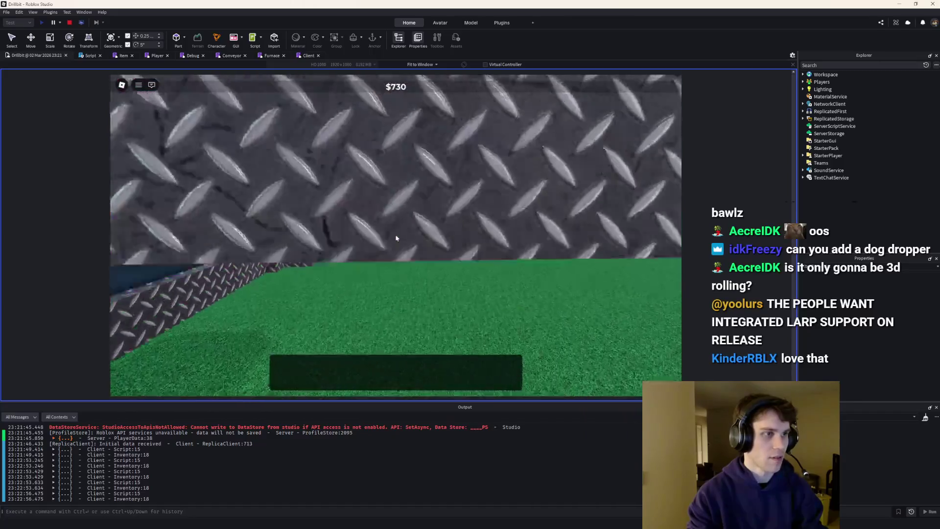
scroll(397, 238, "down", 3)
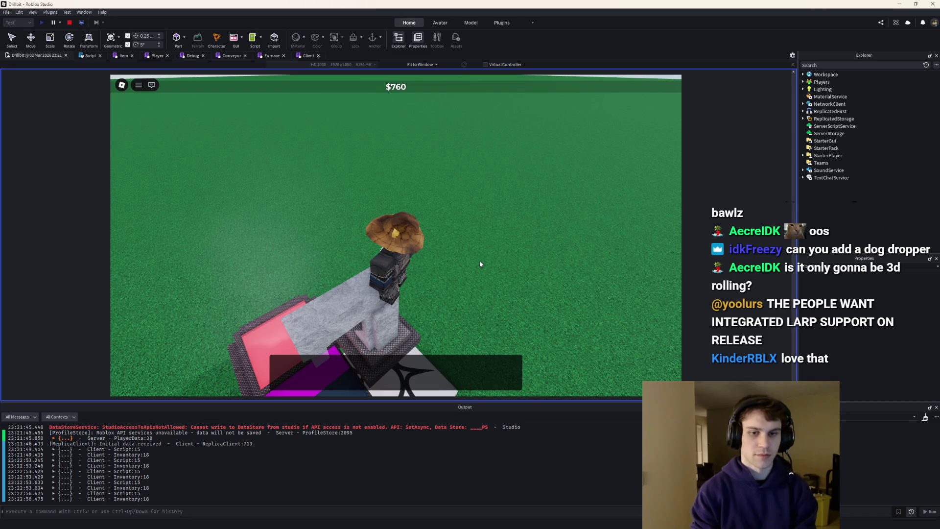
key("w")
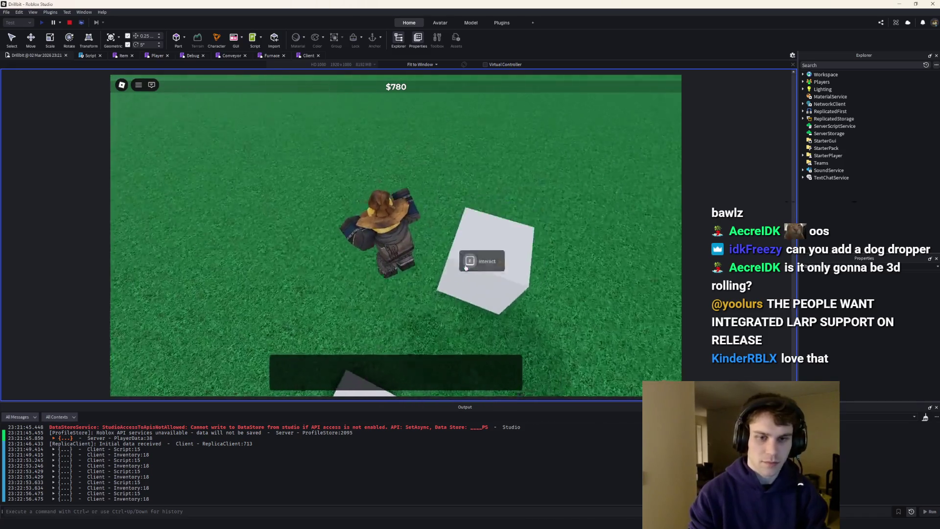
key("w")
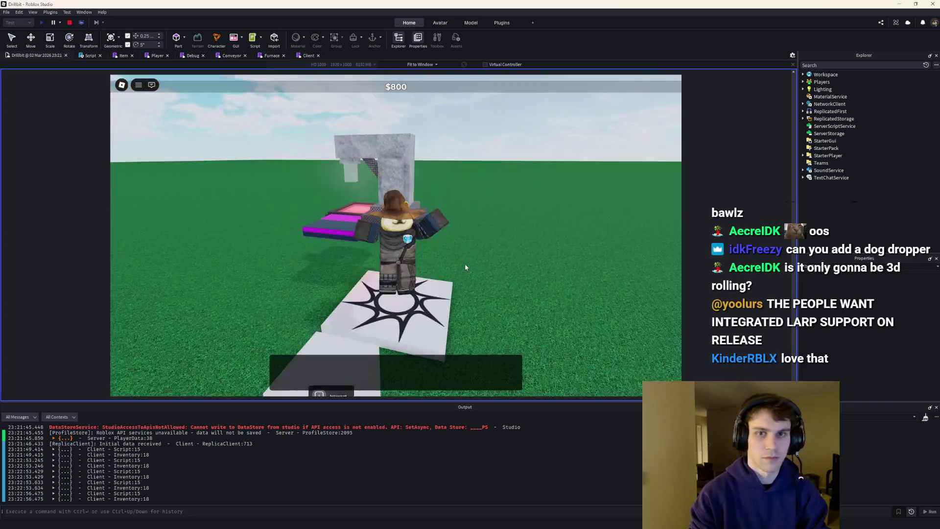
scroll(465, 266, "up", 3)
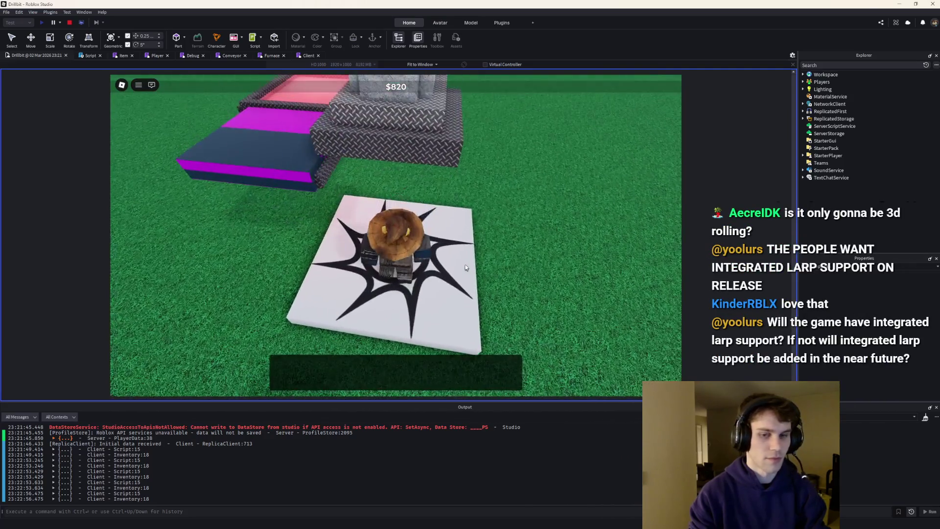
scroll(465, 266, "down", 3)
left_click(70, 23)
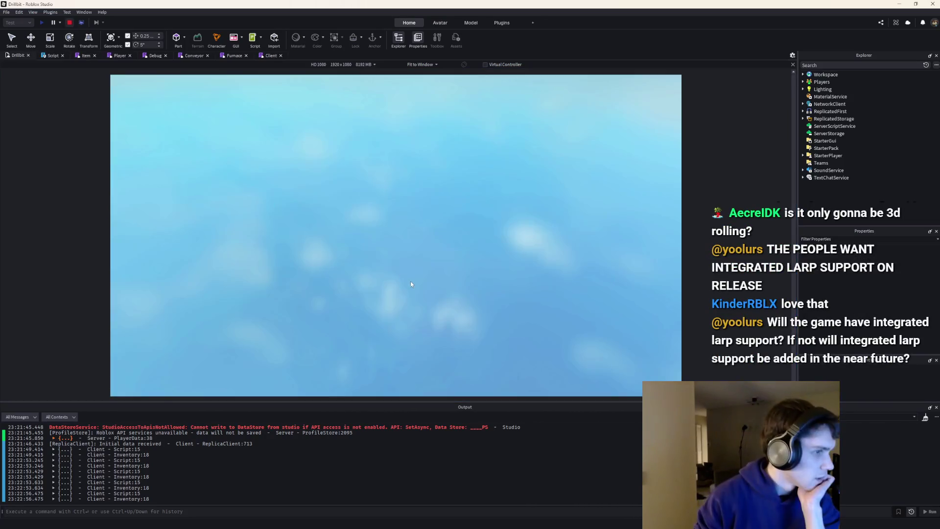
Delete the print(Item[item.id]) debug line from the Script and start a new playtest.
left_click(121, 453)
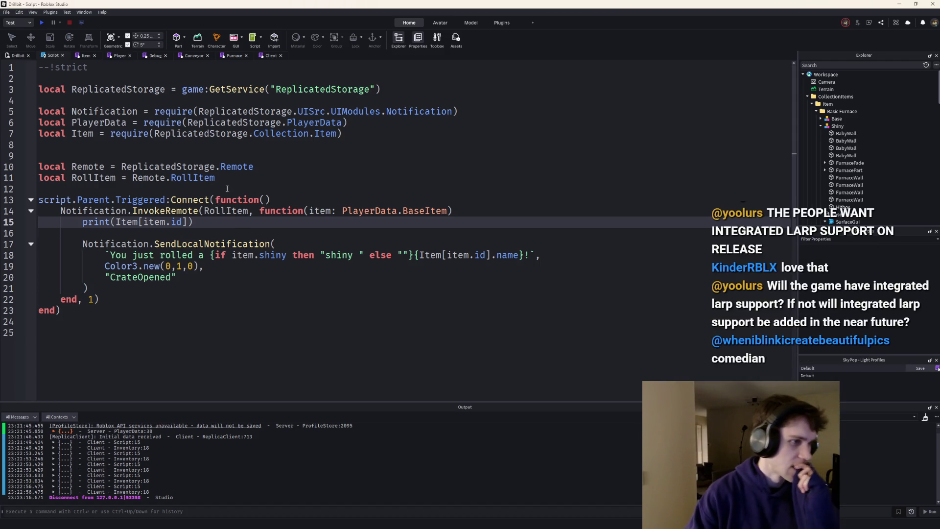
left_click_drag(149, 228, 61, 221)
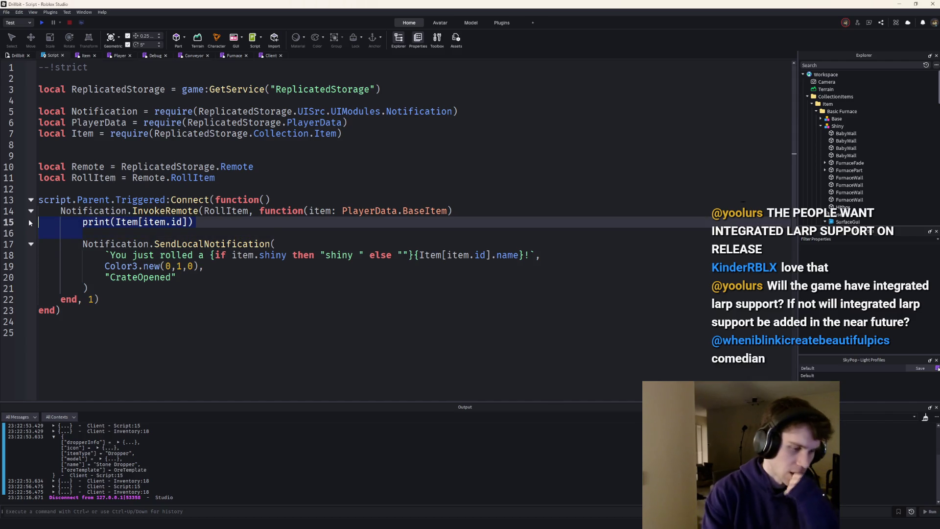
key("BackSpace")
left_click(41, 23)
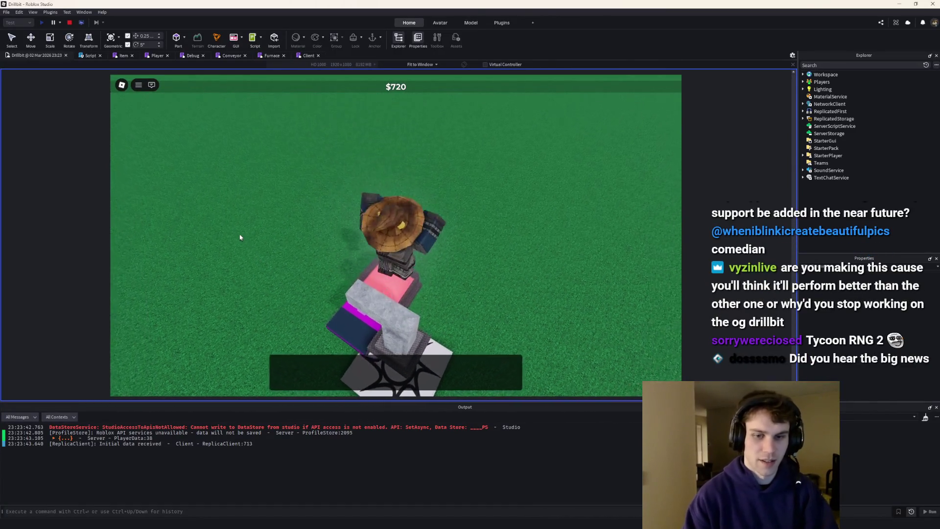
Jump the character onto the furnace's stone arch, look around, and stop the playtest at $860.
key("d")
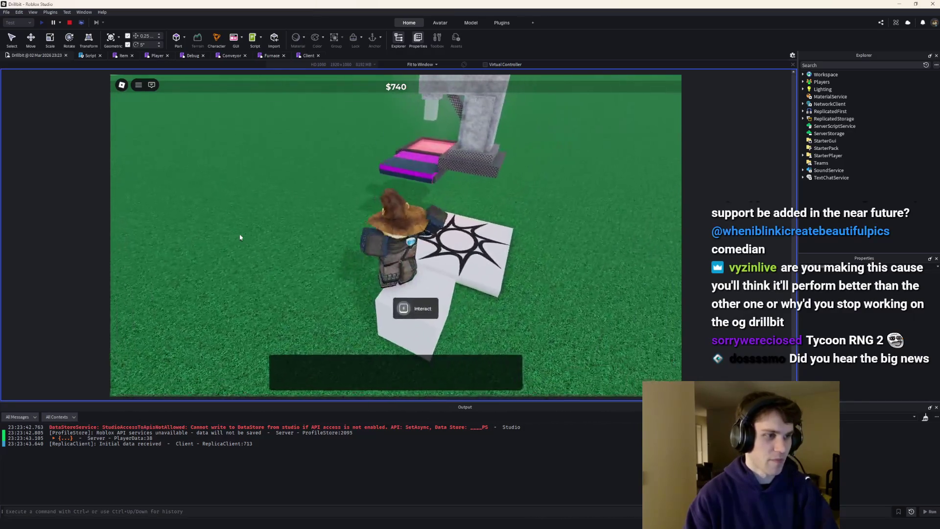
key("w")
key("space")
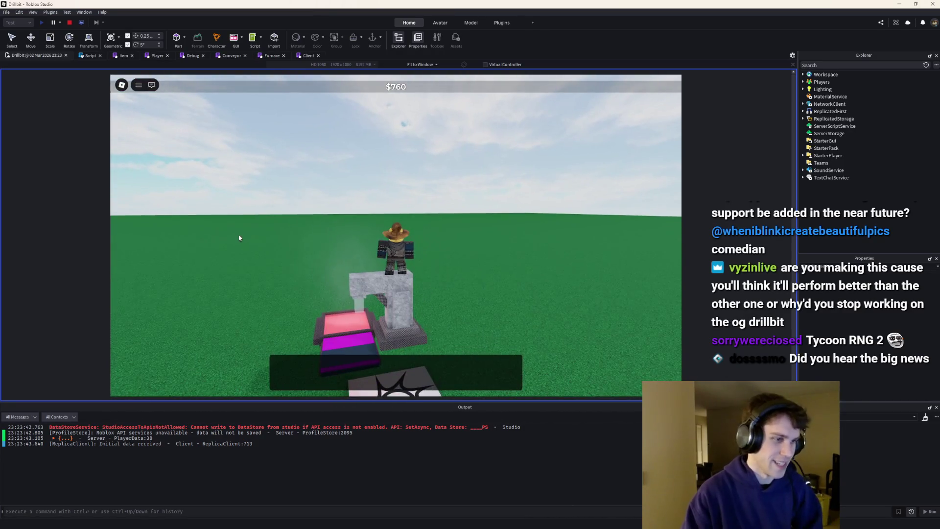
left_click_drag(224, 237, 224, 236)
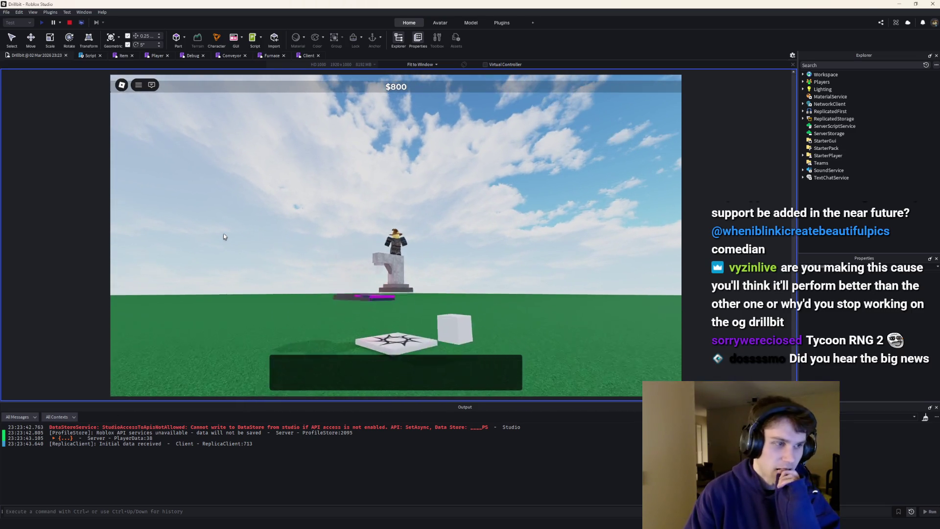
scroll(224, 237, "up", 5)
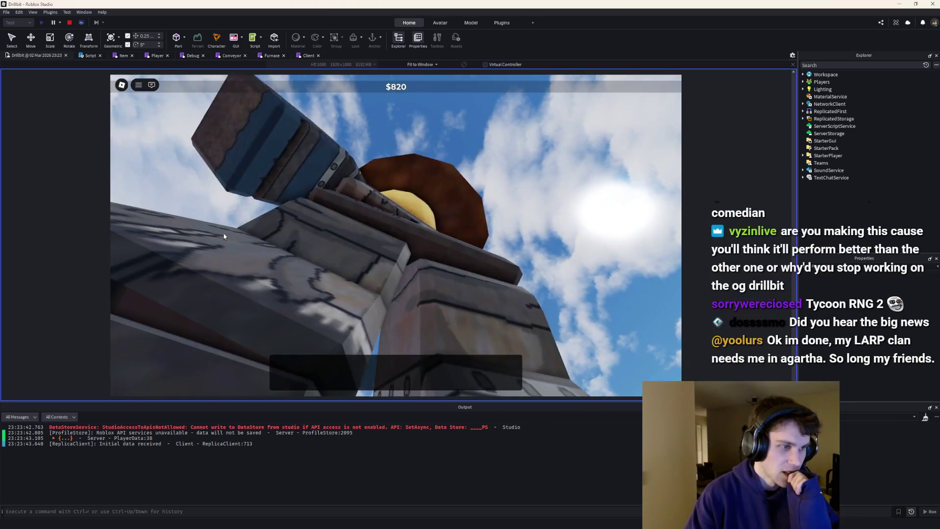
scroll(224, 237, "down", 5)
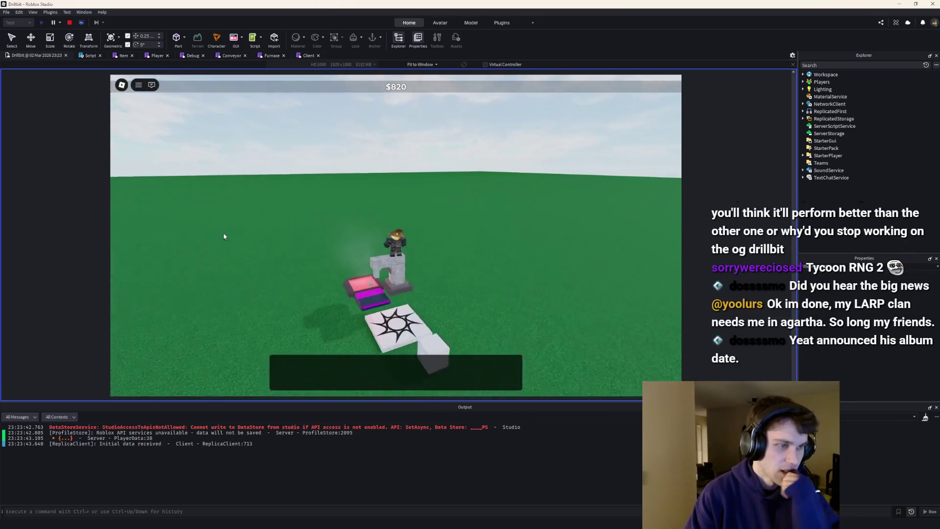
scroll(170, 236, "up", 5)
left_click_drag(170, 237, 171, 238)
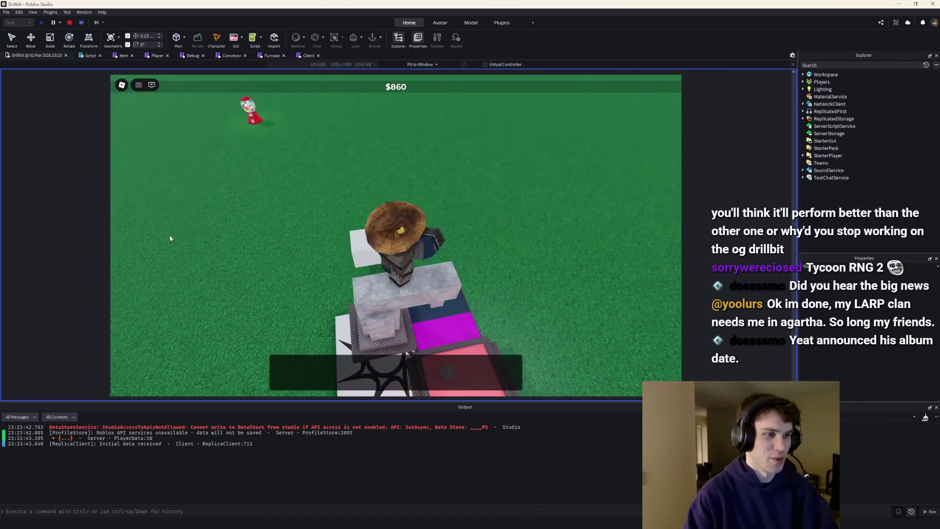
left_click(70, 22)
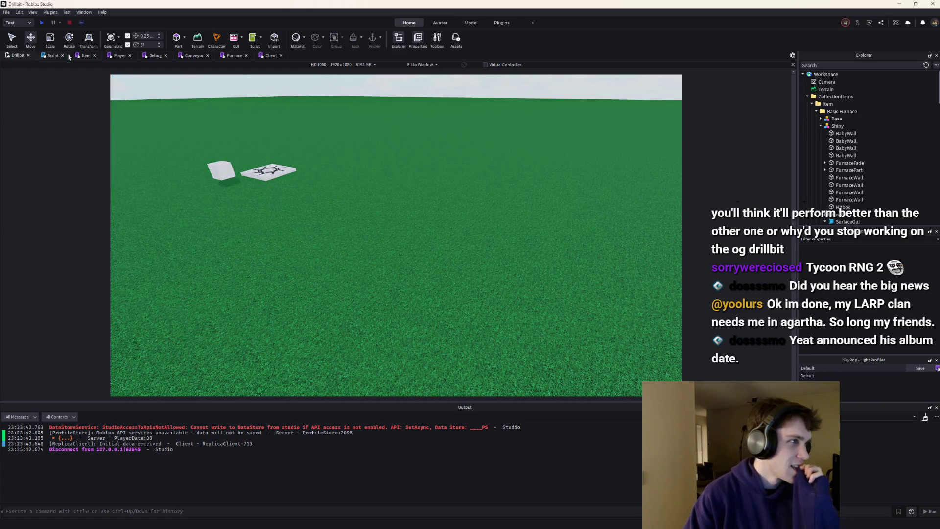
Look through the Script and Item code, then close the extra script editors.
left_click(54, 55)
left_click(17, 55)
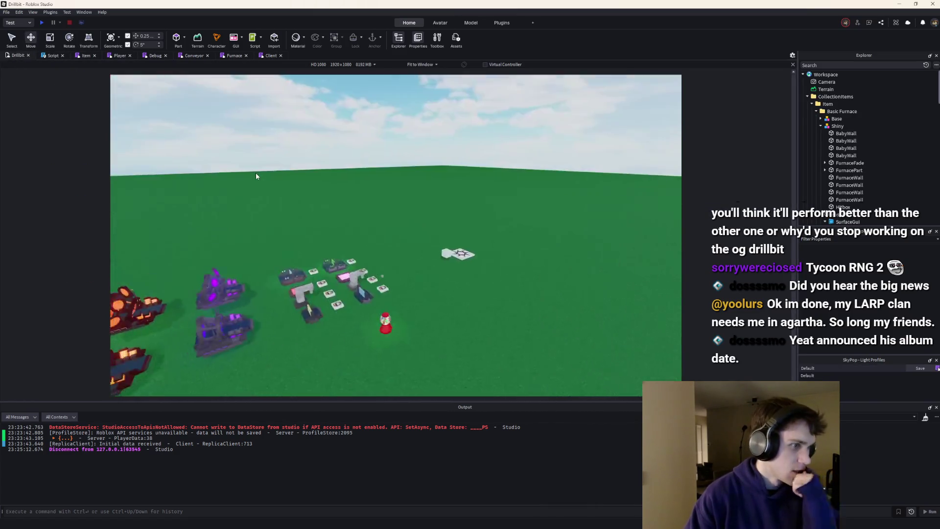
scroll(255, 172, "down", 5)
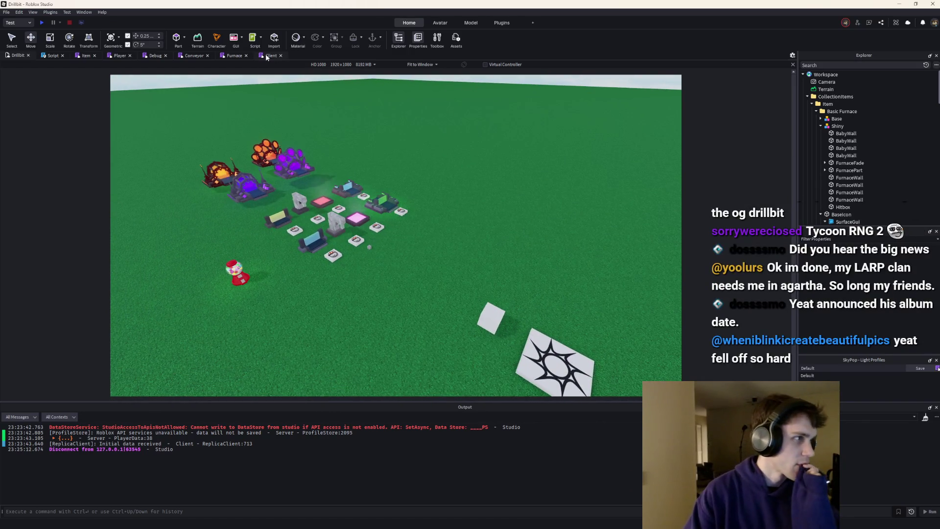
left_click(117, 55)
left_click(129, 55)
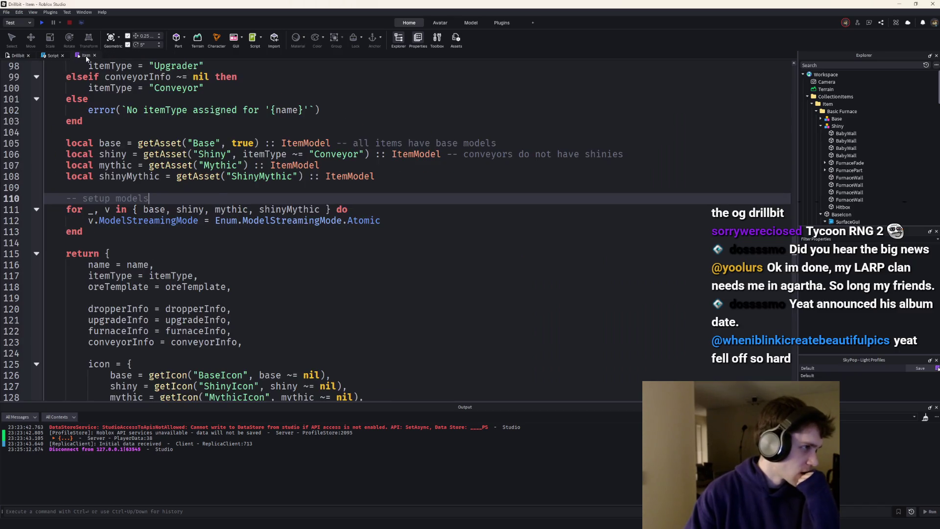
left_click(95, 55)
left_click(63, 55)
Open the Crate module script from the Explorer.
left_click(816, 112)
scroll(823, 146, "down", 8)
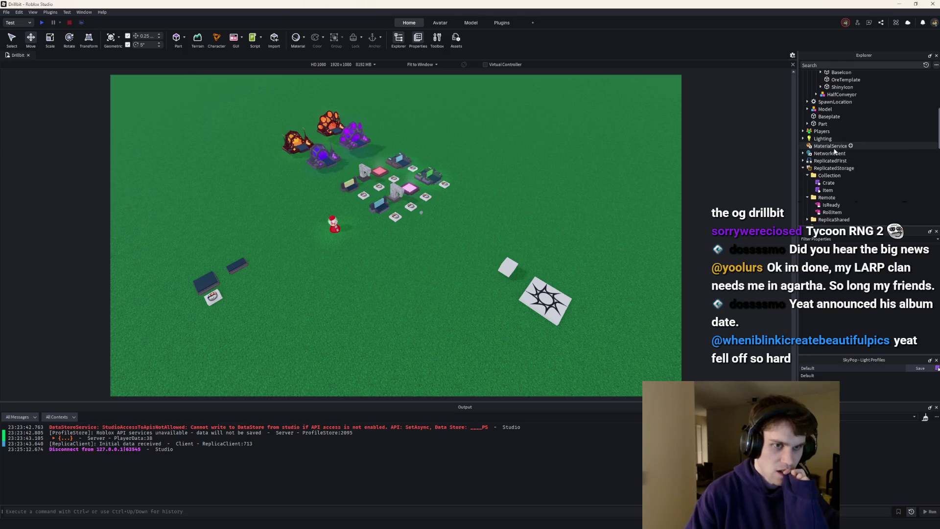
double_click(829, 183)
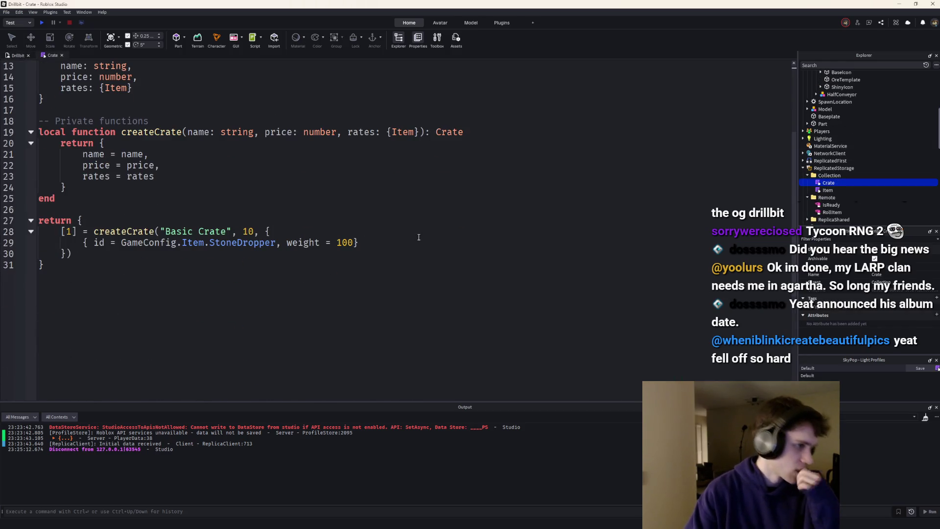
Duplicate the StoneDropper rate entry twice in the Crate script, separating entries with commas.
left_click_drag(418, 237, 105, 241)
left_click(293, 235)
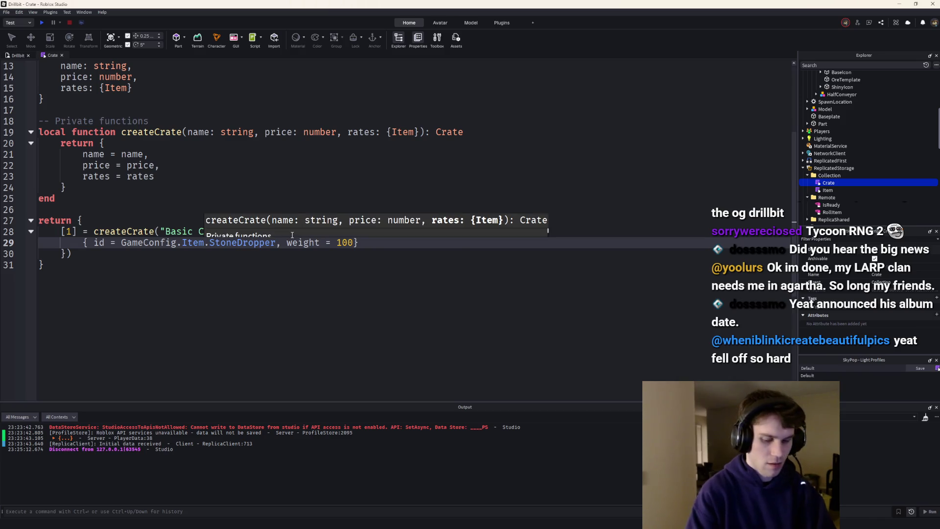
left_click(353, 242)
left_click_drag(363, 243, 74, 243)
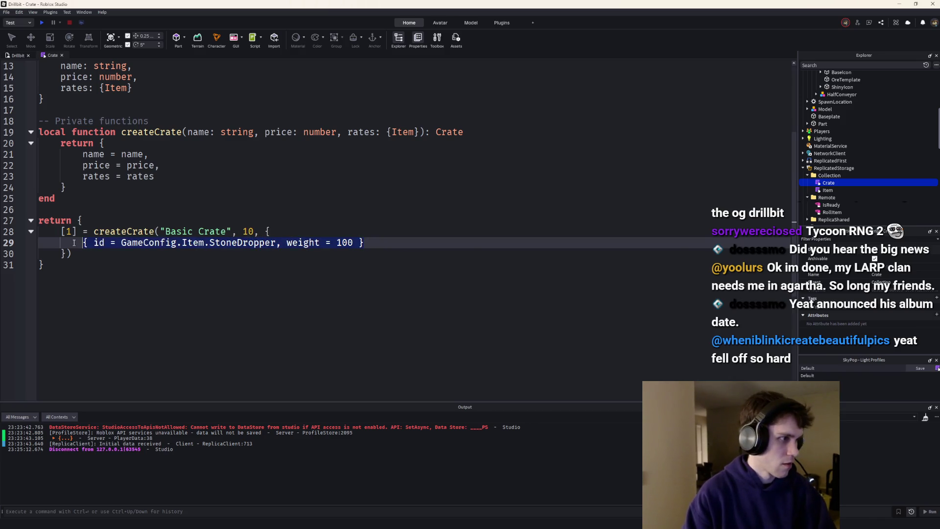
key("ctrl+c")
key("End")
key("Return")
key("ctrl+v")
key("Return")
key("ctrl+v")
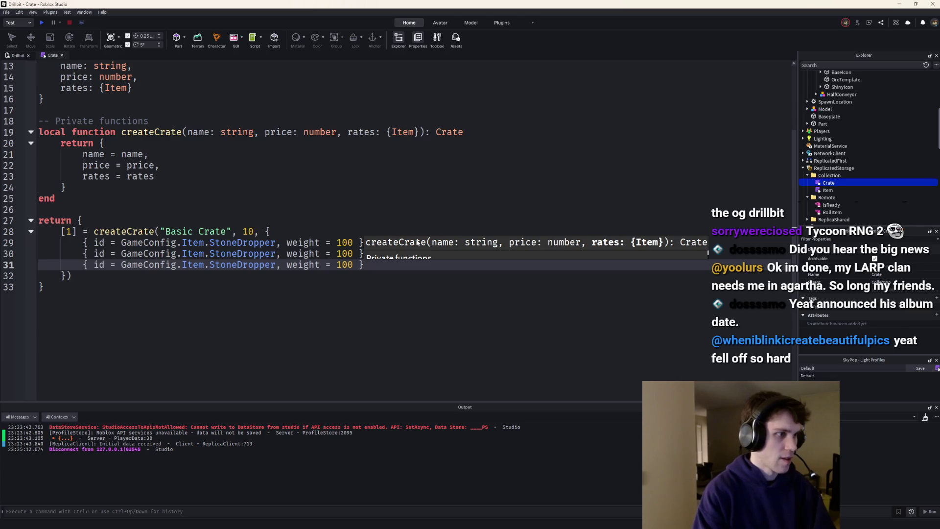
key("Up")
key("Up")
key("End")
type(",")
key("Down")
key("End")
type(",")
scroll(824, 109, "down", 4)
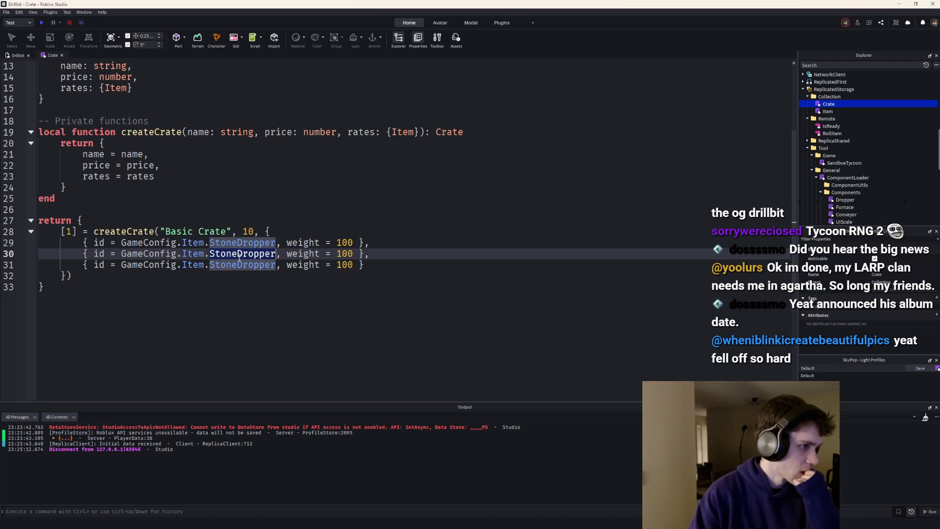
Find GameConfig by searching 'gamecon' and add a BasicFurnace entry to its Item table.
double_click(827, 111)
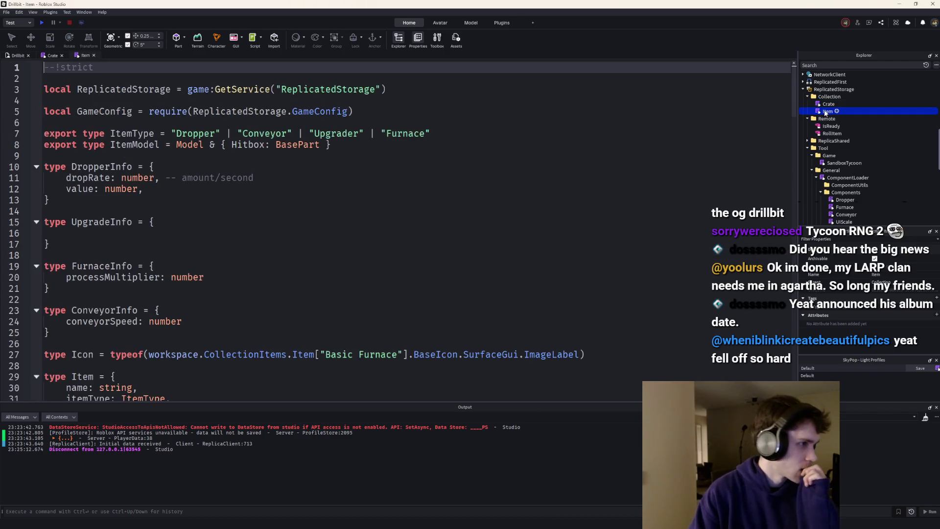
scroll(259, 355, "down", 4)
left_click(826, 65)
type("gamecon")
double_click(832, 90)
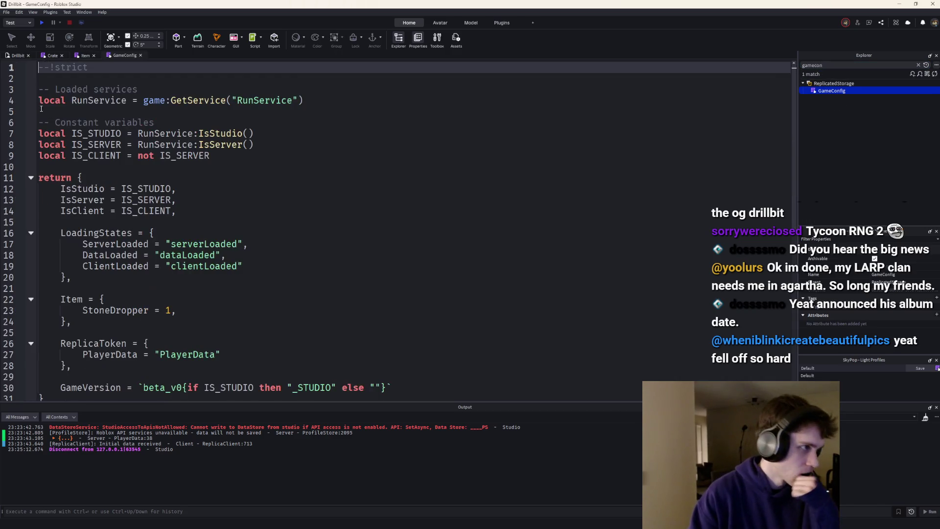
scroll(278, 265, "down", 3)
left_click(194, 209)
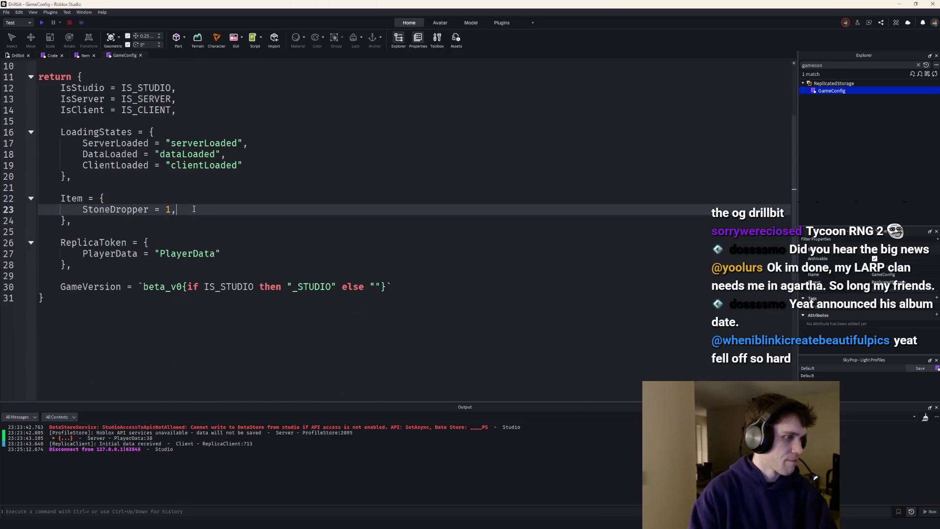
key("Return")
type("BasicFurance =")
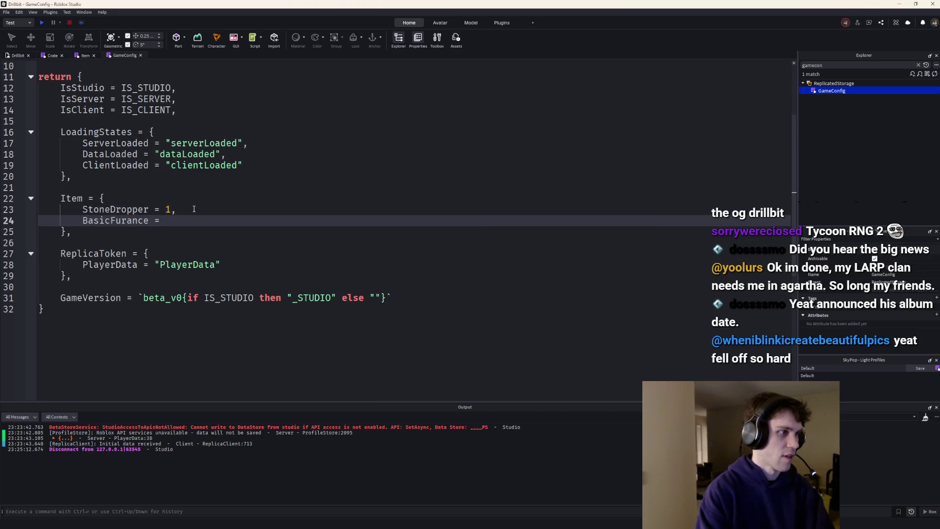
type("nace =")
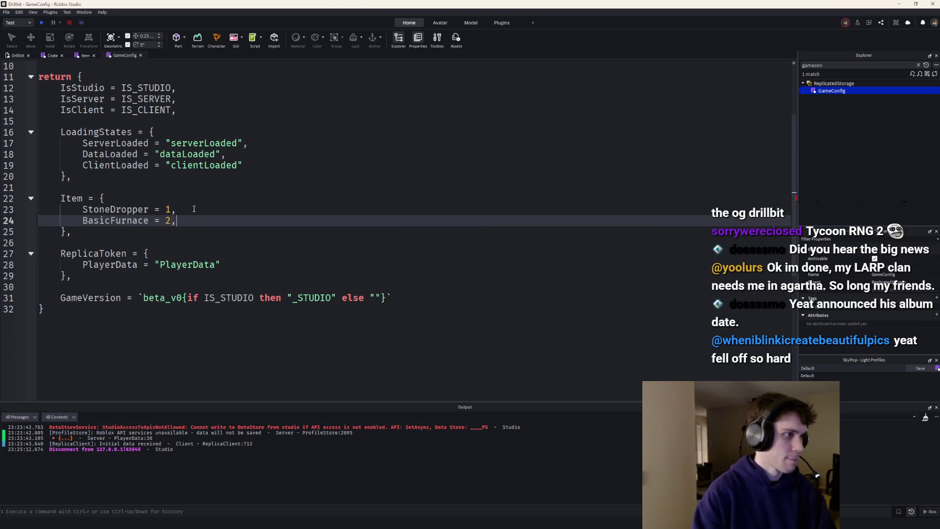
Change the Crate's second rate entry to BasicFurnace, delete the third, and start a playtest.
double_click(135, 221)
left_click(78, 55)
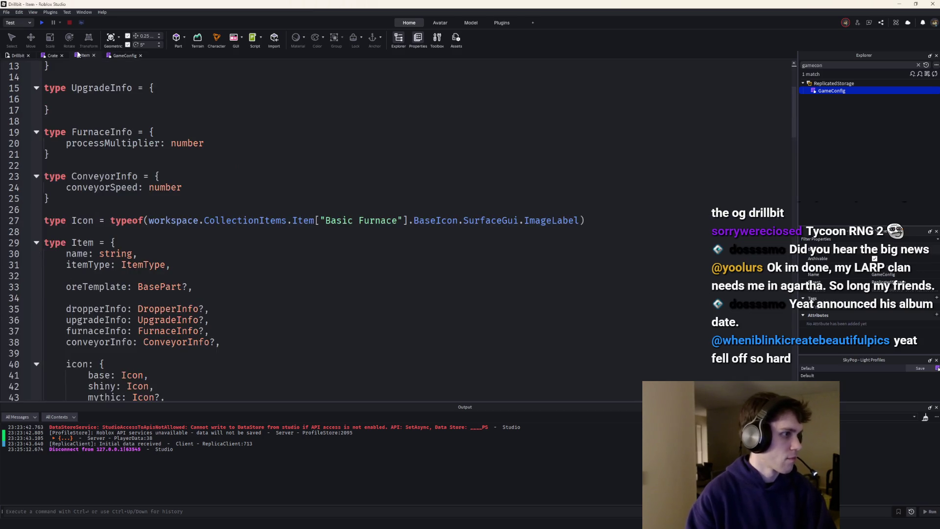
left_click(50, 56)
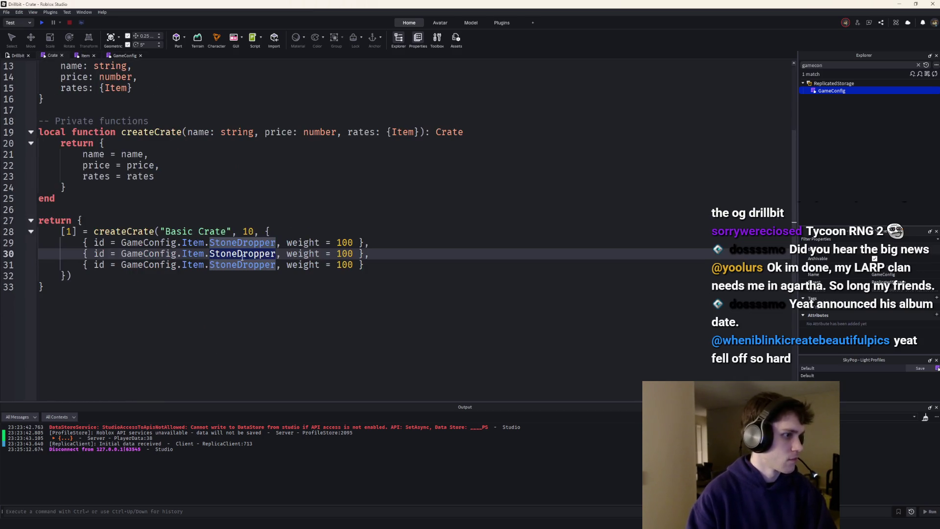
double_click(236, 255)
key("ctrl+v")
left_click_drag(364, 265, 389, 251)
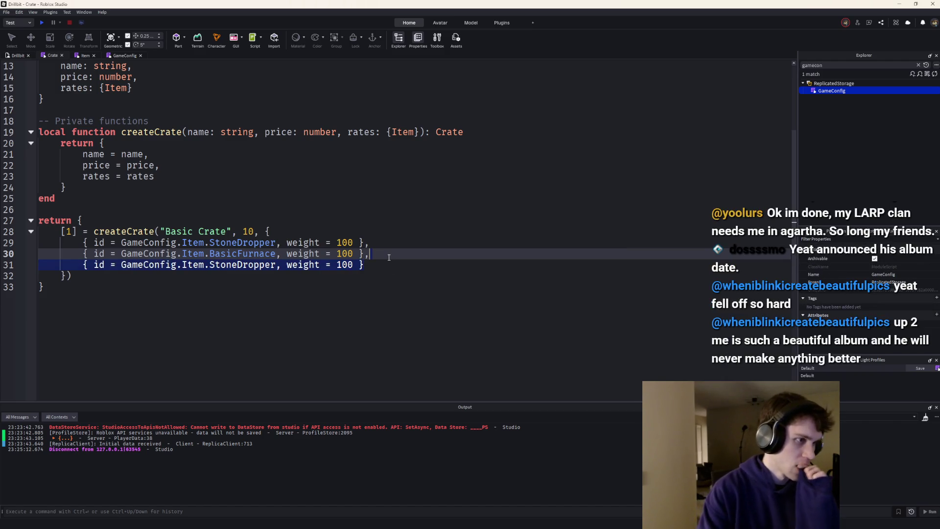
key("BackSpace")
left_click(40, 22)
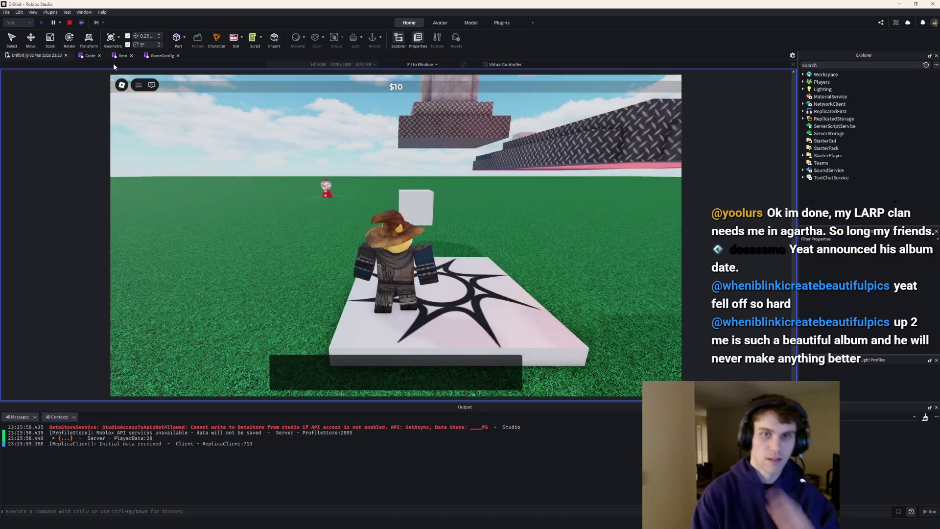
Buy crates with E until a shiny Basic Furnace rolls, then stop and view the Crate script.
key("w")
key("e")
key("e")
key("e")
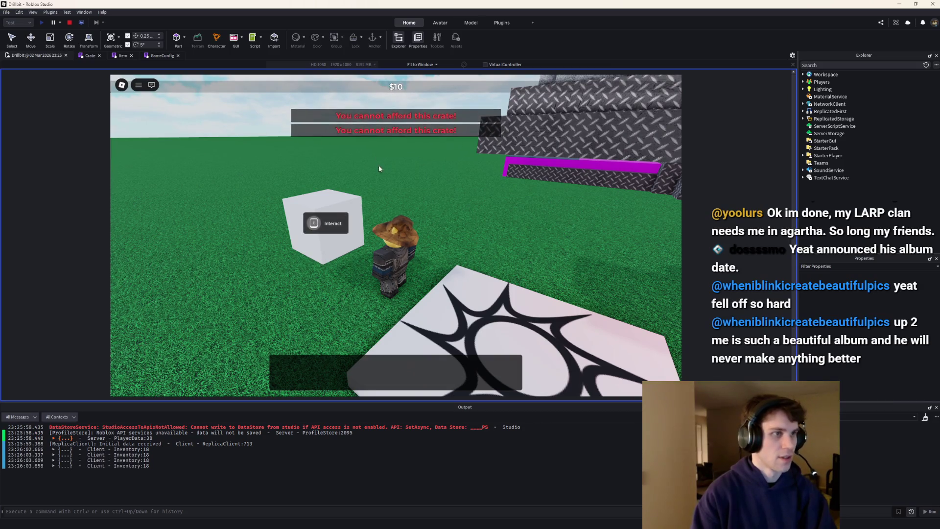
key("e")
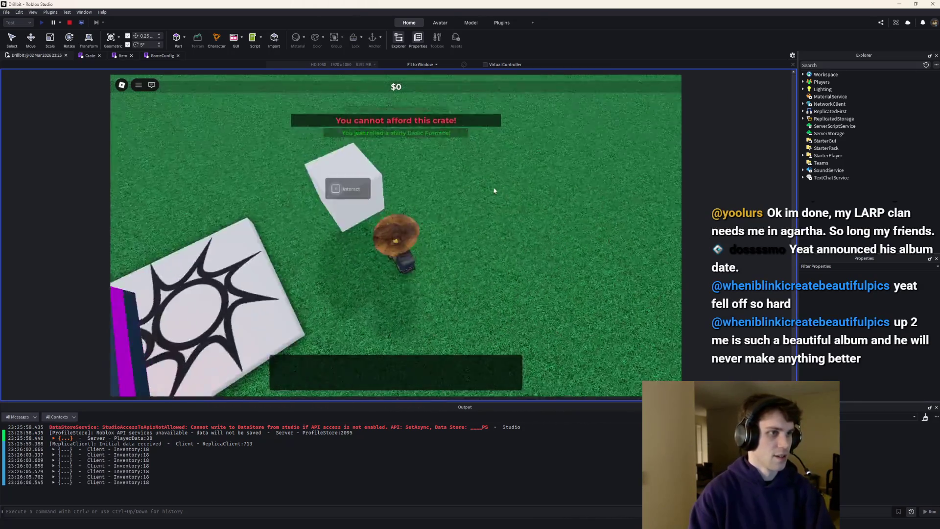
key("Left")
left_click(69, 23)
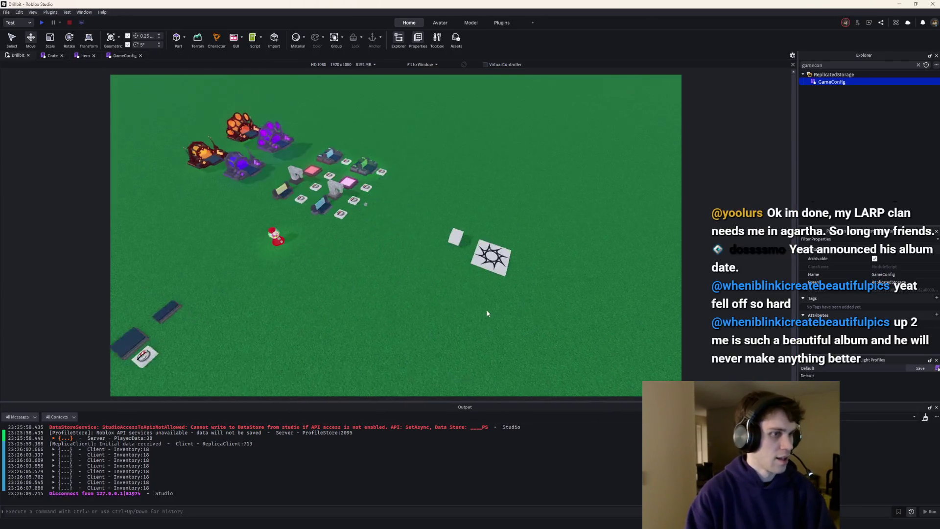
left_click(51, 56)
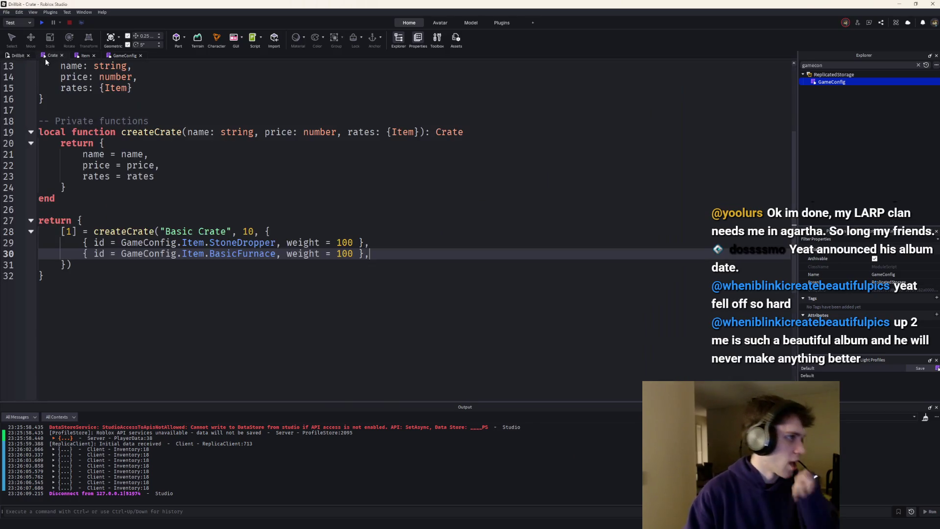
Close the script editors, publish the place to Roblox, and clear the 'gamecon' Explorer filter.
middle_click(51, 55)
middle_click(52, 55)
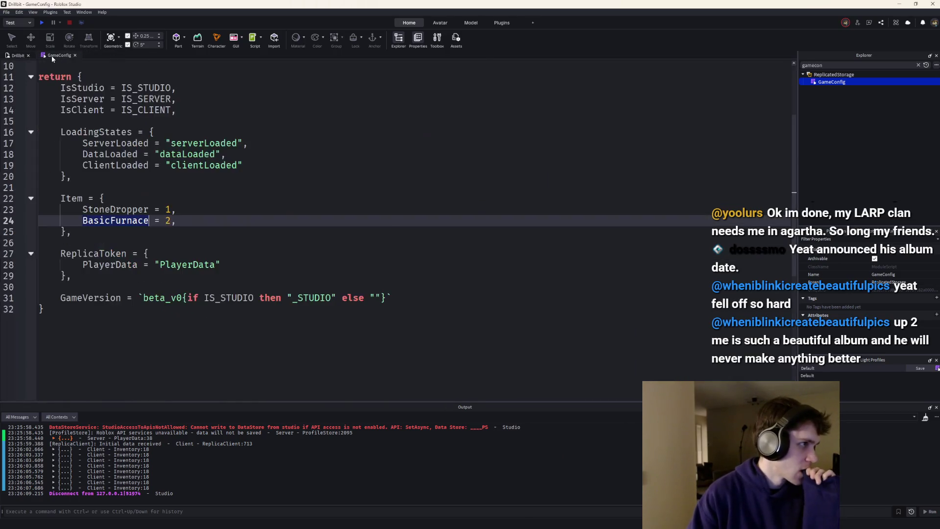
middle_click(52, 55)
left_click(6, 12)
left_click(29, 132)
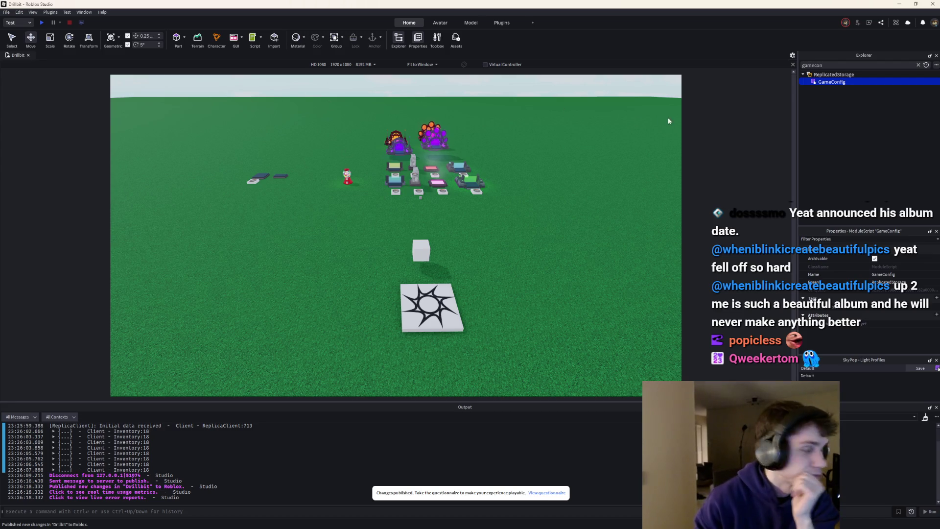
key("ctrl+a")
key("BackSpace")
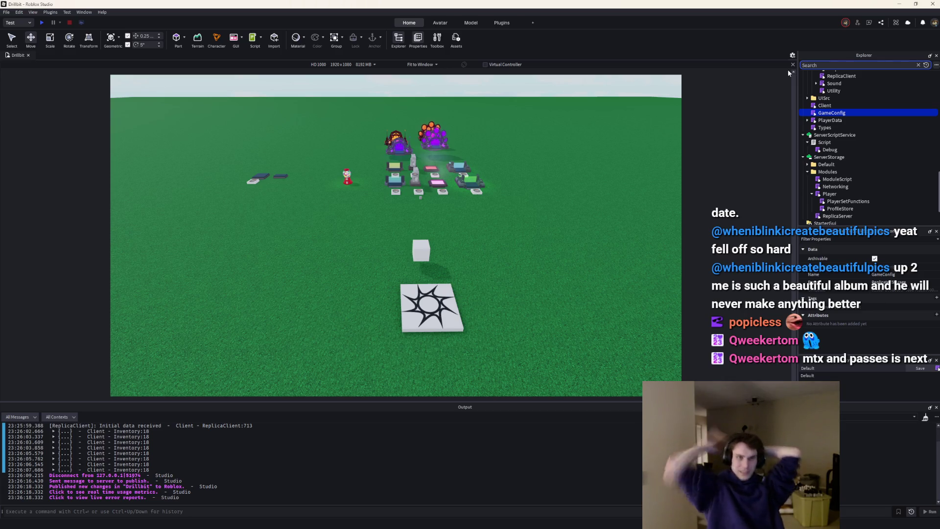
Insert a new Part into Workspace and flatten it by editing its Size to end with ',1,6'.
scroll(828, 107, "up", 5)
scroll(827, 107, "up", 15)
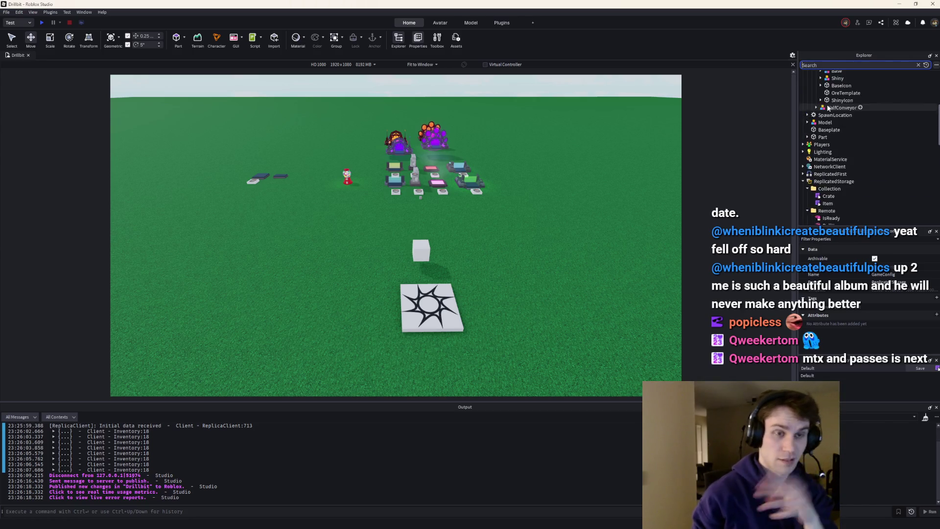
right_click(612, 225)
left_click(633, 216)
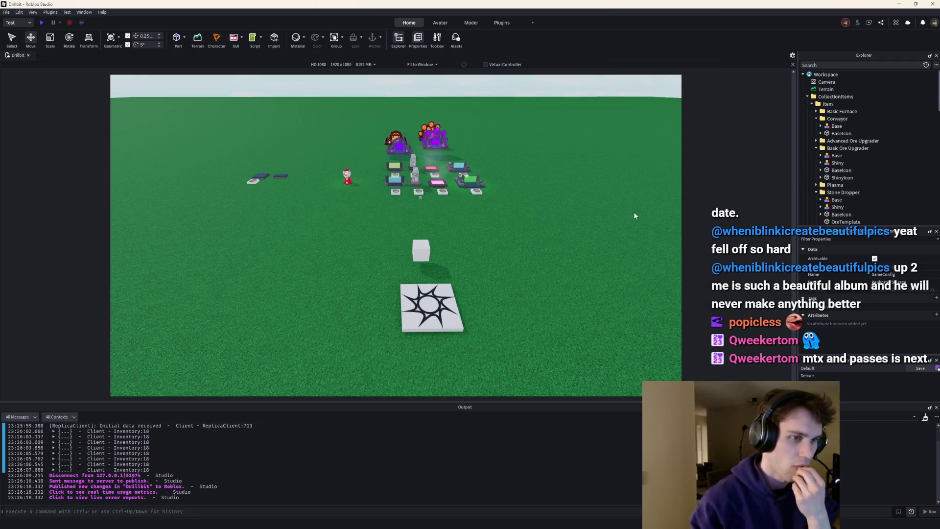
right_click(633, 213)
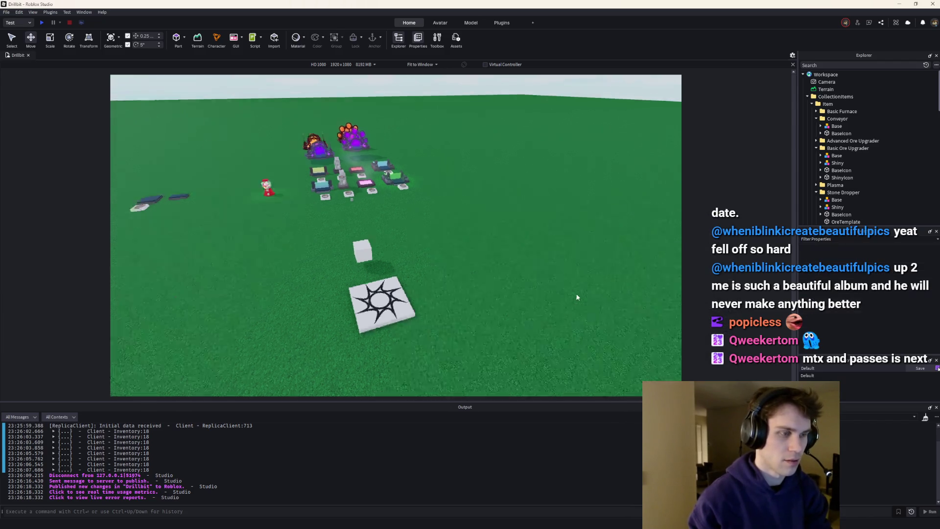
right_click(461, 227)
left_click(489, 218)
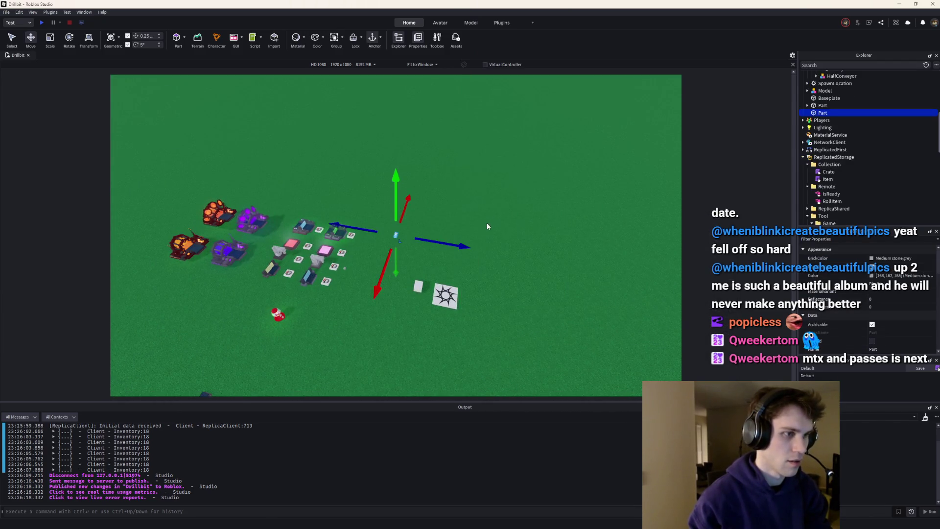
key("f")
scroll(809, 276, "down", 5)
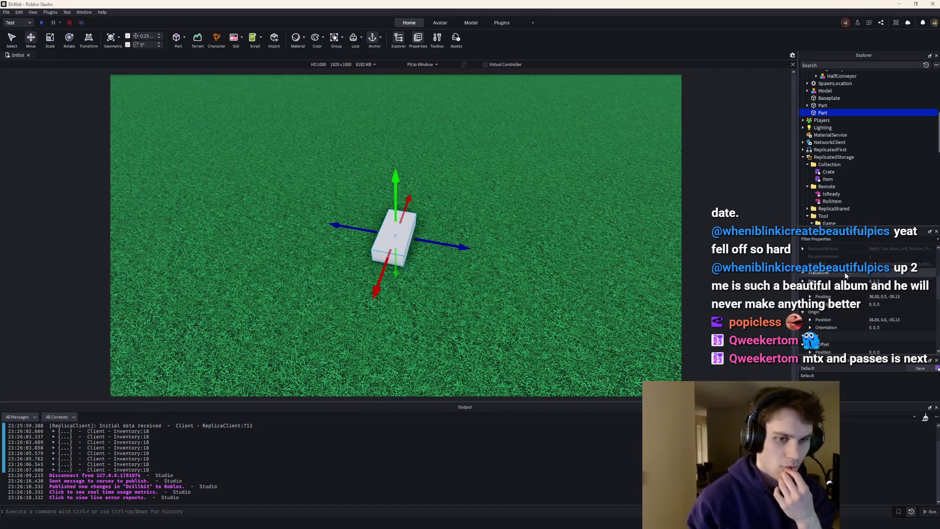
left_click(876, 281)
type(",1,6")
key("Return")
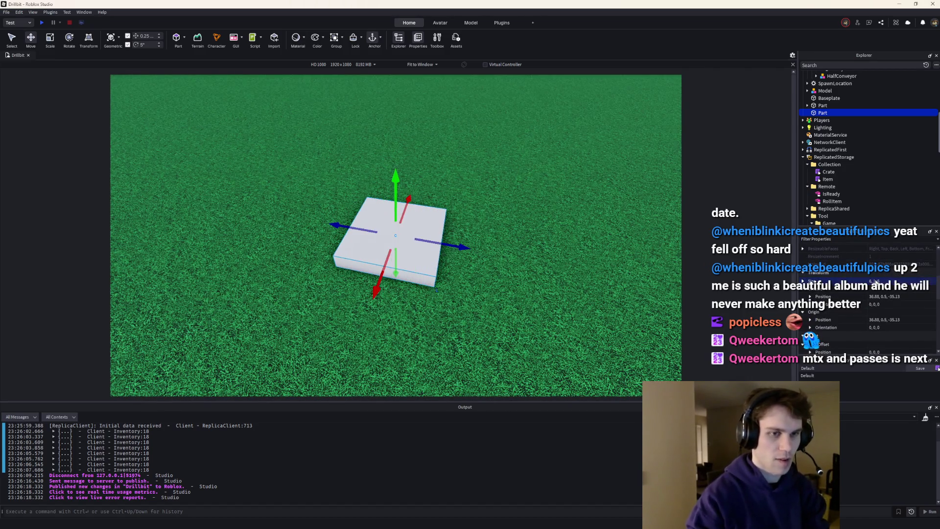
key("f")
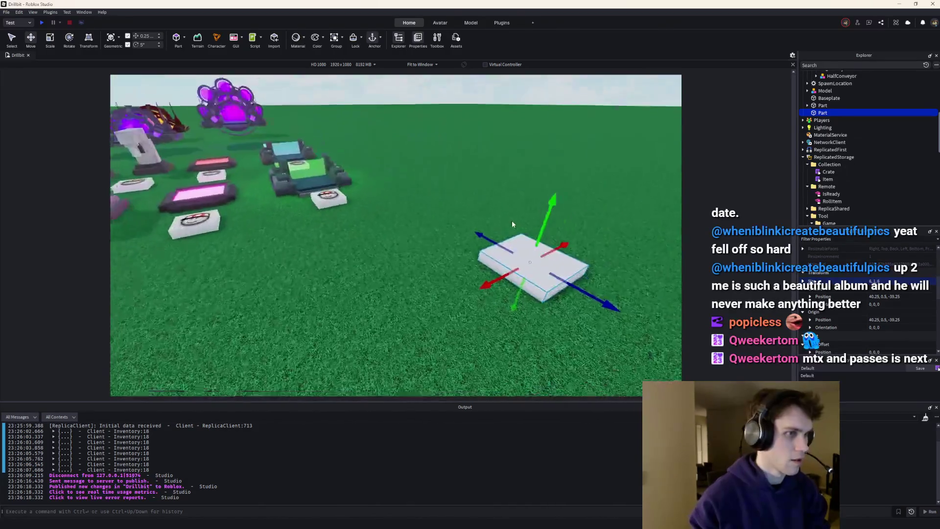
scroll(399, 198, "down", 2)
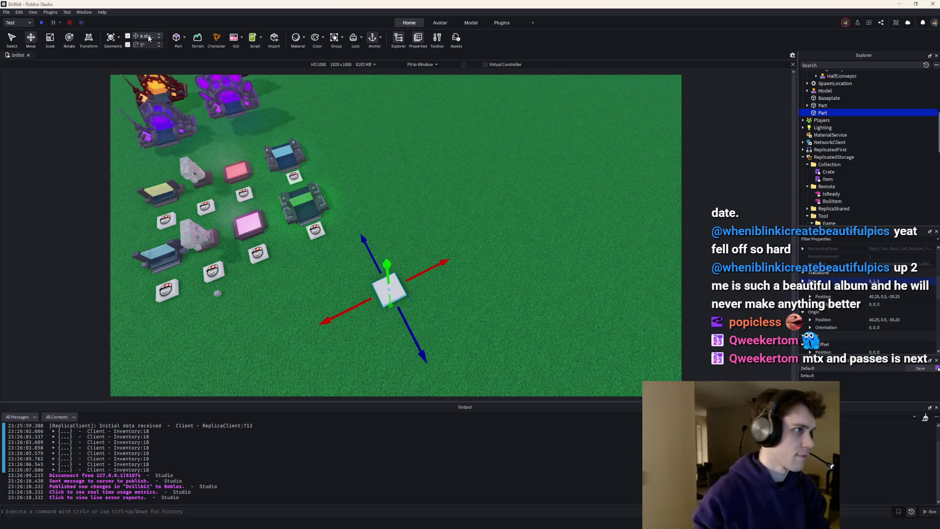
Stretch the part with the Scale tool into a large flat square slab and reselect it.
left_click(50, 37)
left_click(389, 289)
left_click_drag(416, 277, 600, 183)
mouse_move(470, 209)
left_mouse_down()
mouse_move(433, 160)
mouse_move(433, 143)
left_mouse_up()
scroll(430, 147, "down", 3)
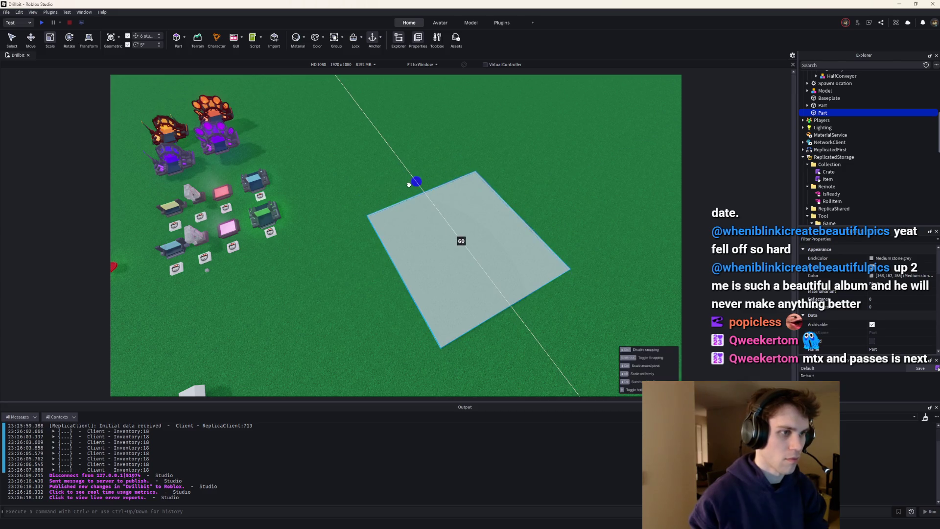
left_click(581, 160)
scroll(580, 161, "up", 5)
left_click(451, 200)
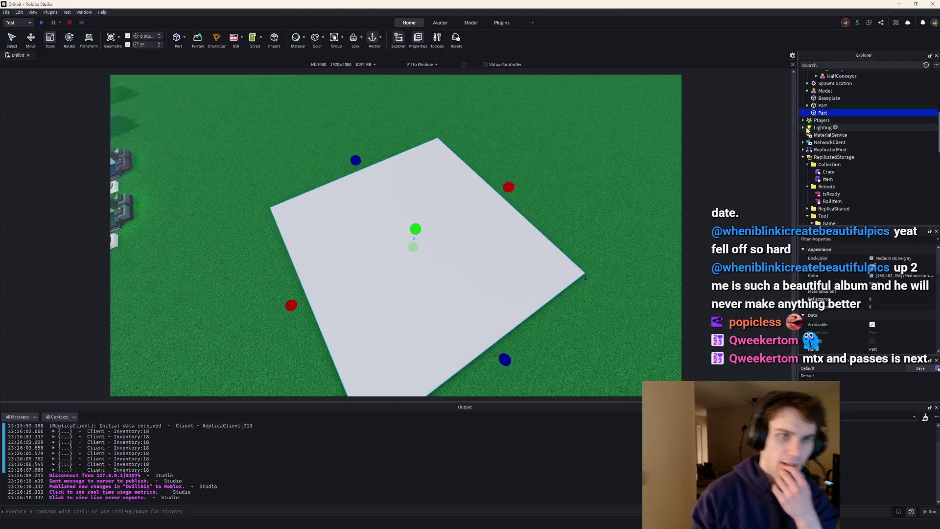
Insert a Texture inside the slab and change the slab's material to Slate.
left_click(831, 112)
type("r")
key("BackSpace")
type("tex")
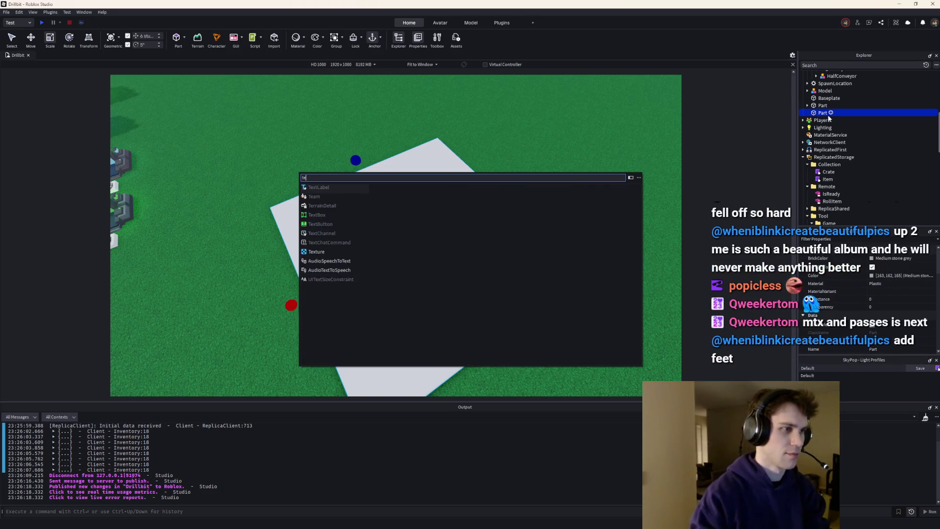
key("Return")
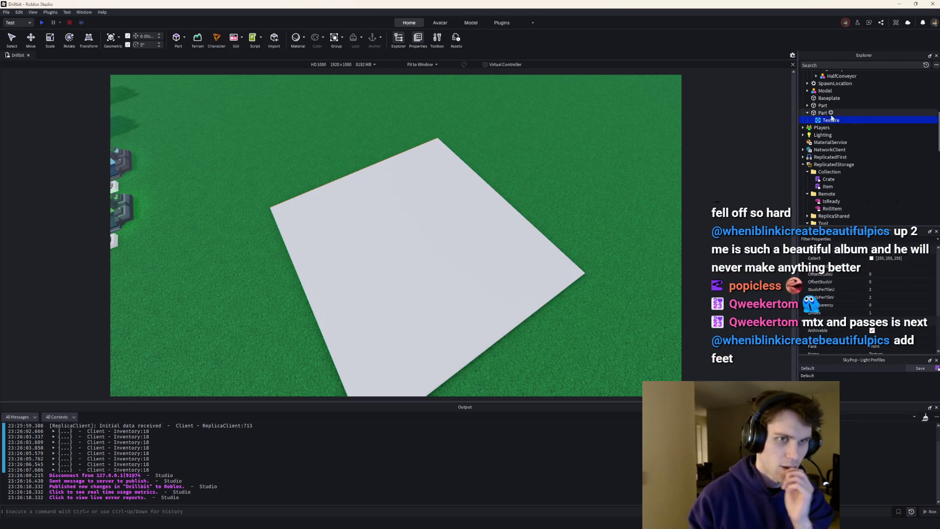
left_click(831, 113)
left_click(886, 284)
left_click(884, 290)
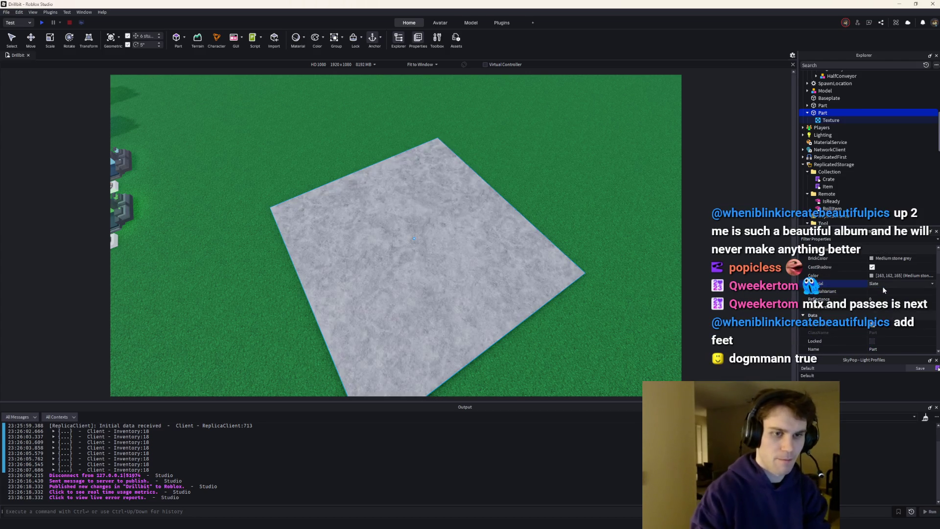
Search the Toolbox decals for 'checkered' and copy a checker decal's asset ID.
left_click(436, 40)
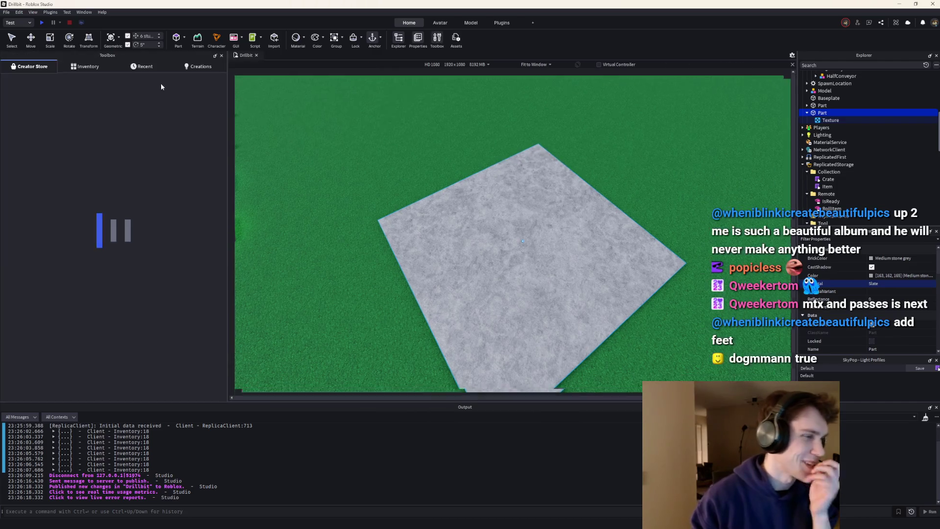
left_click(27, 80)
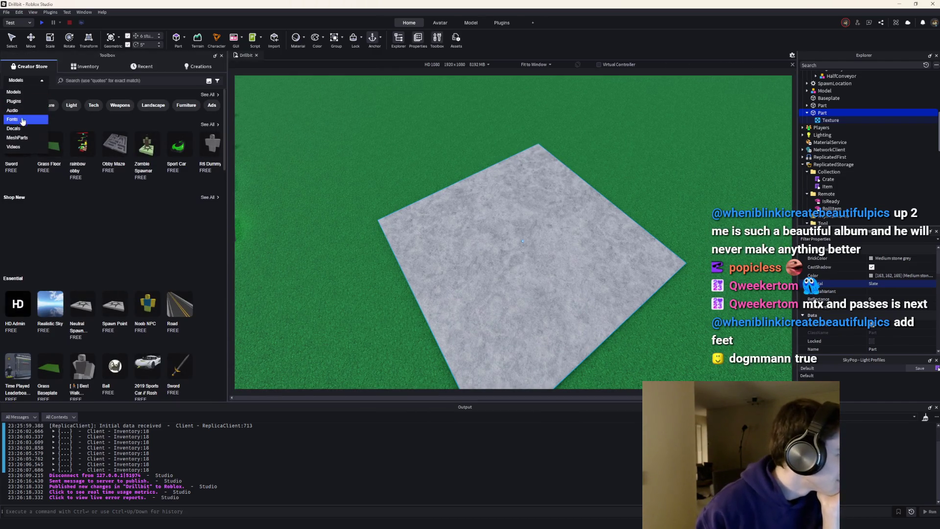
left_click(20, 137)
left_click(85, 80)
type("checkered")
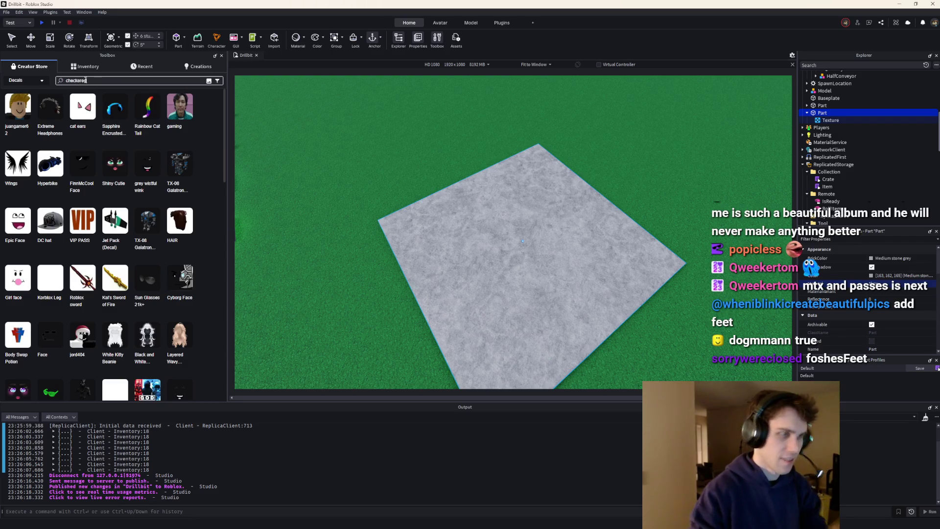
key("Return")
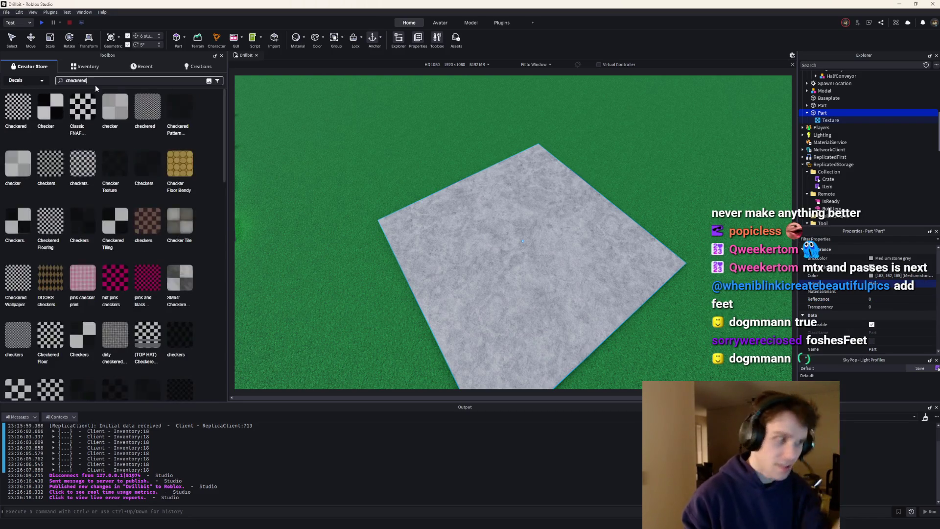
right_click(52, 114)
left_click(66, 129)
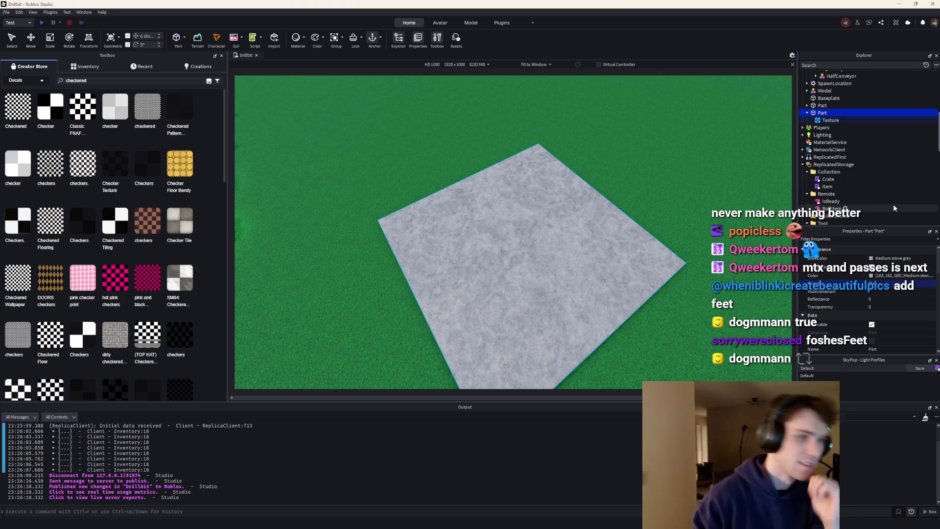
Paste the copied checker decal ID into the Texture's image.
left_click(830, 120)
left_click(887, 274)
key("ctrl+v")
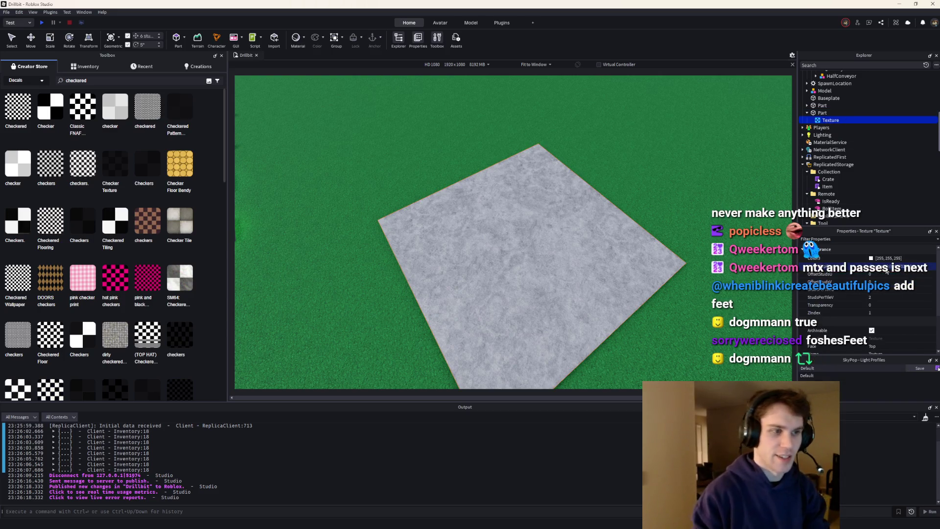
key("Return")
scroll(788, 262, "up", 2)
Set the Texture's StudsPerTileU and StudsPerTileV so the checker tiles every 6 studs.
left_click(877, 289)
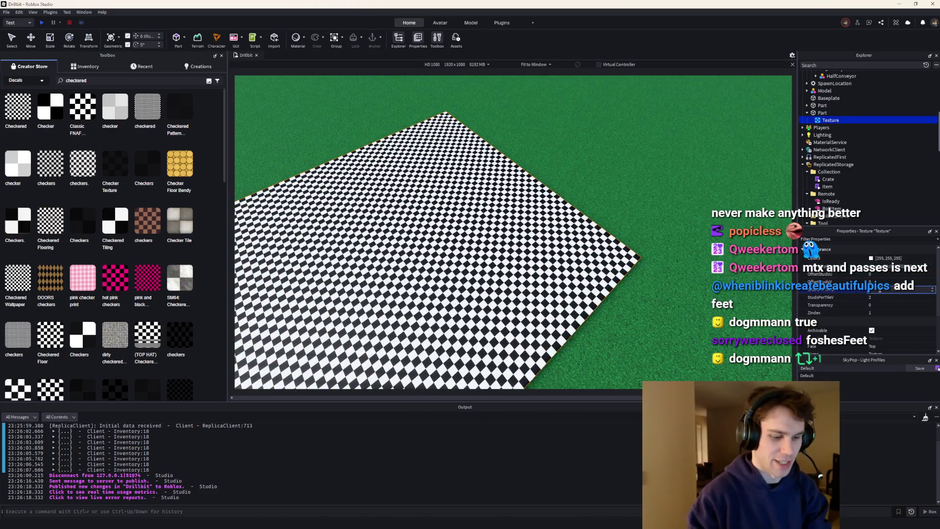
type("1")
key("Return")
left_click(870, 297)
type("6")
key("Return")
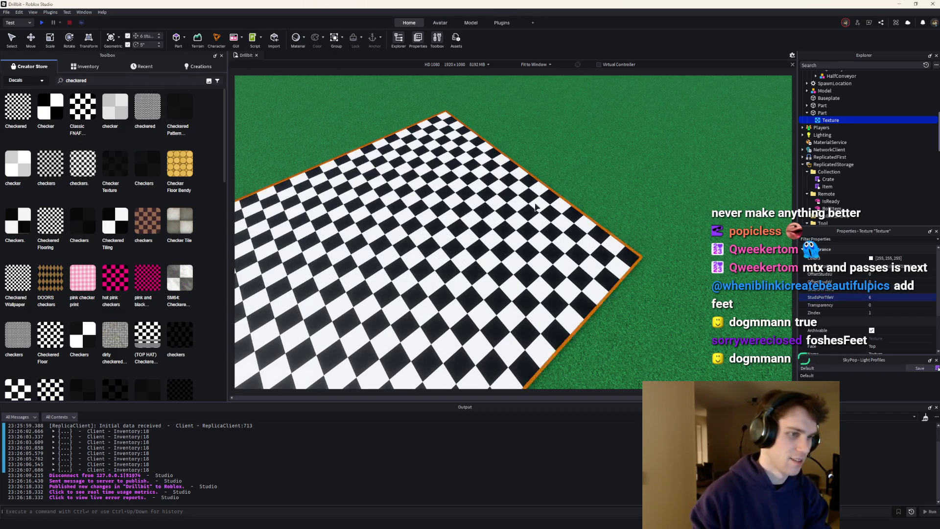
Close the Toolbox and drag the checkered slab to the right of the machines.
left_click(221, 56)
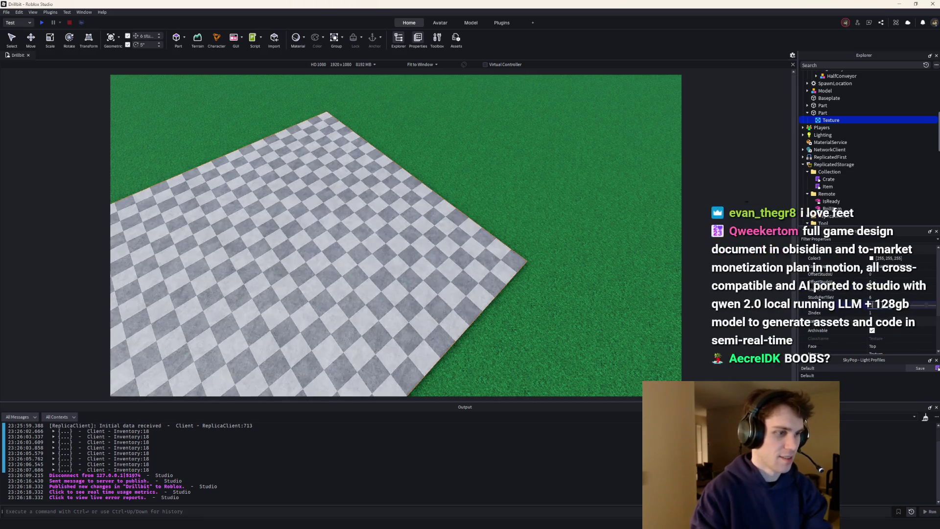
left_click(447, 202)
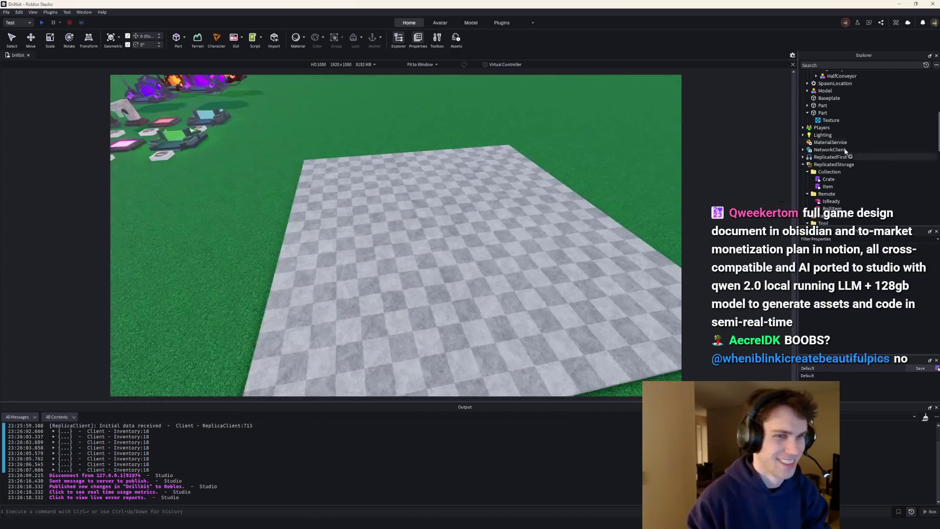
left_click(831, 120)
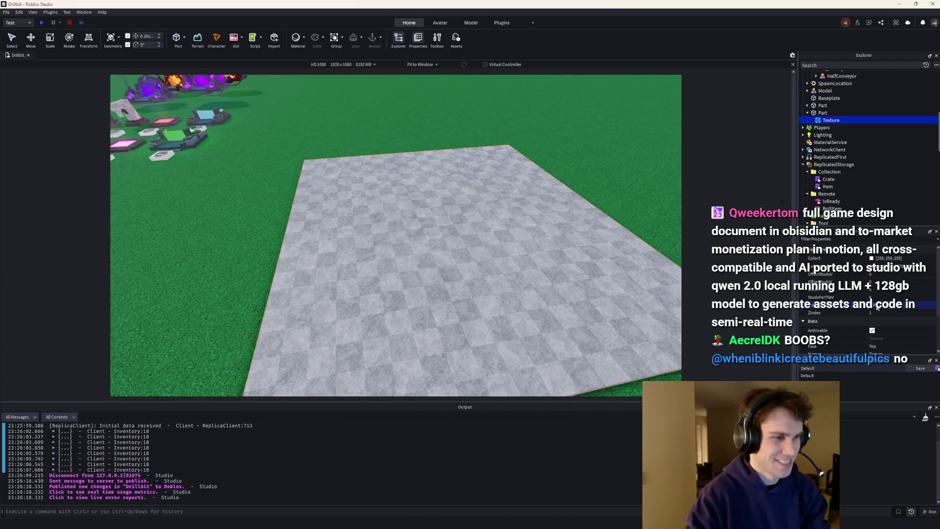
scroll(498, 235, "down", 3)
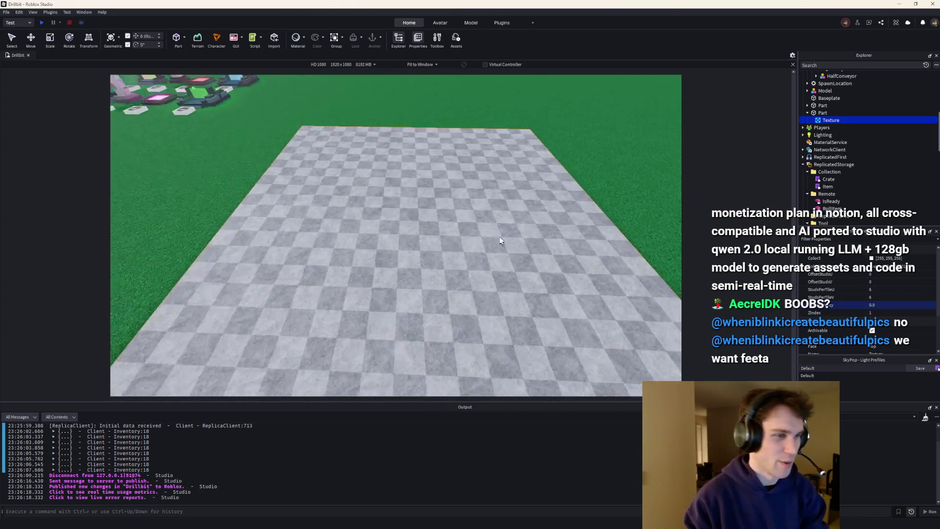
left_click(488, 259)
scroll(484, 254, "down", 5)
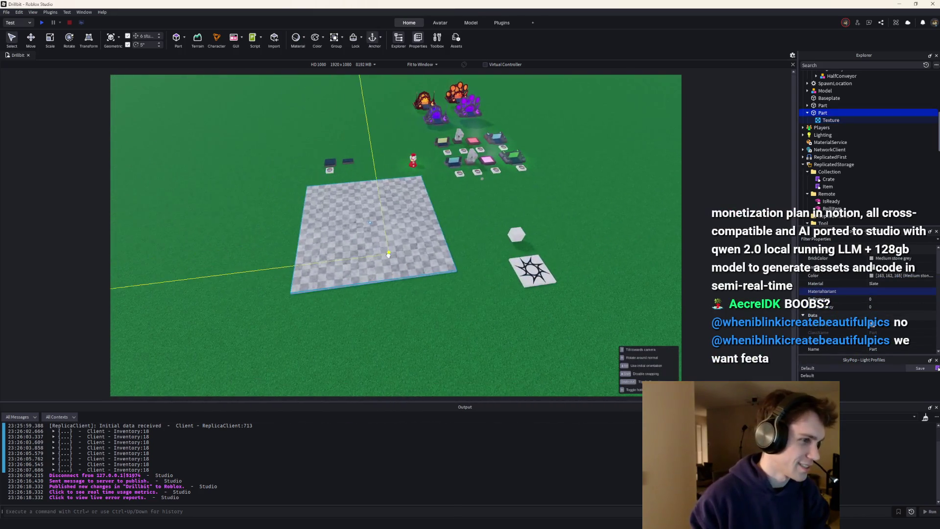
mouse_move(320, 255)
left_mouse_down()
mouse_move(399, 267)
mouse_move(456, 185)
left_mouse_up()
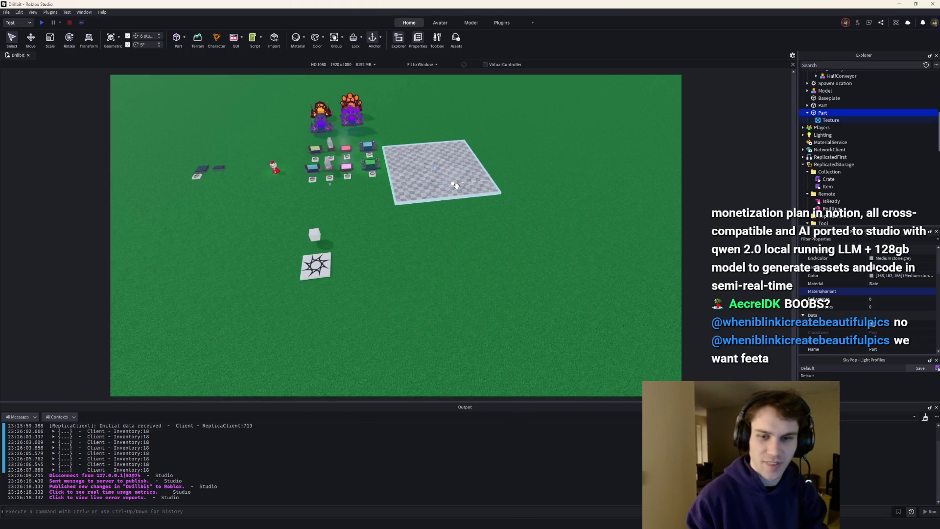
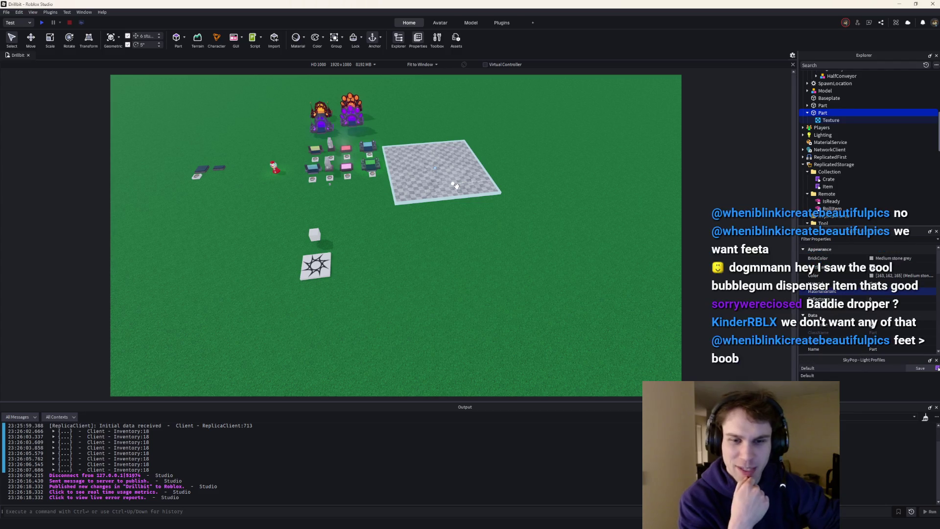
Set move snapping to 1 stud, then duplicate the checkered plate and lower the copy one stud.
scroll(442, 186, "up", 5)
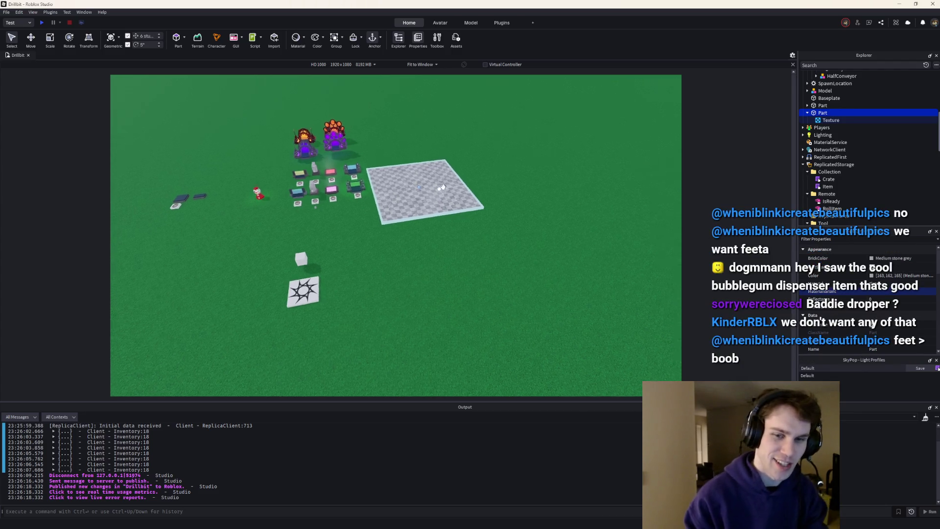
left_click(443, 239)
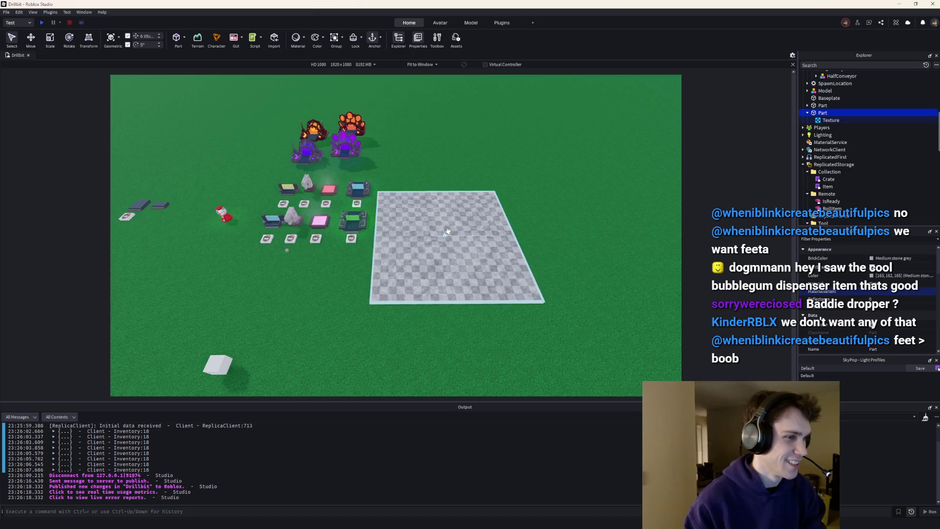
key("f")
left_click(143, 37)
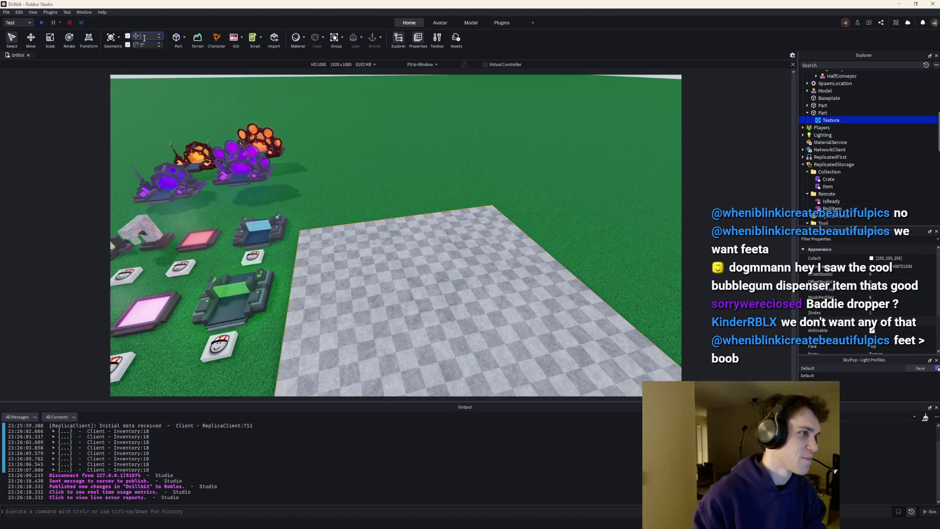
scroll(187, 94, "down", 5)
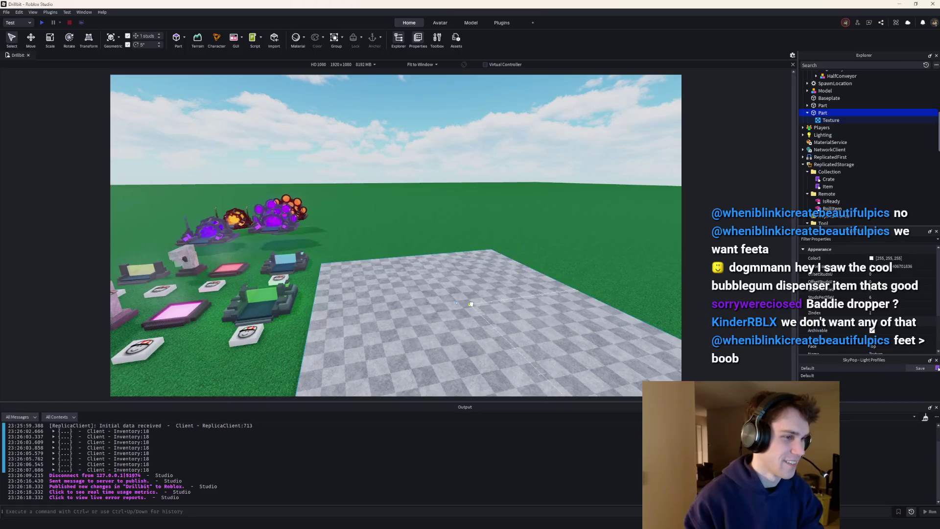
left_click(31, 38)
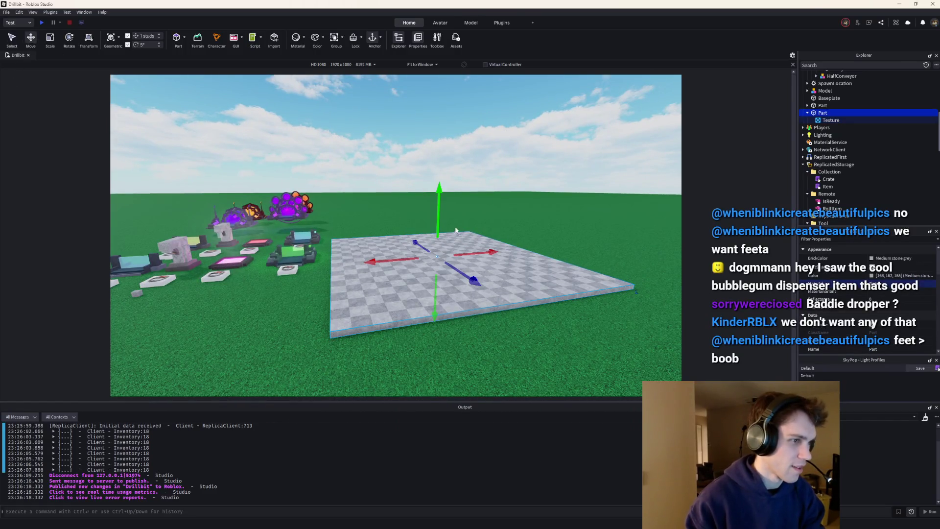
left_click_drag(437, 214, 438, 213)
key("ctrl+d")
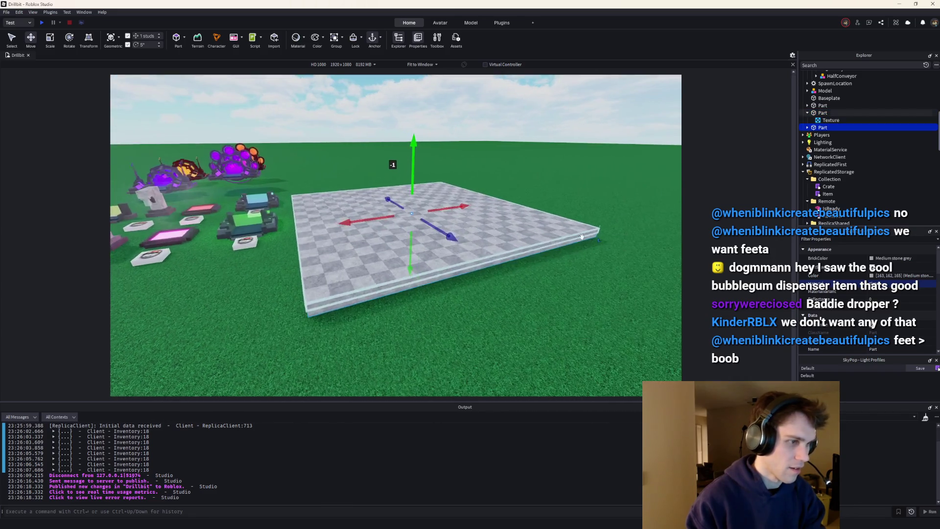
Make the lower copy Smoky grey and delete its Texture.
left_click(892, 258)
left_click(889, 387)
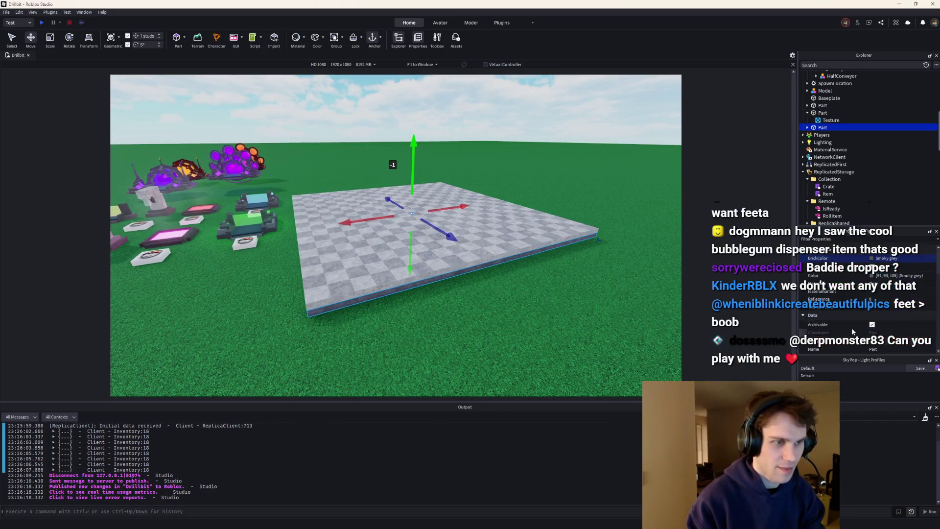
key("Right")
left_click(816, 136)
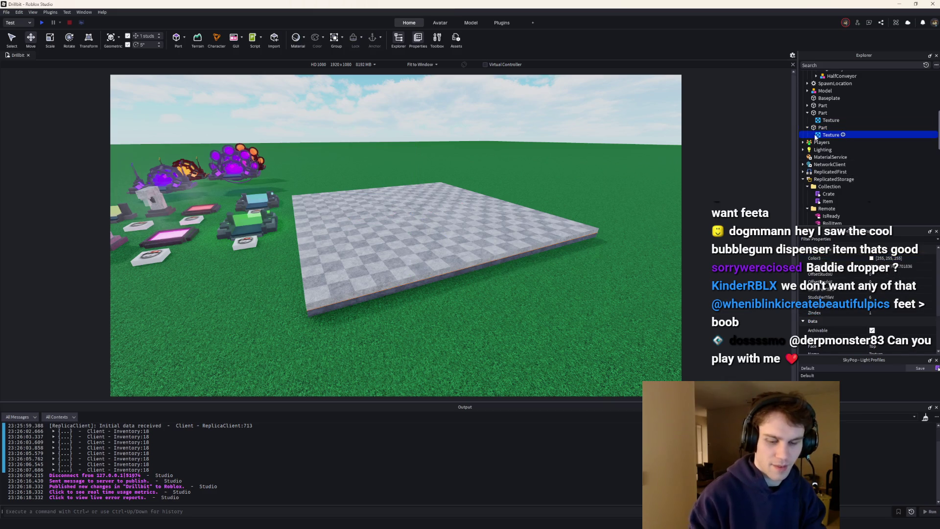
key("Delete")
scroll(400, 247, "up", 5)
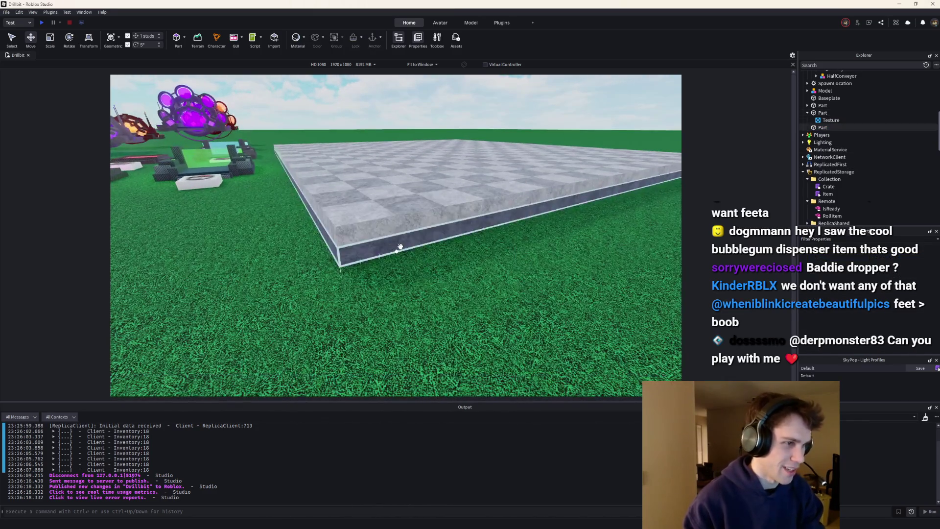
left_click(401, 247)
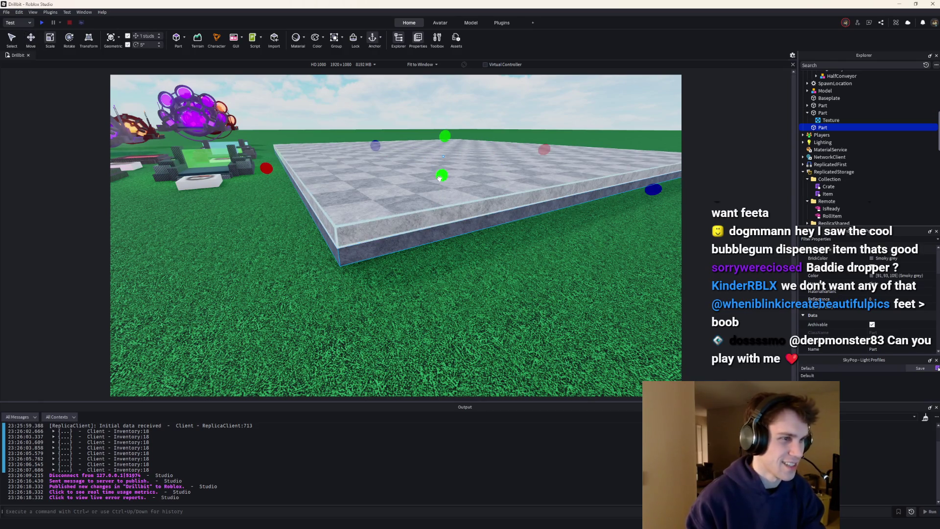
left_click(566, 319)
scroll(566, 319, "down", 10)
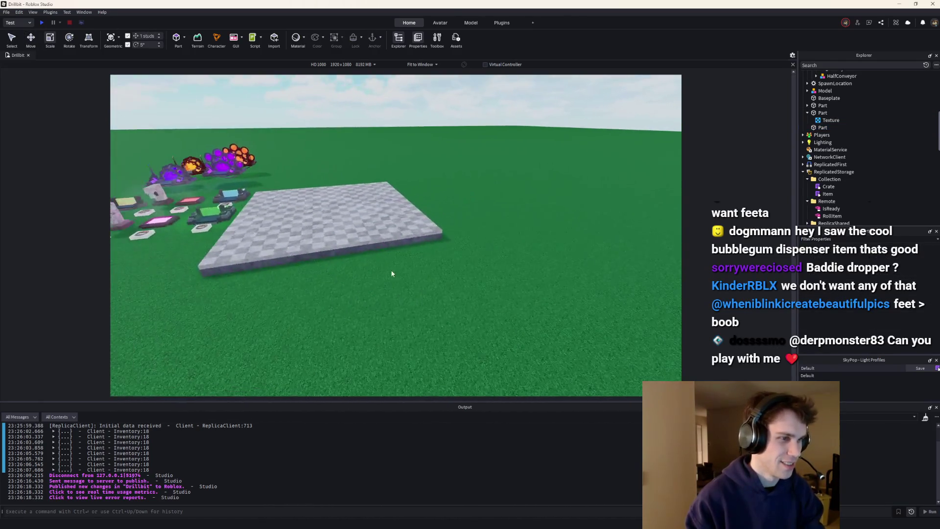
Reposition the plate slab to a new spot on the ground.
left_click(343, 230)
left_click_drag(323, 245, 290, 289)
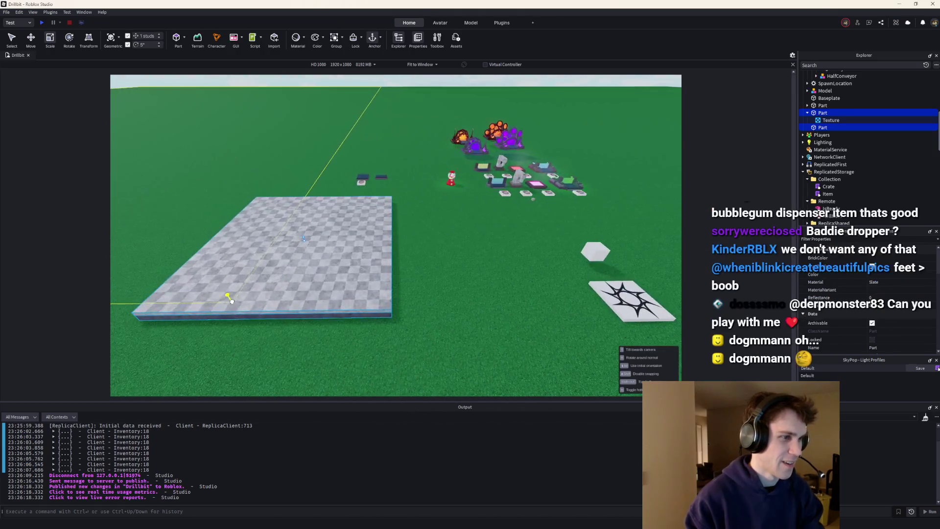
left_click(521, 322)
left_click(338, 211)
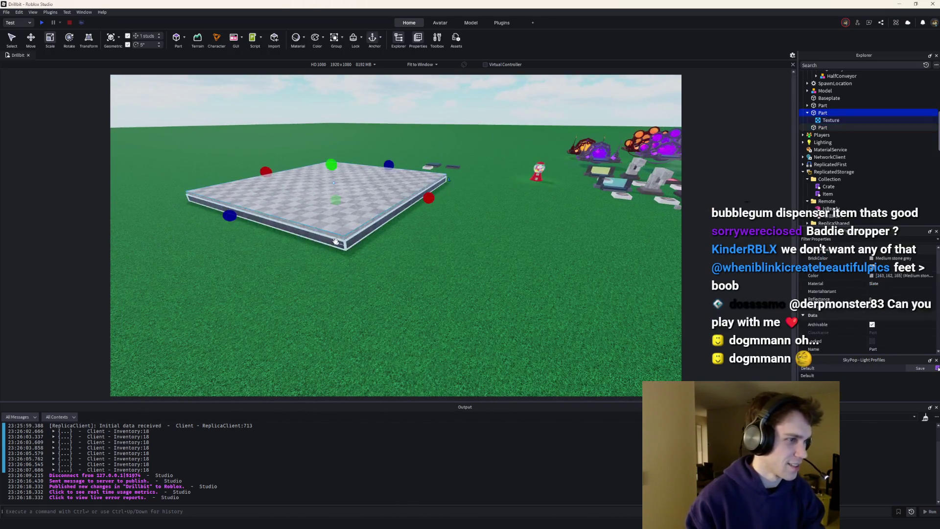
mouse_move(339, 210)
left_mouse_down()
mouse_move(422, 306)
mouse_move(552, 329)
left_mouse_up()
scroll(552, 329, "down", 5)
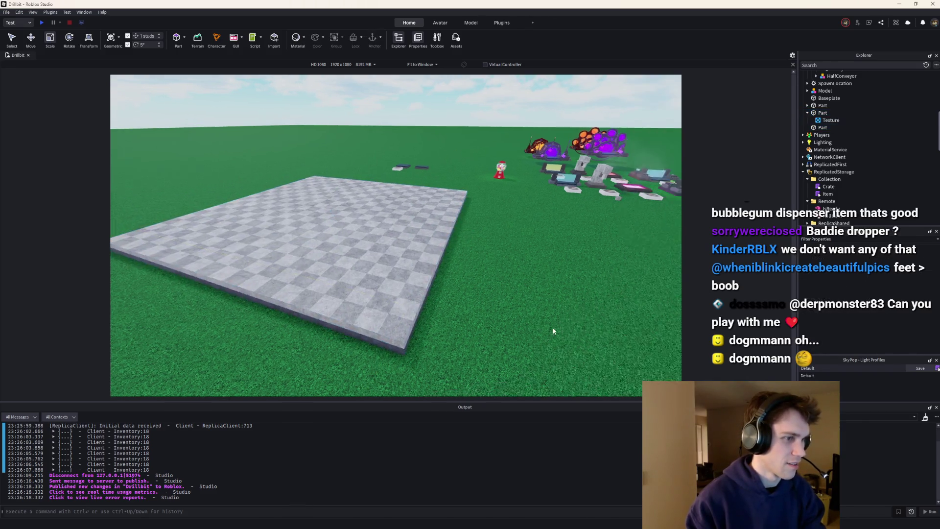
scroll(541, 336, "up", 8)
Box-select both slab layers and group them into a model with Ctrl+G.
left_click_drag(562, 365, 162, 176)
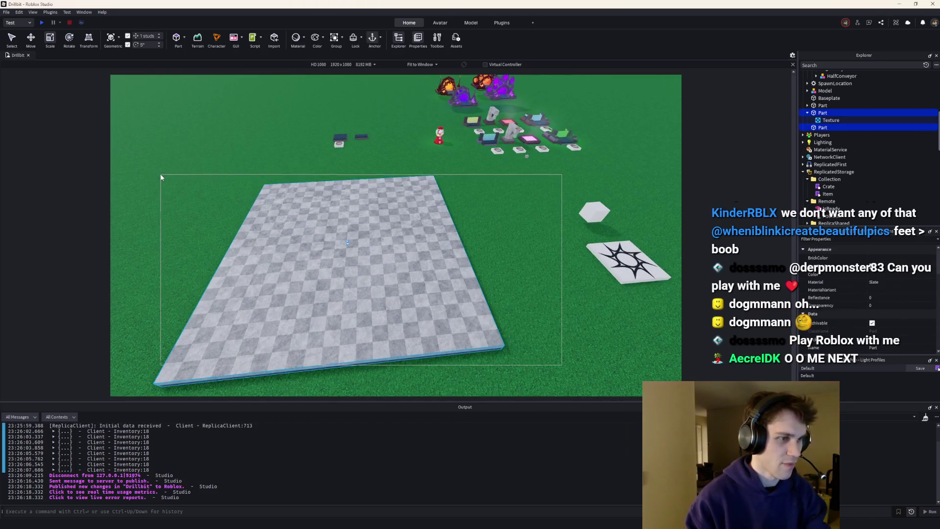
key("w")
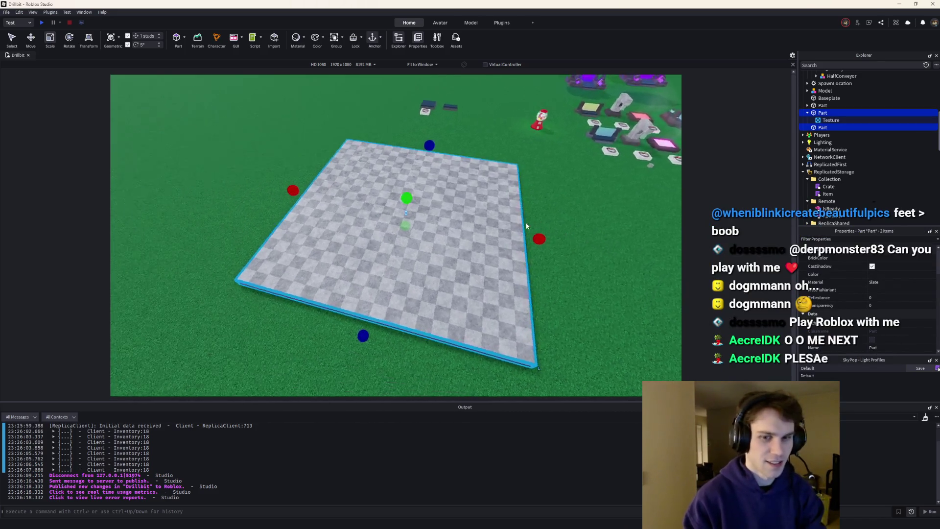
left_click(501, 224)
left_click_drag(475, 243, 270, 117)
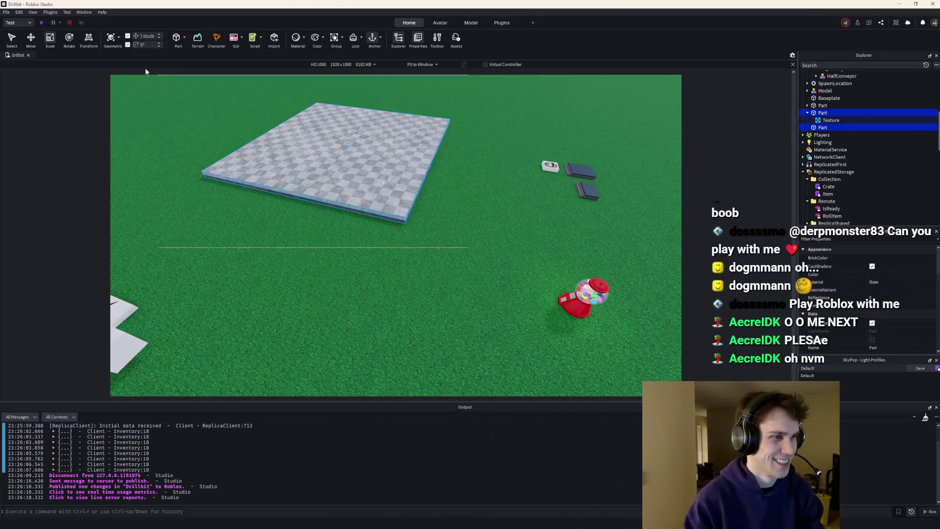
key("ctrl+g")
left_click(808, 98)
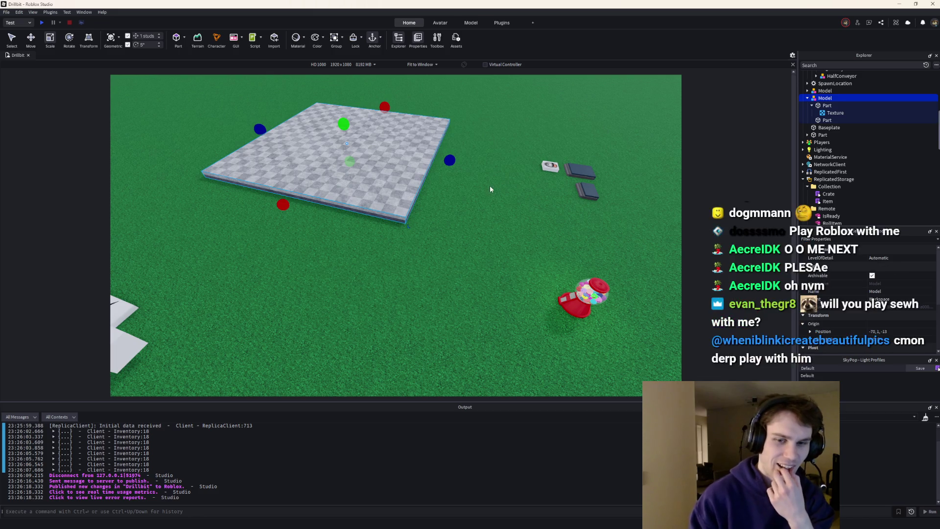
Move the slab model farther right on the ground.
key("a")
scroll(462, 203, "down", 3)
mouse_move(440, 206)
left_mouse_down()
mouse_move(479, 218)
mouse_move(485, 248)
mouse_move(592, 240)
left_mouse_up()
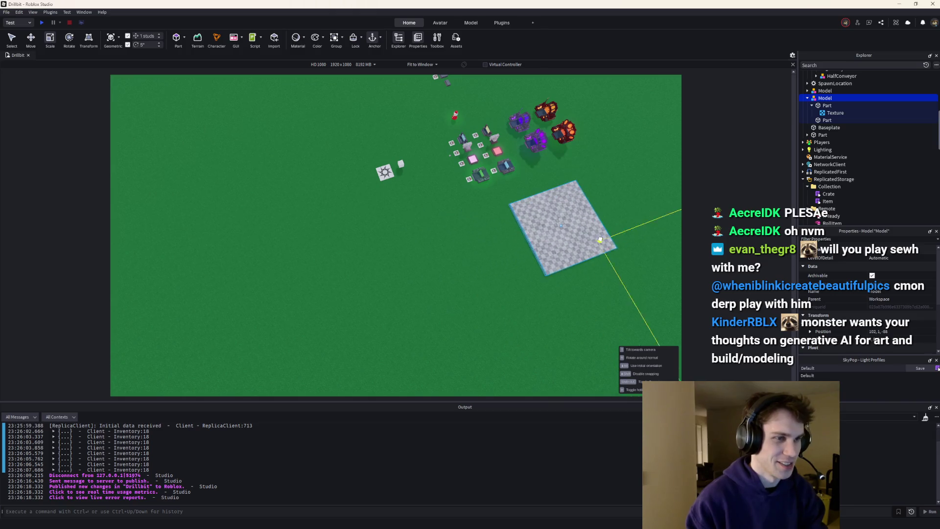
left_click(459, 253)
scroll(468, 243, "up", 5)
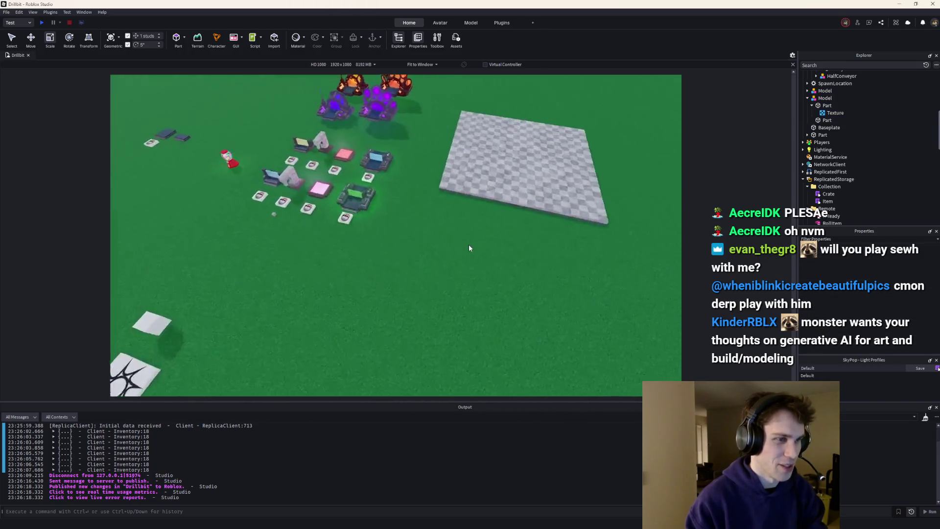
scroll(468, 248, "up", 5)
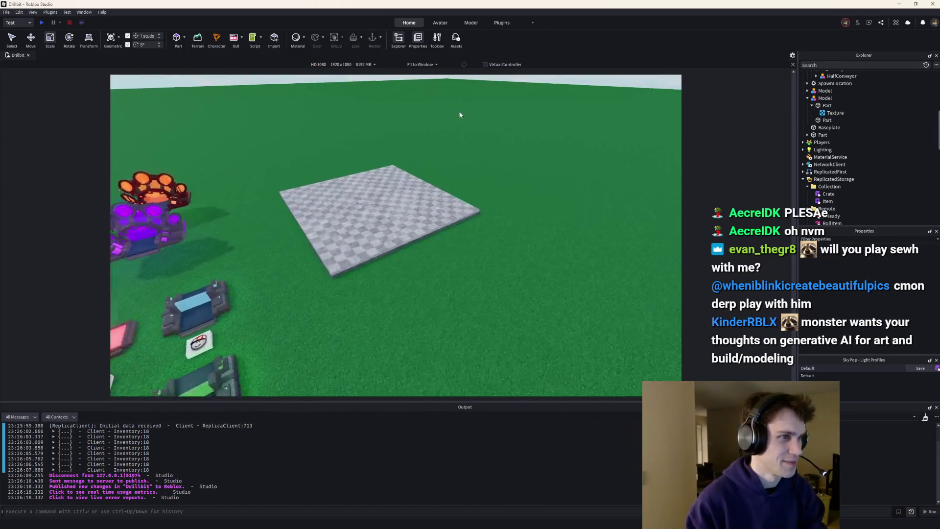
scroll(442, 244, "down", 3)
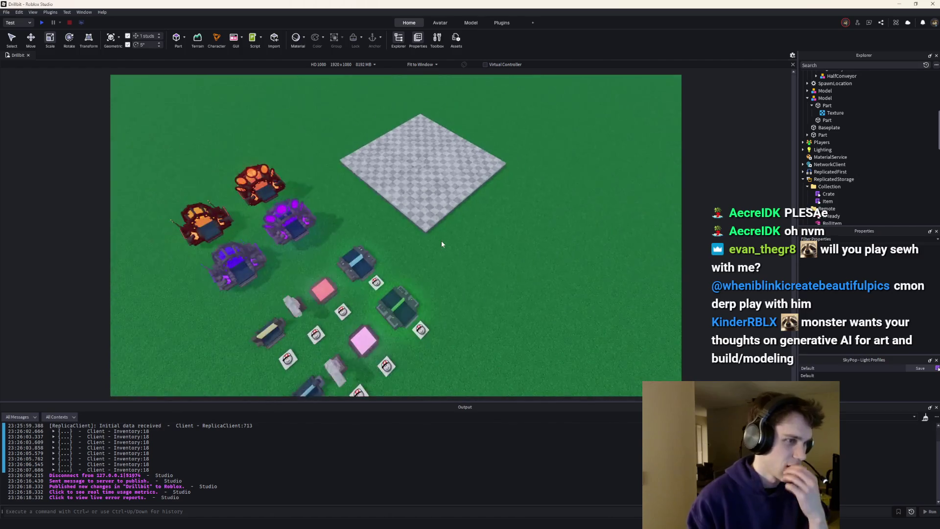
scroll(442, 243, "up", 5)
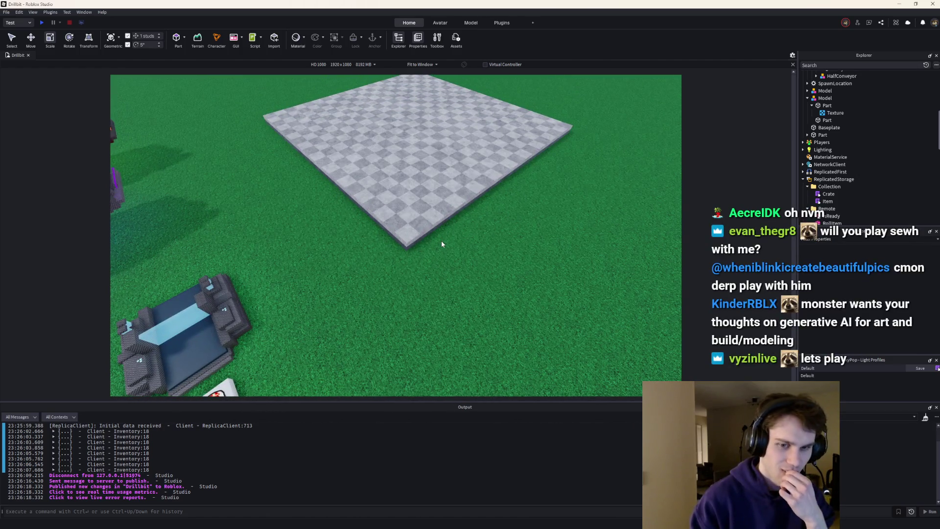
scroll(442, 243, "up", 3)
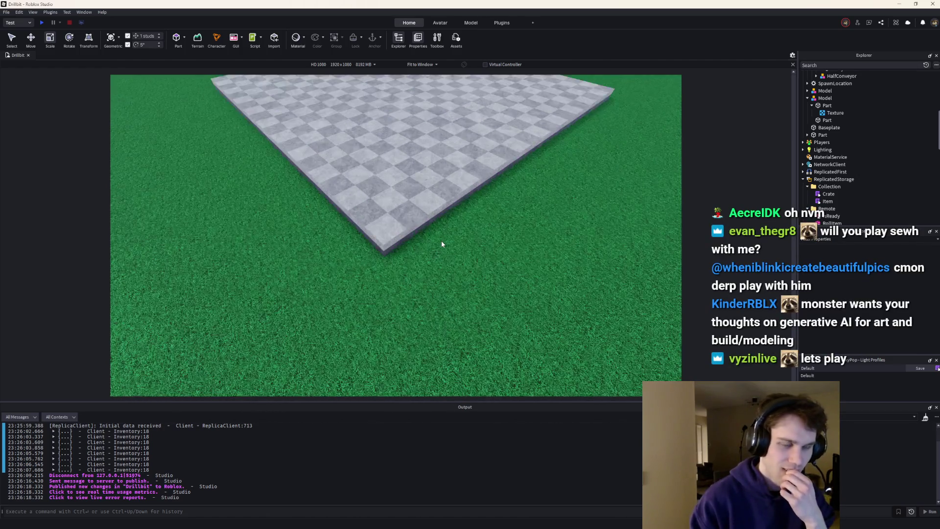
scroll(442, 243, "down", 5)
Select the PlotTemplate model in Explorer and insert a new block Part.
left_click(824, 97)
left_click(824, 106)
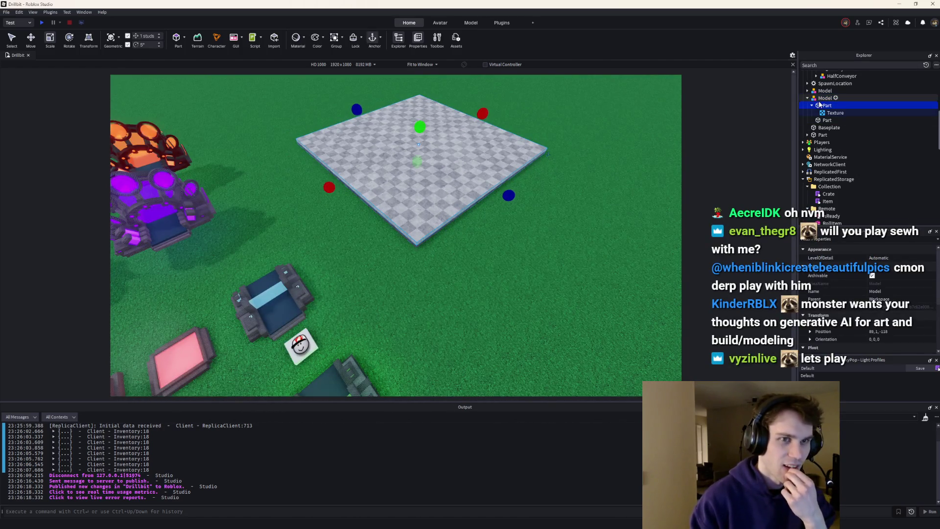
left_click(843, 100)
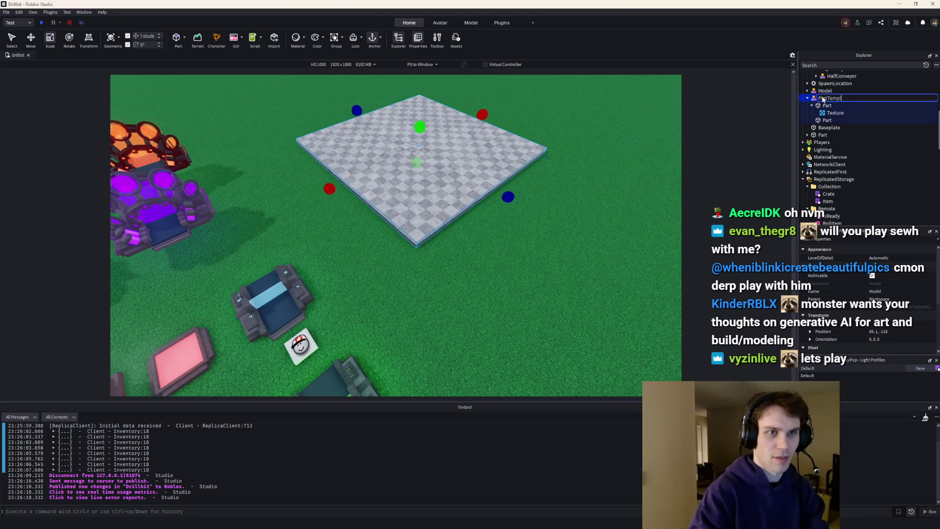
scroll(617, 218, "up", 5)
left_click(177, 38)
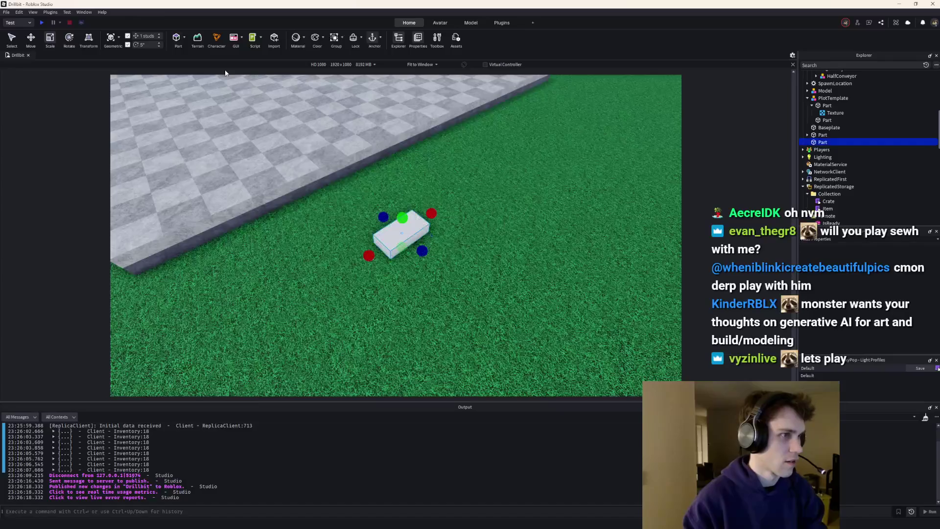
Resize the new block, stretching it to 40 and 57 studs before shrinking it to 4 studs.
scroll(406, 231, "down", 5)
scroll(401, 195, "down", 5)
left_click_drag(413, 195, 604, 243)
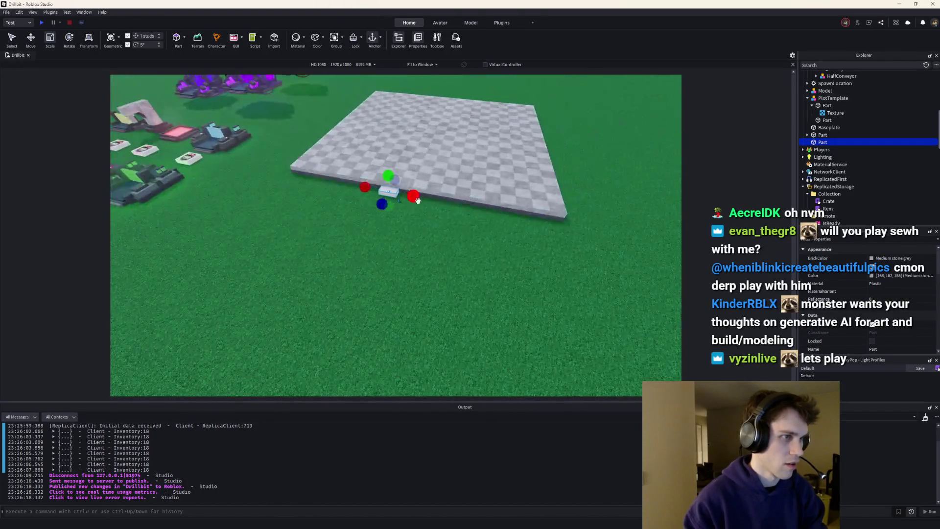
key("a")
left_click_drag(461, 185, 369, 175)
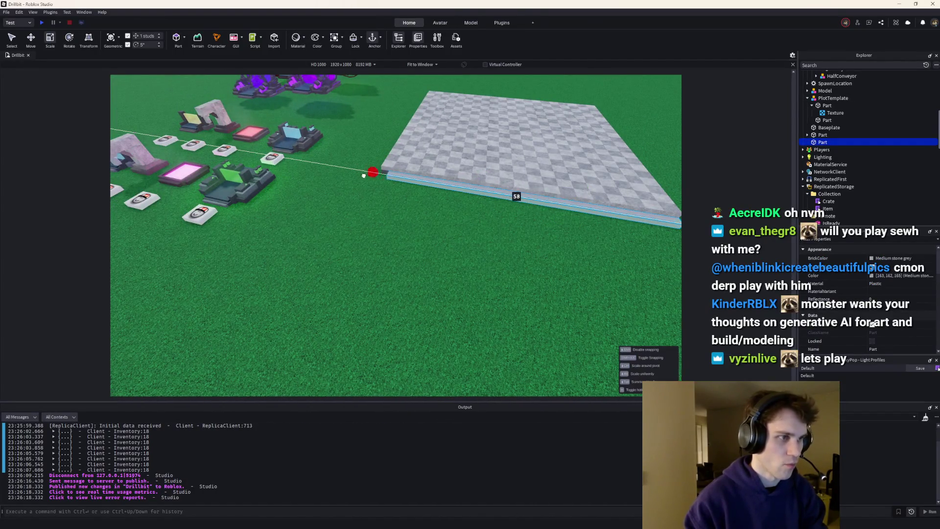
key("d")
left_click_drag(590, 225, 439, 203)
key("f")
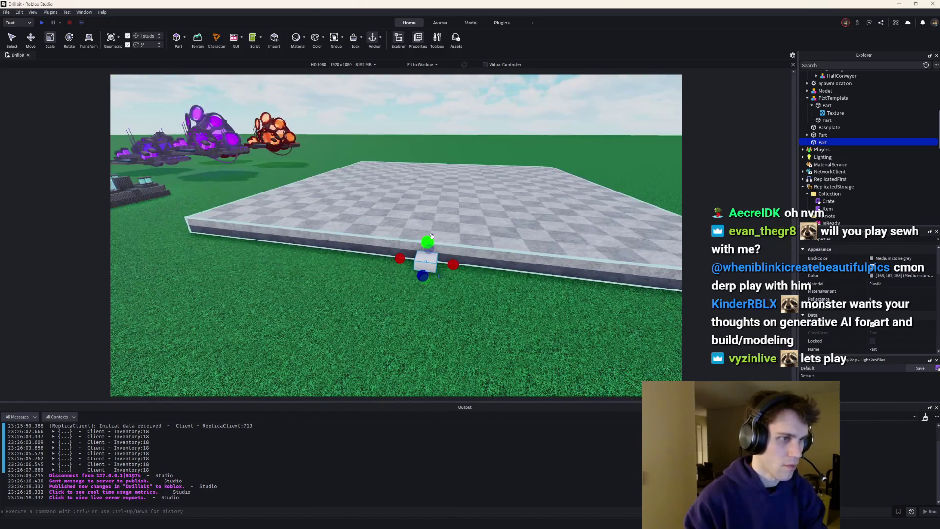
Enter game.Selection:Get()[1].FrontSurface = Enum.SurfaceType.Motor in the command bar.
left_click(420, 510)
type("game.Selection:G")
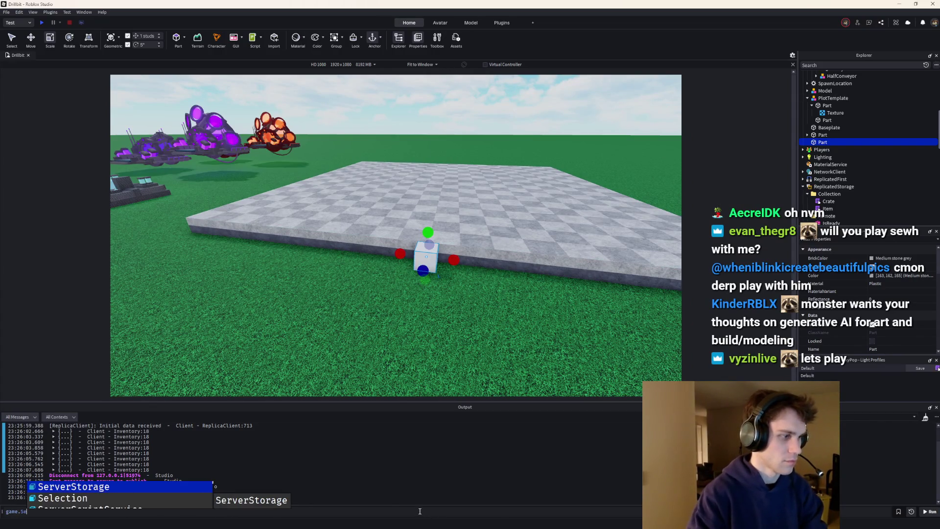
type("et()[1].")
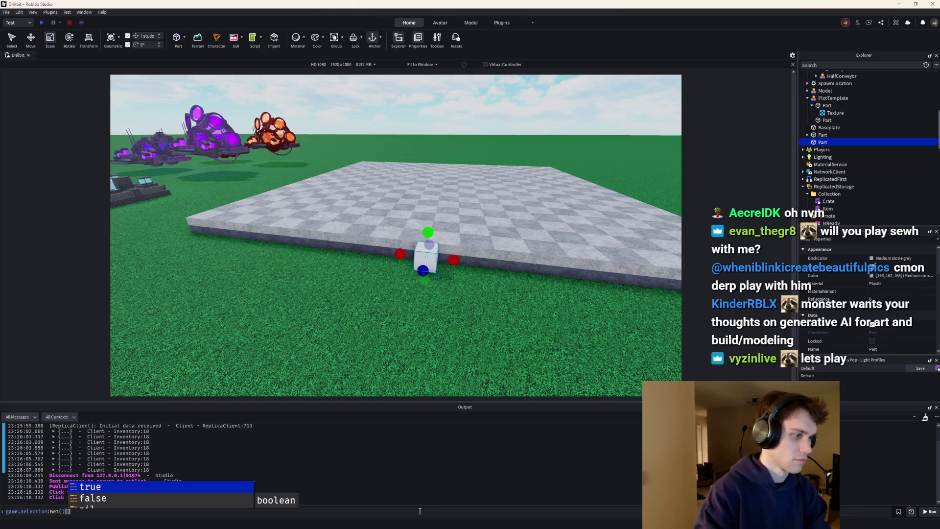
type("Front")
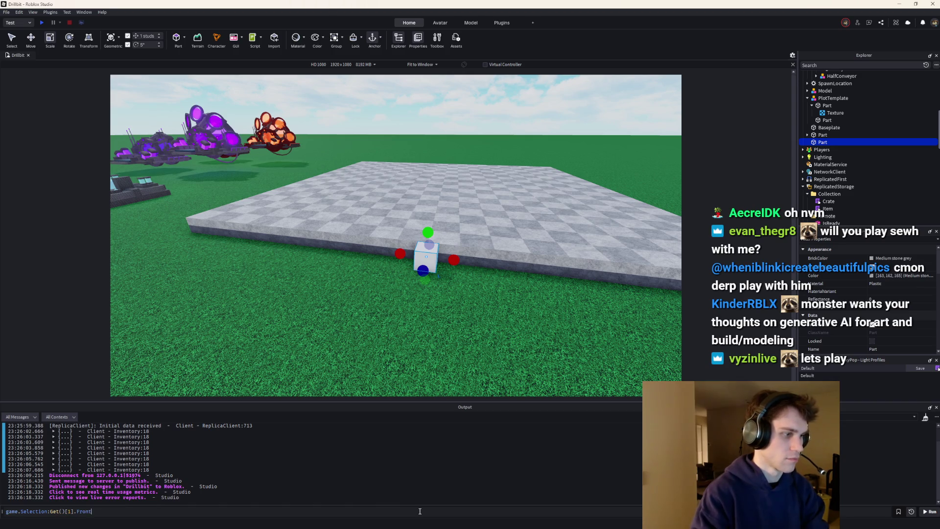
type("Surface = Enum.SurfaceType.Motor")
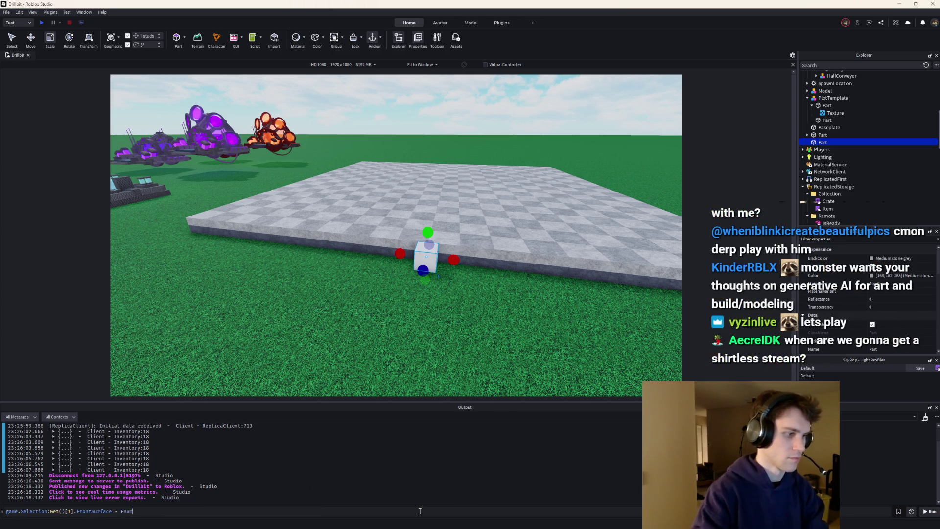
key("shift+Return")
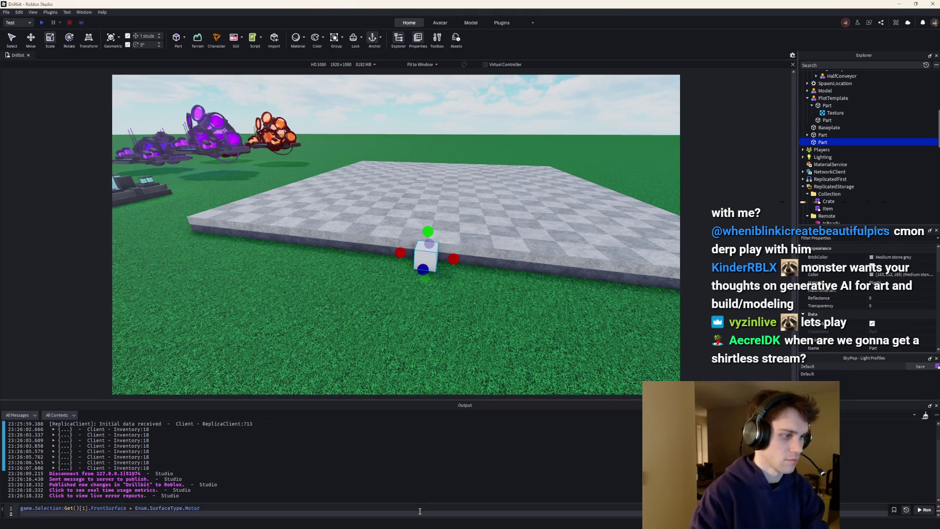
Rotate the block about 175°, run the Motor front-surface command, then rotate it about 50°.
key("f")
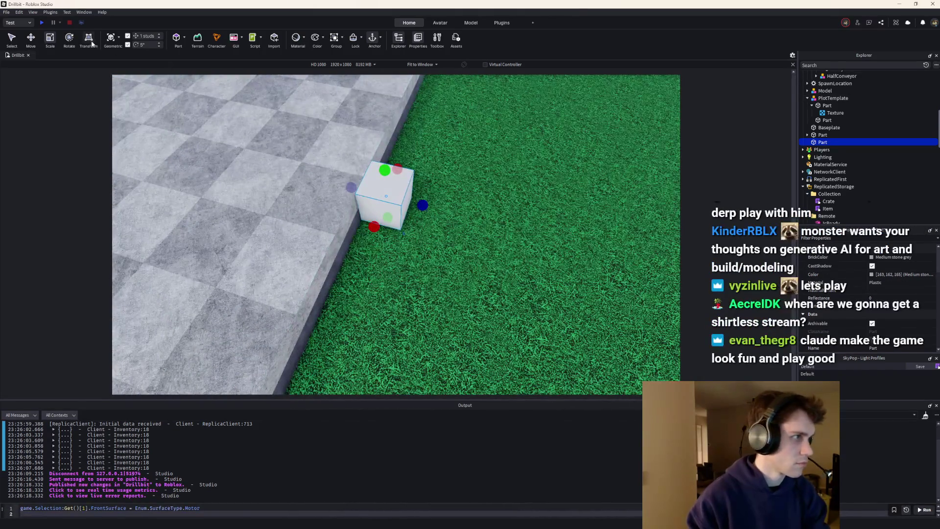
key("ctrl+4")
mouse_move(410, 242)
left_mouse_down()
mouse_move(382, 159)
mouse_move(372, 172)
mouse_move(391, 238)
mouse_move(434, 196)
mouse_move(412, 167)
mouse_move(421, 177)
left_mouse_up()
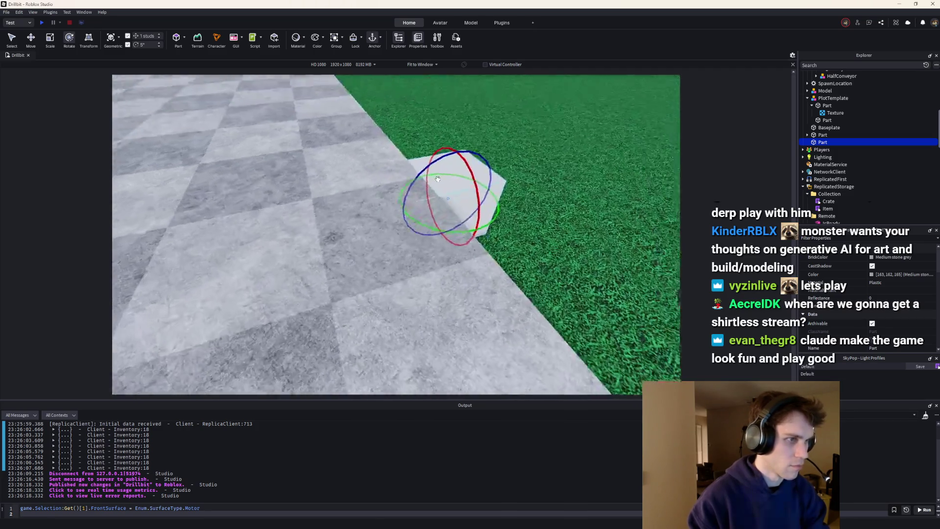
left_click(283, 511)
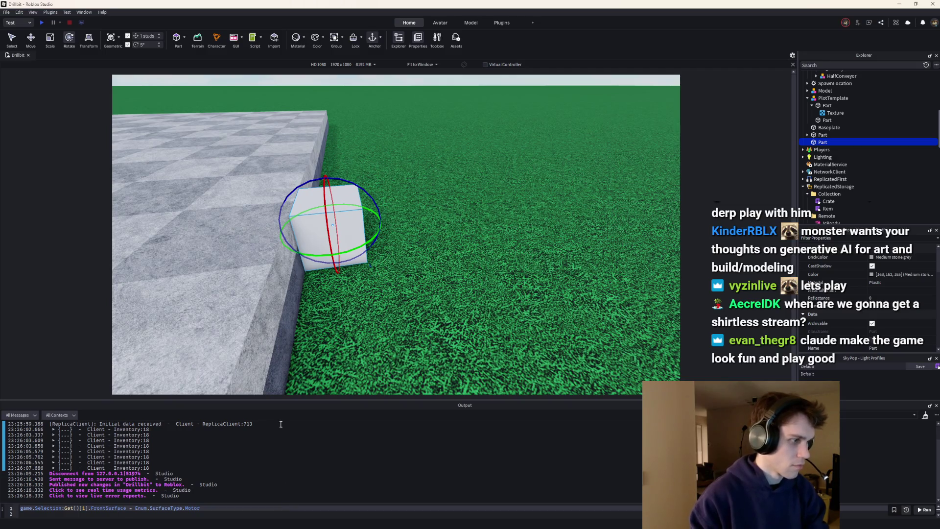
key("Return")
mouse_move(365, 248)
left_mouse_down()
mouse_move(373, 230)
mouse_move(274, 254)
left_mouse_up()
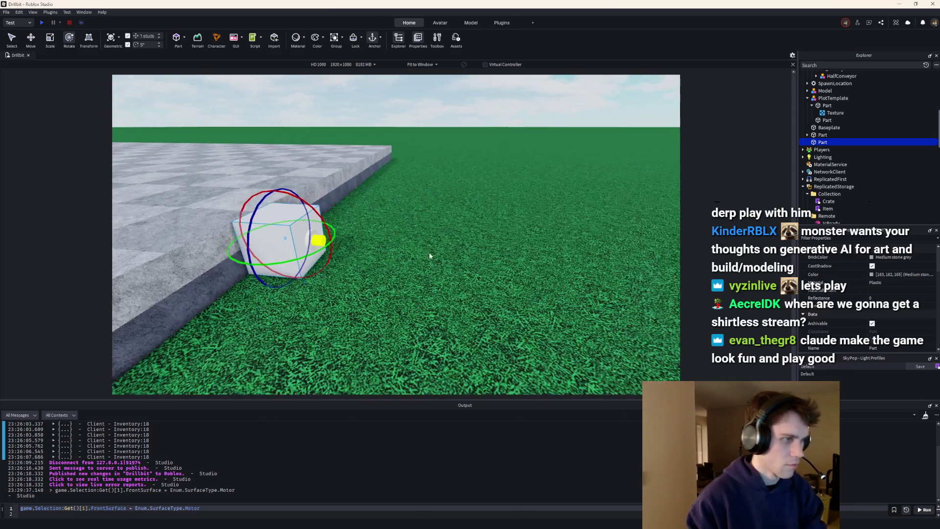
Color the small part magenta and move it into PlotTemplate.
left_click(872, 259)
left_click(904, 315)
left_click(439, 226)
left_click(477, 245)
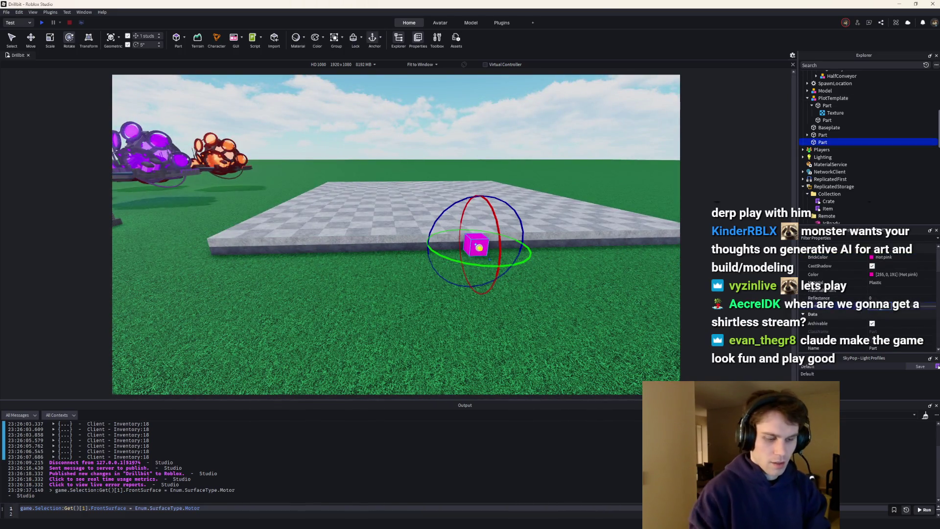
left_click_drag(818, 105, 825, 123)
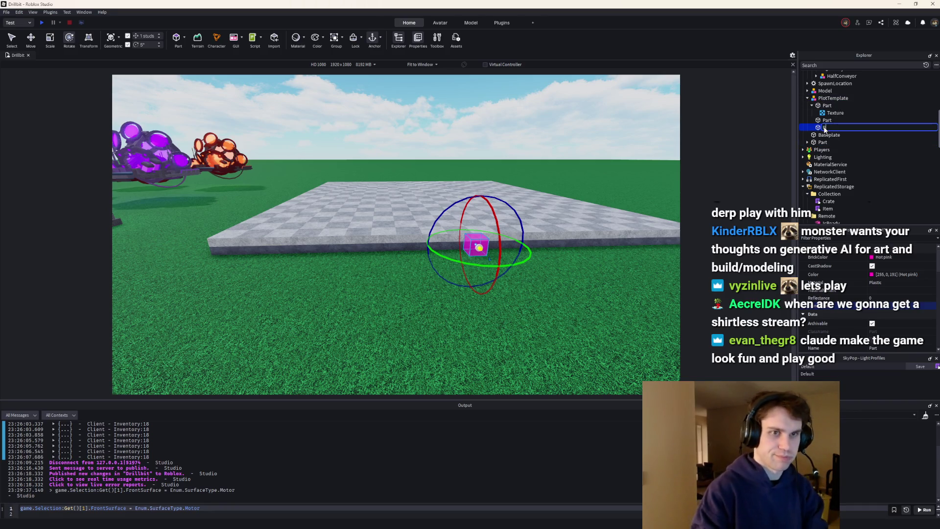
Set Root as PlotTemplate's PrimaryPart.
left_click(830, 98)
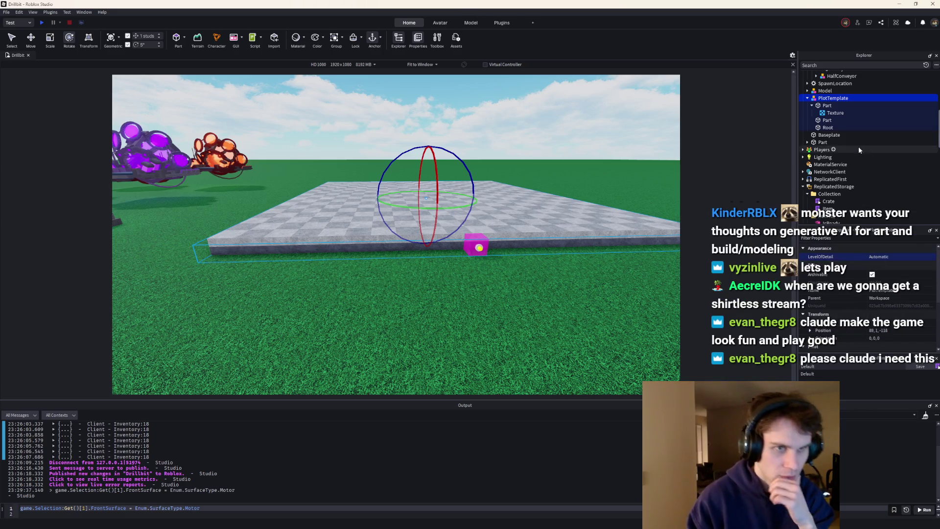
scroll(891, 313, "down", 5)
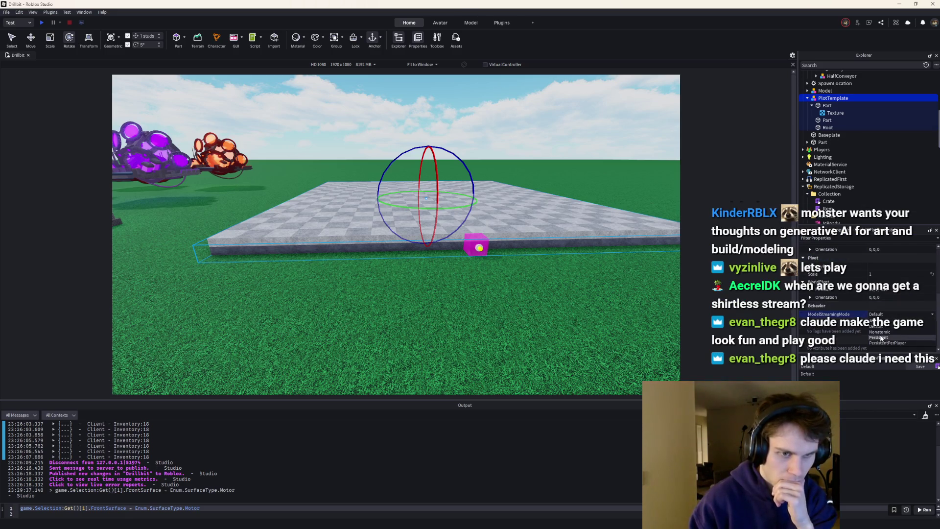
scroll(861, 280, "up", 5)
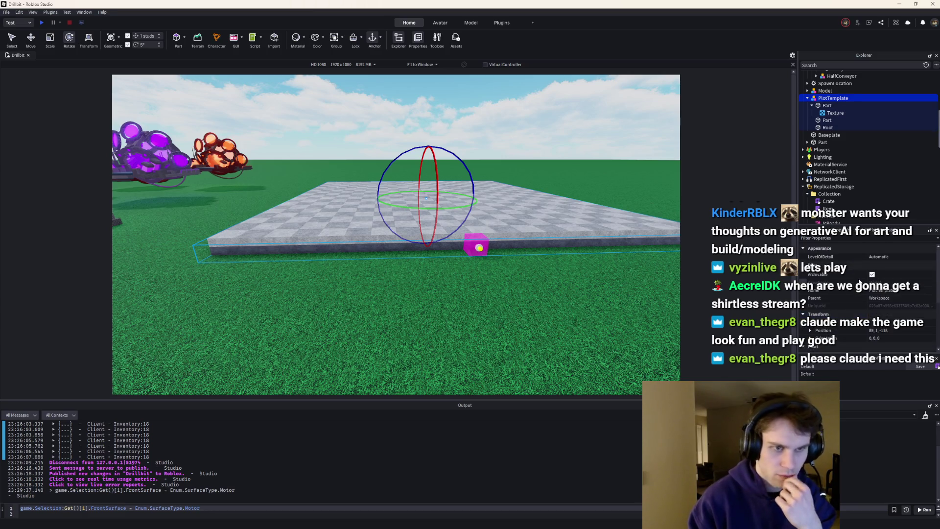
scroll(876, 293, "down", 5)
left_click(876, 313)
left_click(832, 128)
Collapse the first Part's children and frame the whole PlotTemplate in view.
left_click(827, 105)
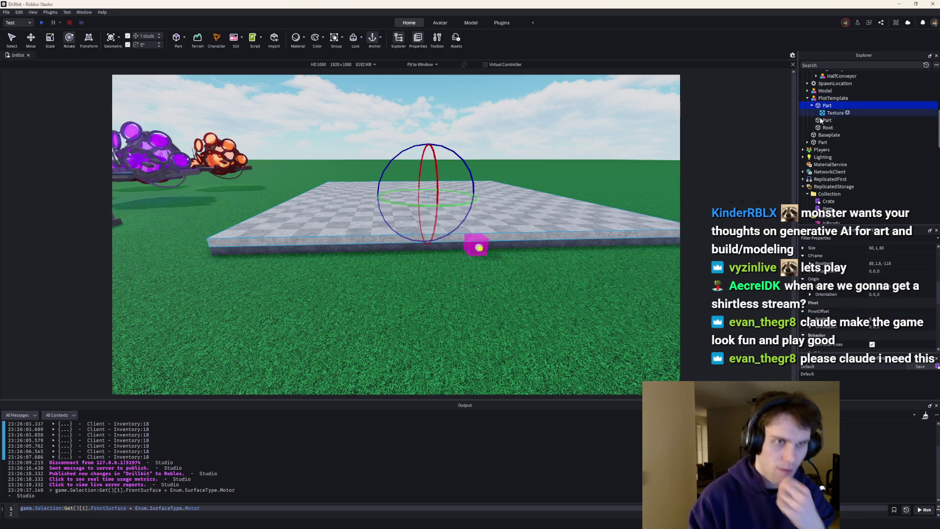
left_click(812, 106)
left_click(833, 98)
key("f")
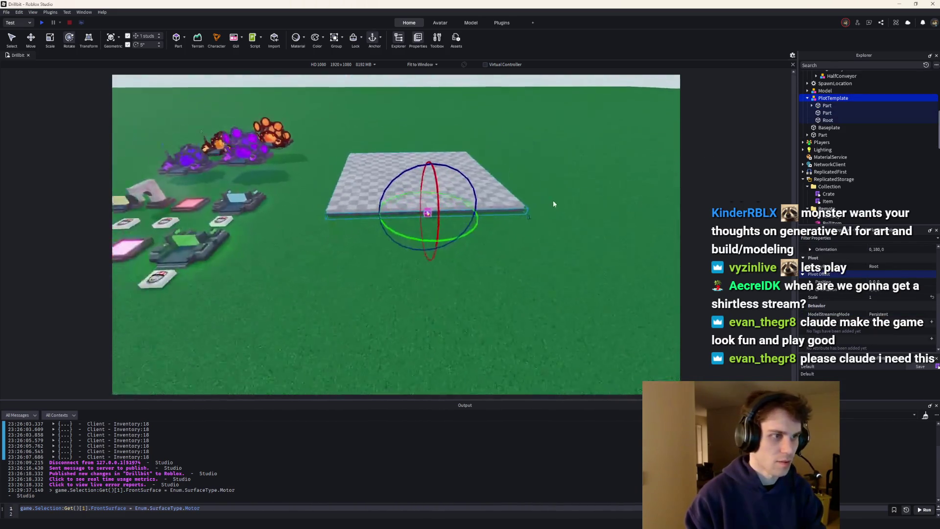
left_click(828, 120)
scroll(876, 323, "down", 5)
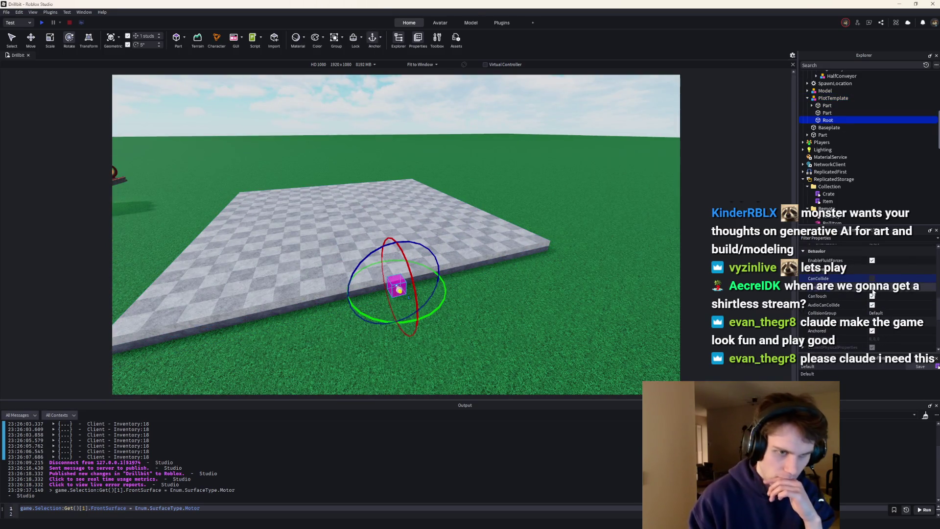
scroll(844, 308, "up", 3)
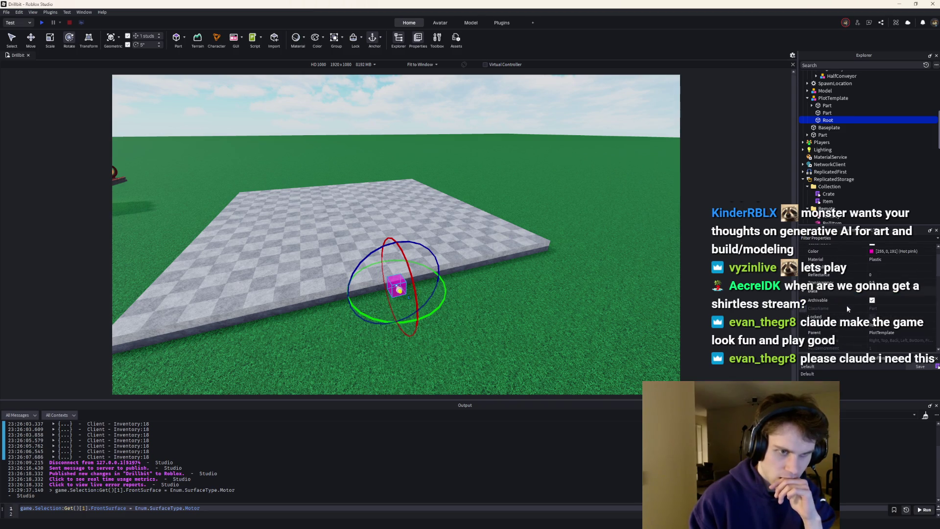
left_click(480, 205)
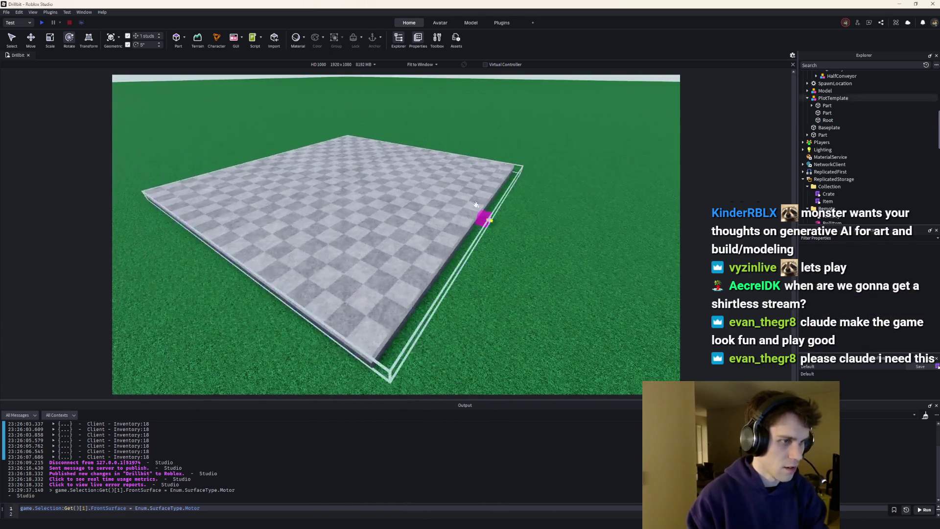
Move the plot plate to a new spot on the ground.
left_click(483, 216)
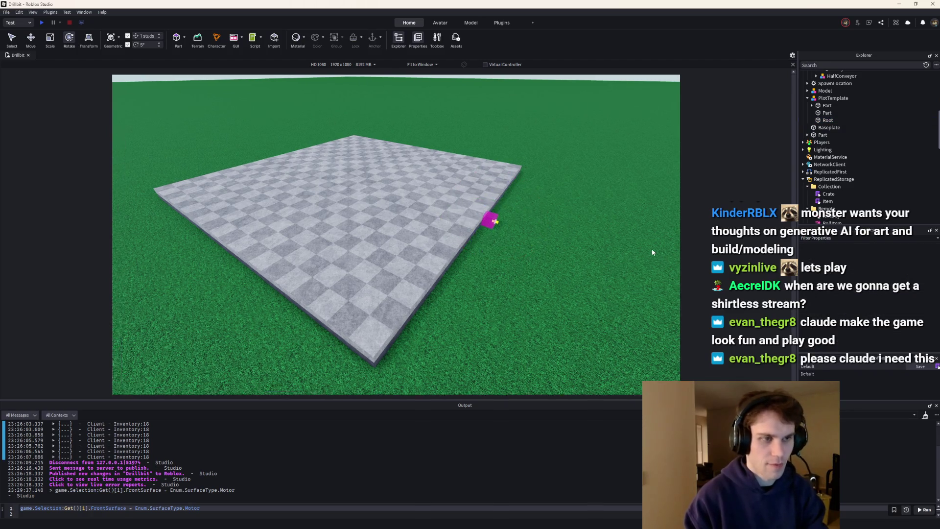
scroll(505, 258, "down", 6)
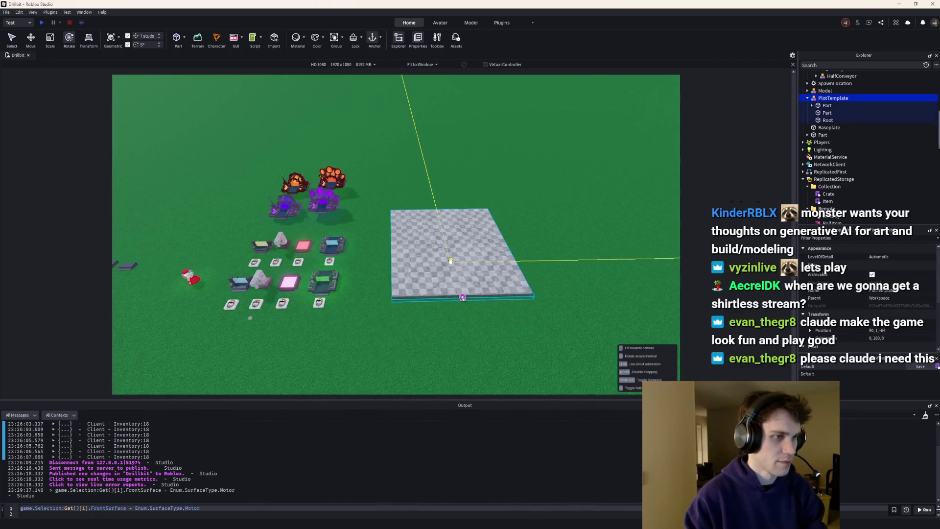
mouse_move(536, 274)
left_mouse_down()
mouse_move(480, 225)
mouse_move(387, 218)
mouse_move(381, 191)
mouse_move(588, 256)
mouse_move(602, 281)
left_mouse_up()
scroll(574, 200, "up", 4)
Box-select both dropper builds and push them farther back from the plate.
left_click_drag(346, 109, 542, 206)
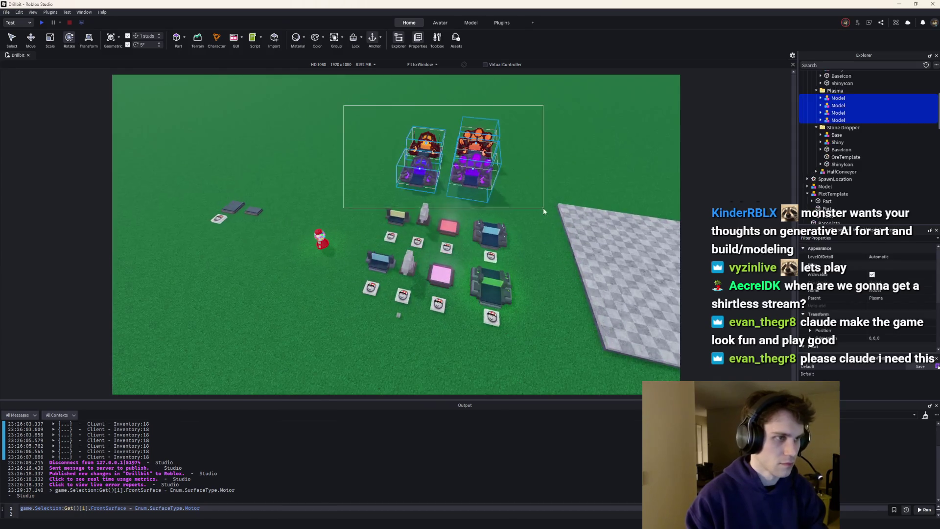
left_click(28, 45)
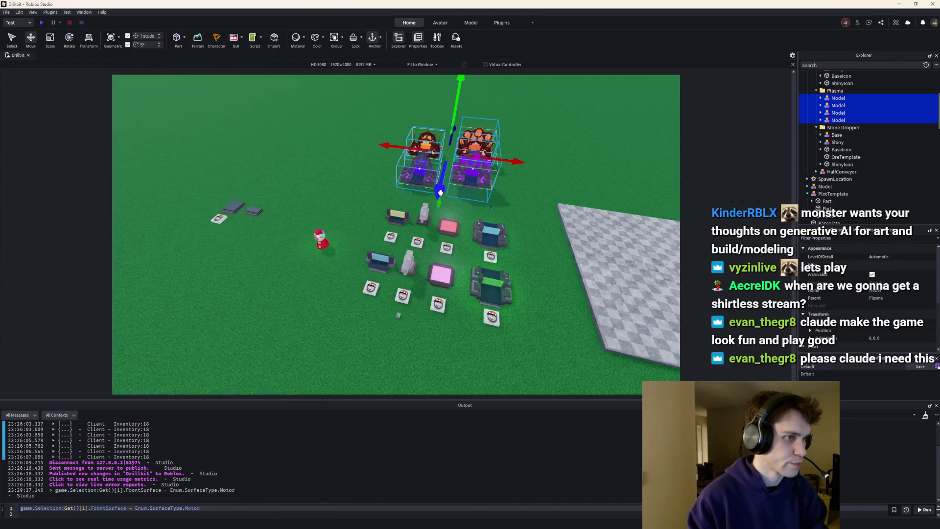
left_click_drag(440, 193, 443, 142)
left_click(834, 194)
key("f")
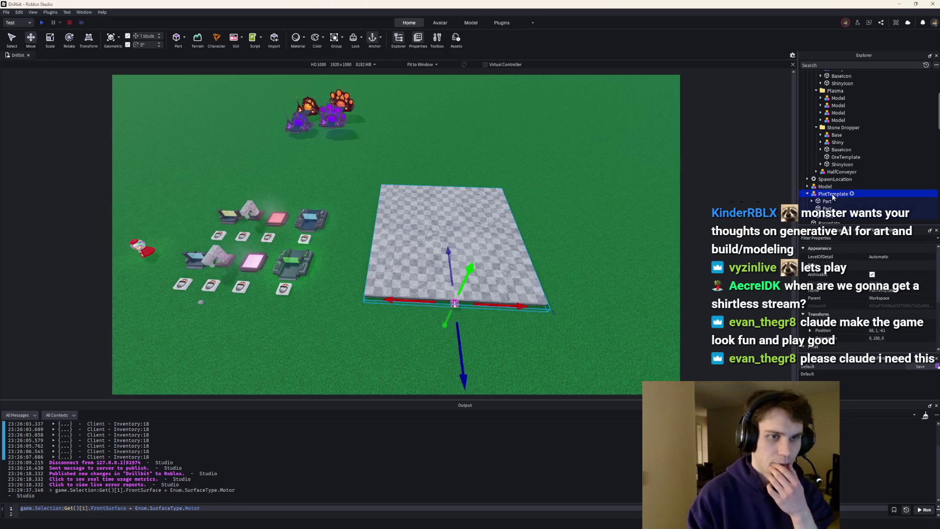
scroll(808, 196, "up", 10)
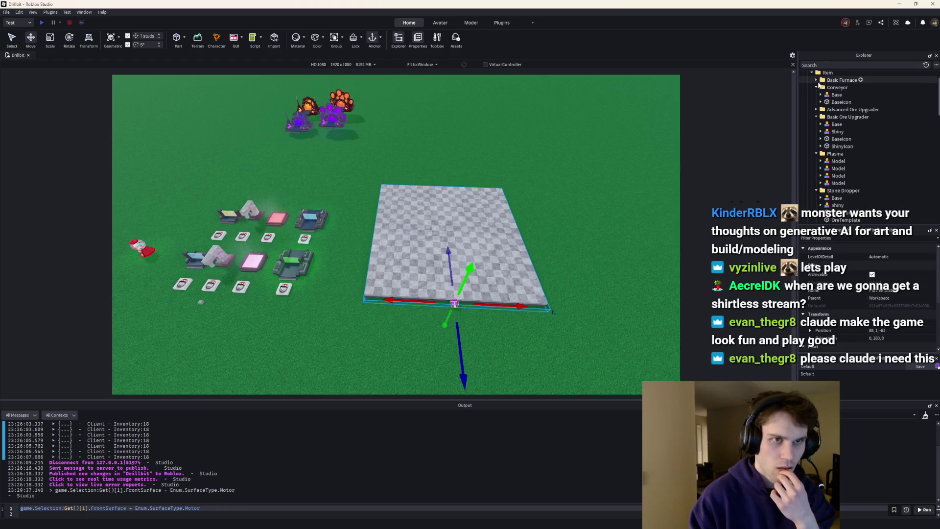
left_click(808, 97)
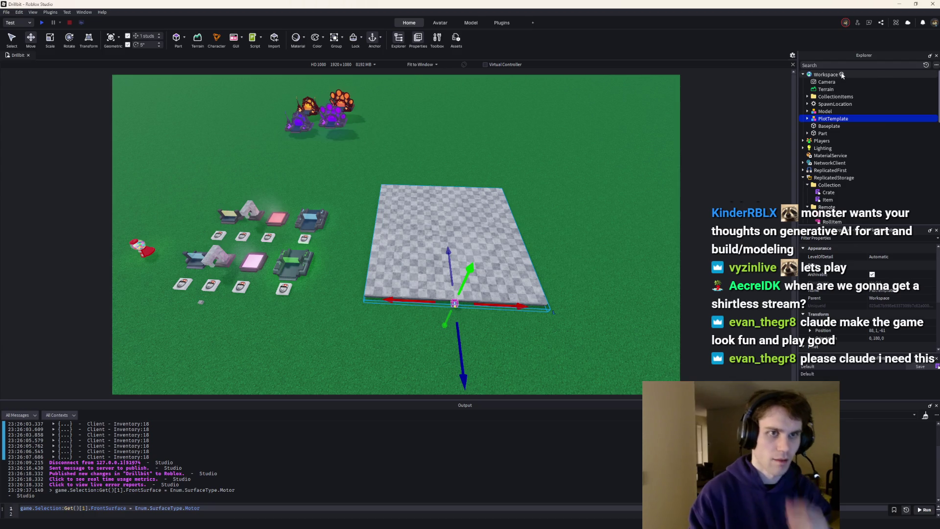
Insert a new Folder into Workspace, deleting an accidentally added Part.
left_click(841, 75)
left_click(344, 190)
key("Delete")
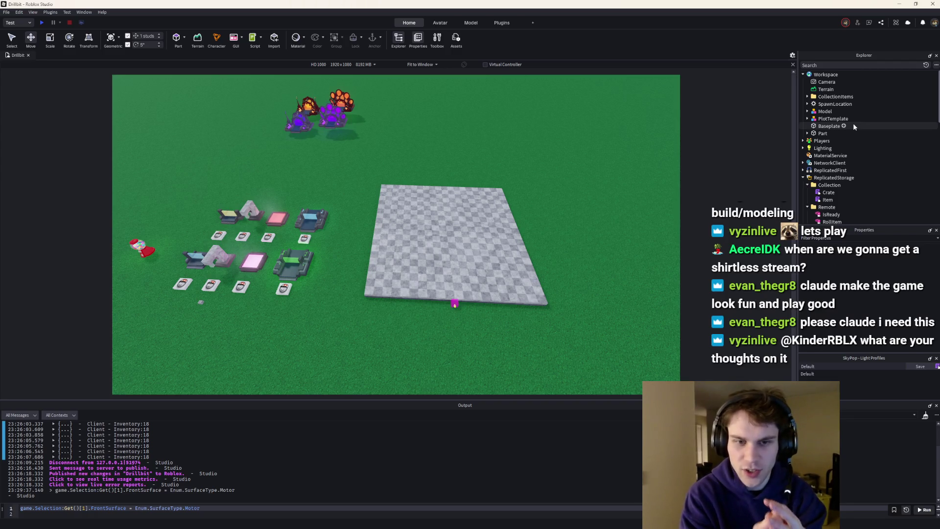
left_click(841, 75)
left_click(315, 214)
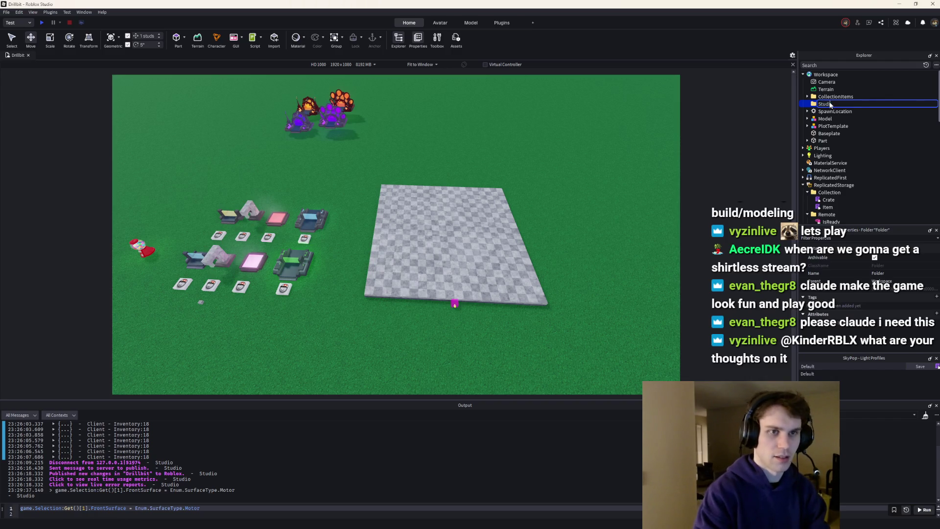
Move the red gumball Model into the StudioOnly folder.
scroll(348, 191, "down", 5)
scroll(348, 192, "up", 6)
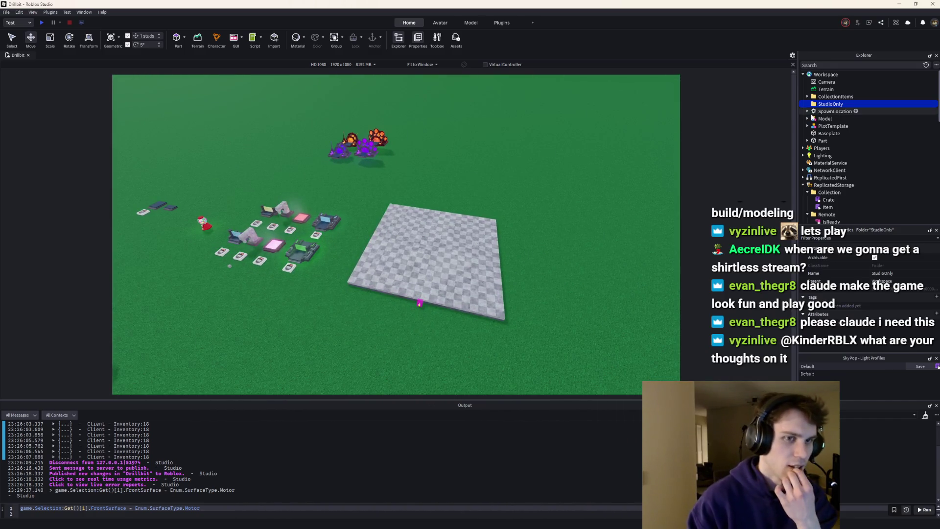
left_click(812, 113)
key("f")
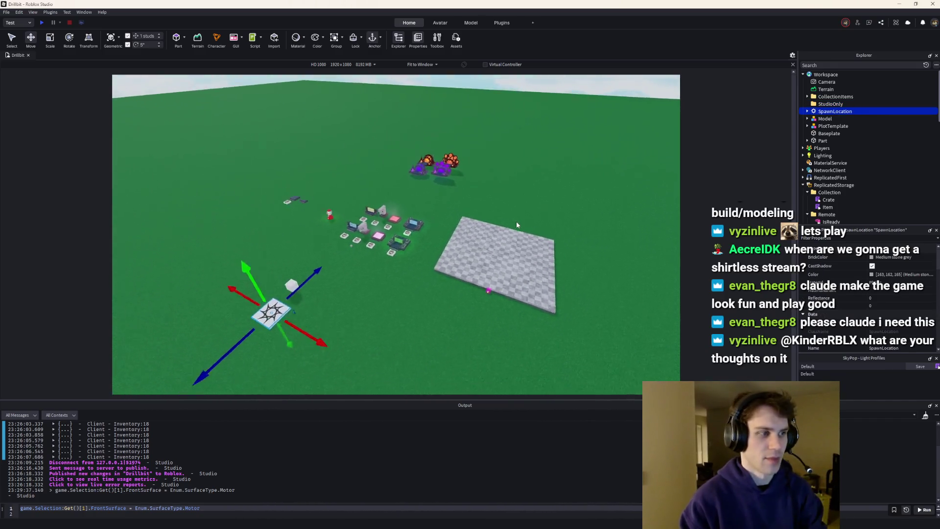
key("d")
left_click(821, 141)
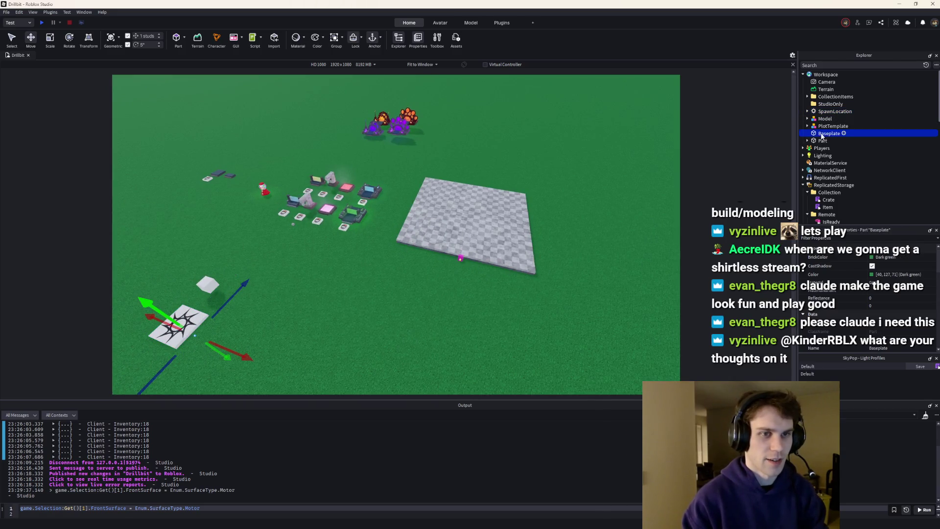
key("w")
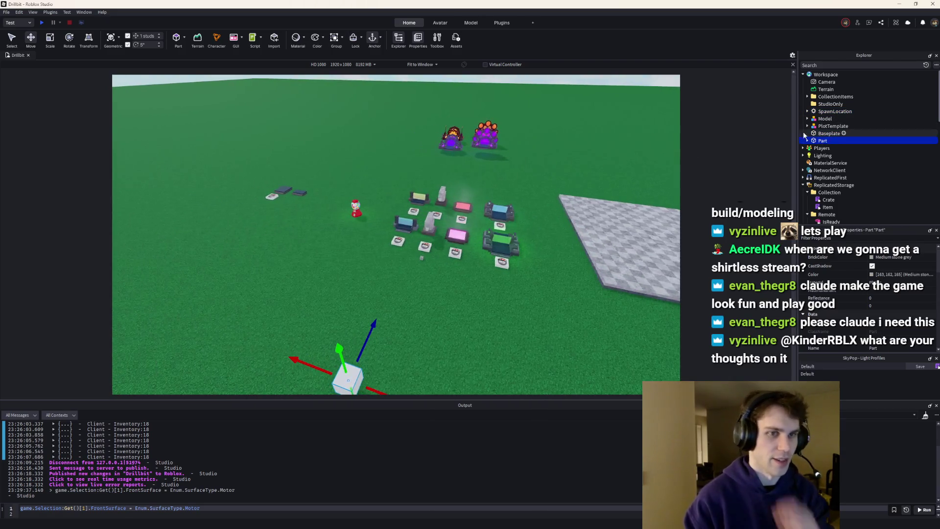
left_click(355, 209)
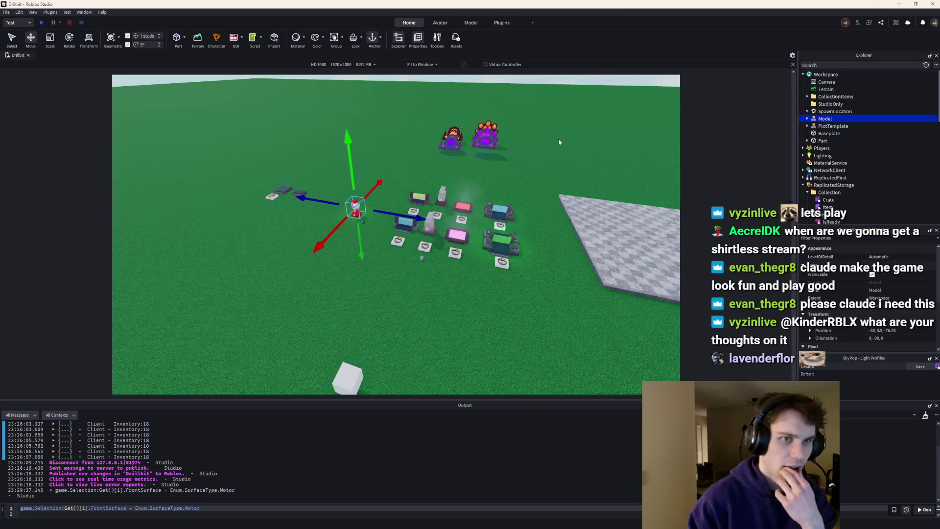
left_click_drag(827, 104, 826, 105)
left_click(807, 104)
Group SpawnLocation, Baseplate and Part into a model with Ctrl+G.
left_click(835, 111)
scroll(612, 167, "down", 5)
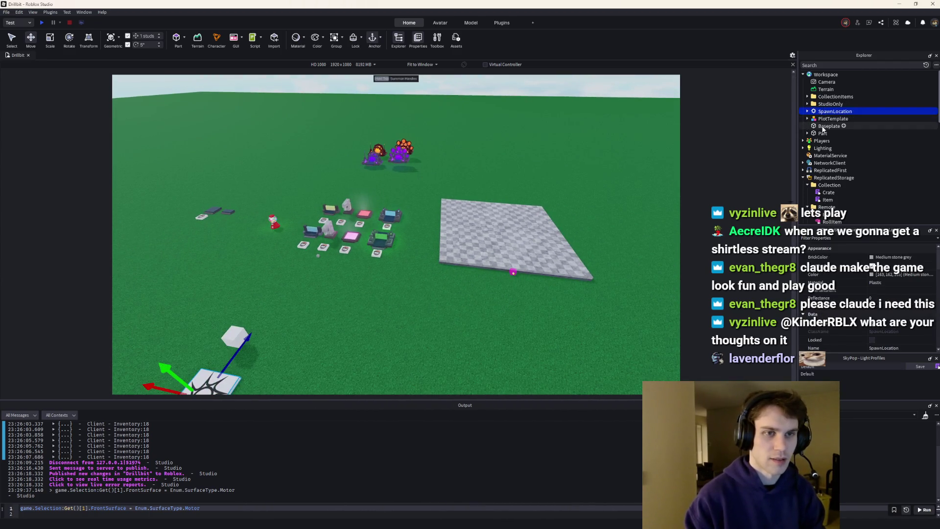
key("f")
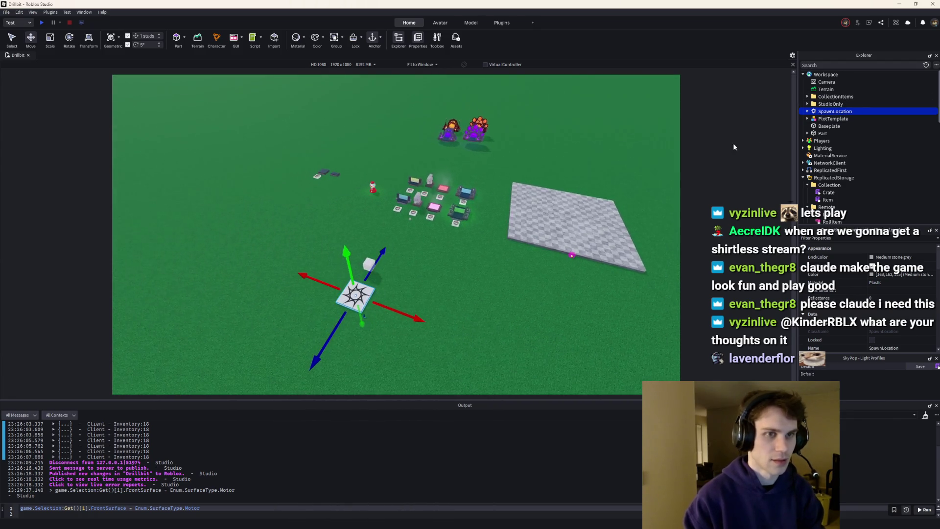
left_click(814, 126, "ctrl")
left_click(816, 133, "ctrl")
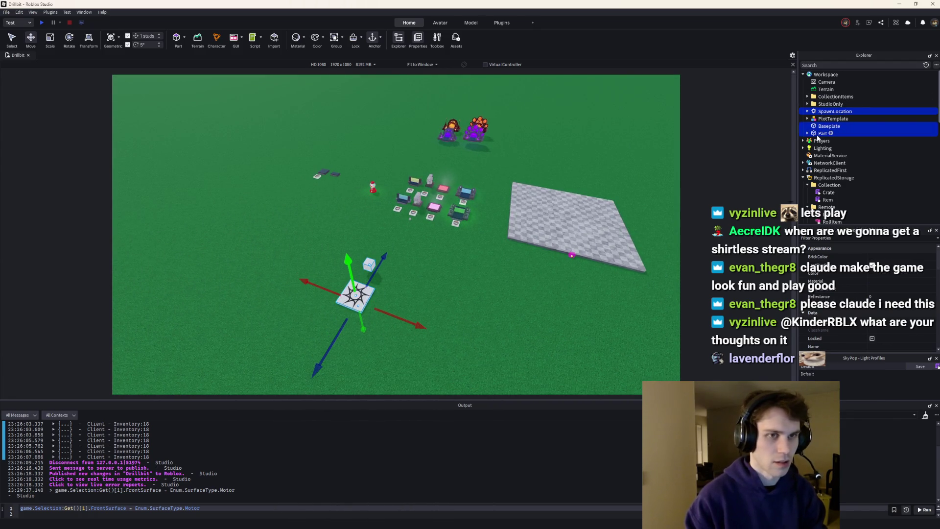
key("ctrl+g")
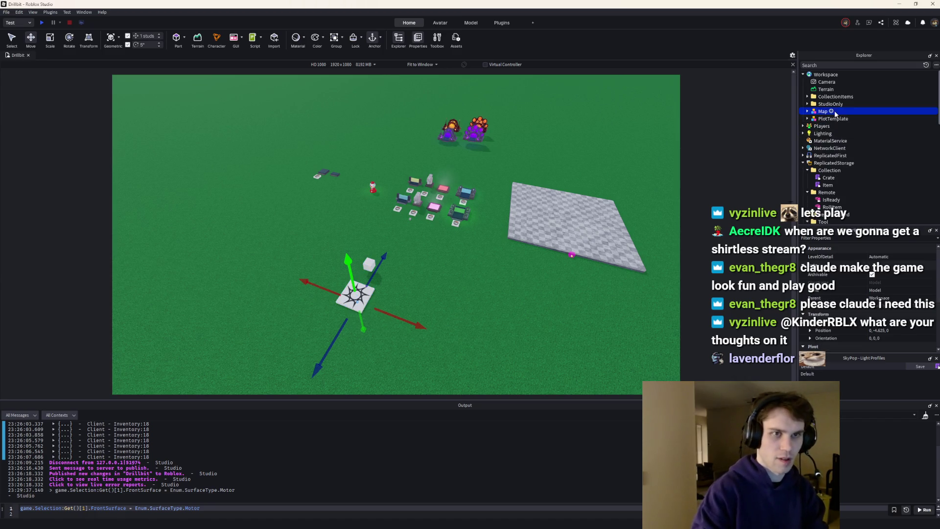
Move PlotTemplate into StudioOnly and insert a new Script there.
left_click_drag(823, 119, 830, 103)
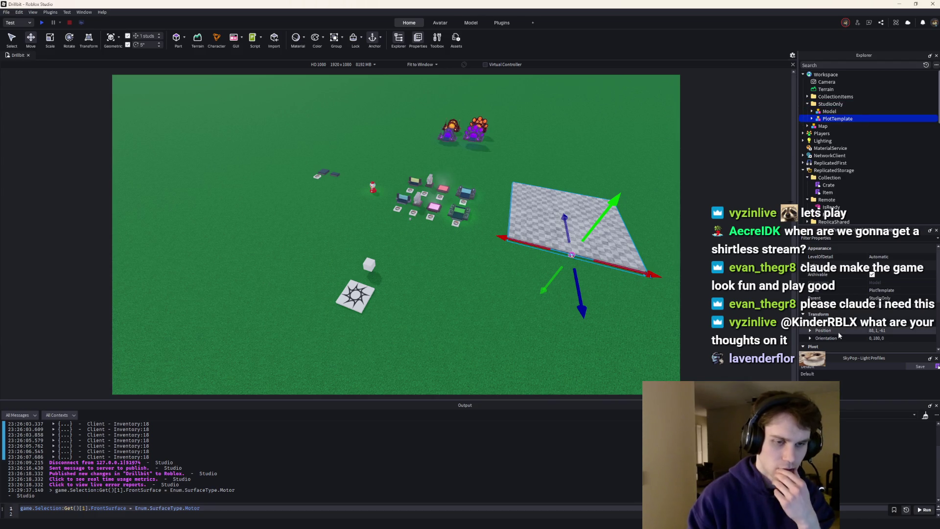
left_click(822, 126)
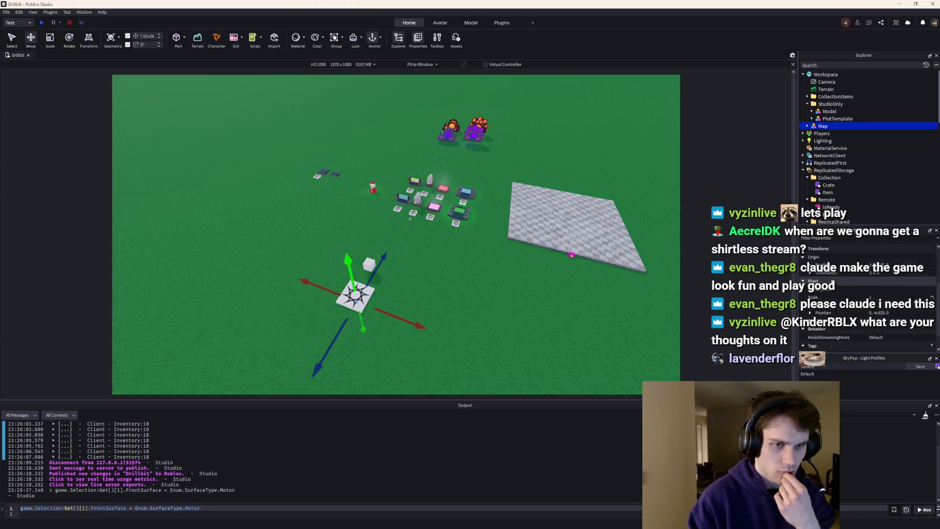
left_click(831, 104)
key("ctrl+i")
left_click(321, 213)
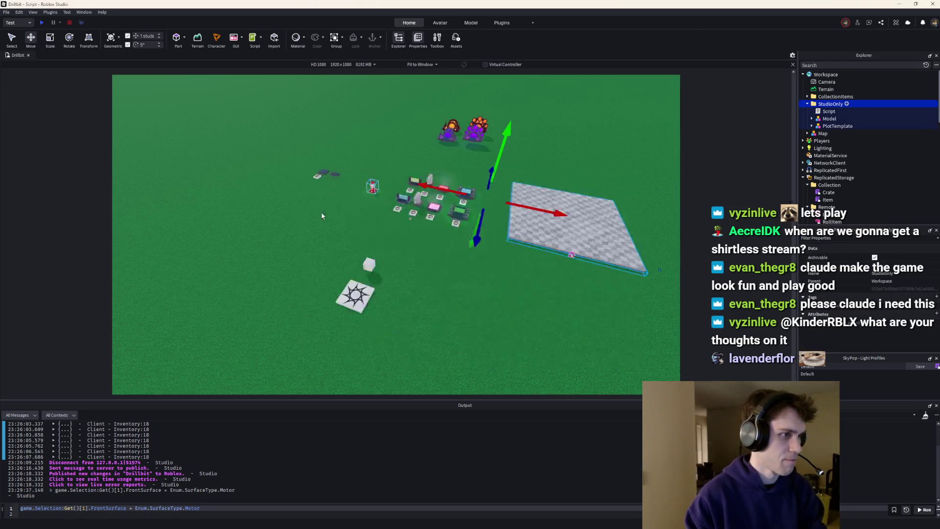
Write script.Parent:Destroy() in the script and set Map's ModelStreamingMode to Persistent.
type("script.Parent:Destroy()")
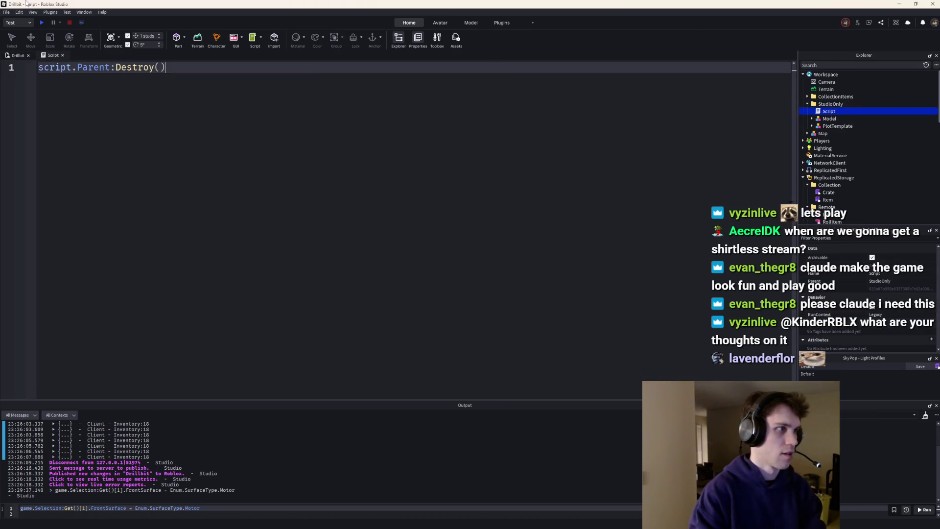
left_click(823, 133)
left_click(876, 313)
left_click(881, 337)
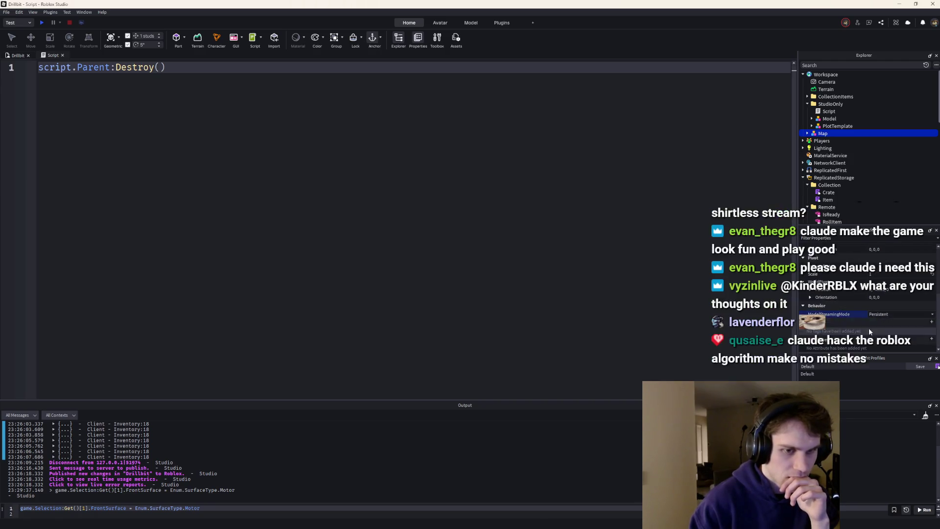
Close the script editor and look over the builds, selecting the pink furnace pad.
left_click(63, 55)
scroll(556, 294, "up", 5)
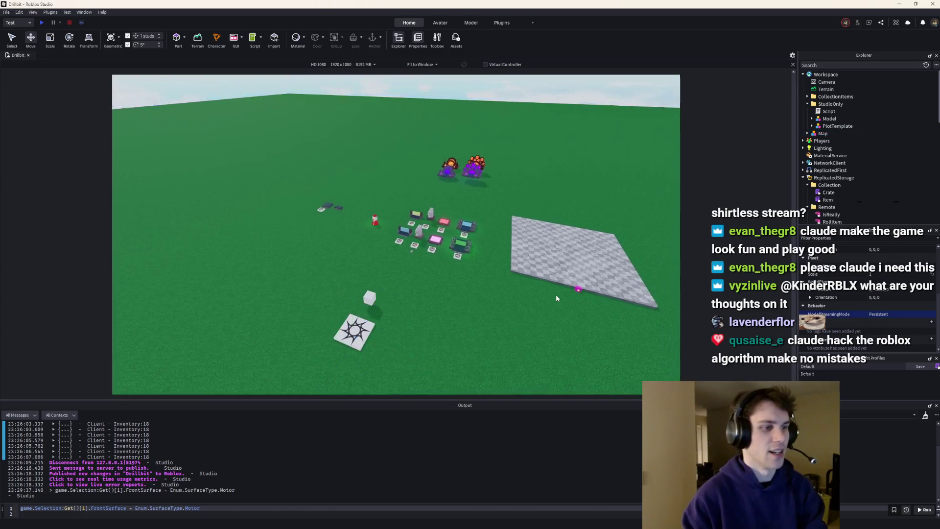
scroll(556, 293, "down", 5)
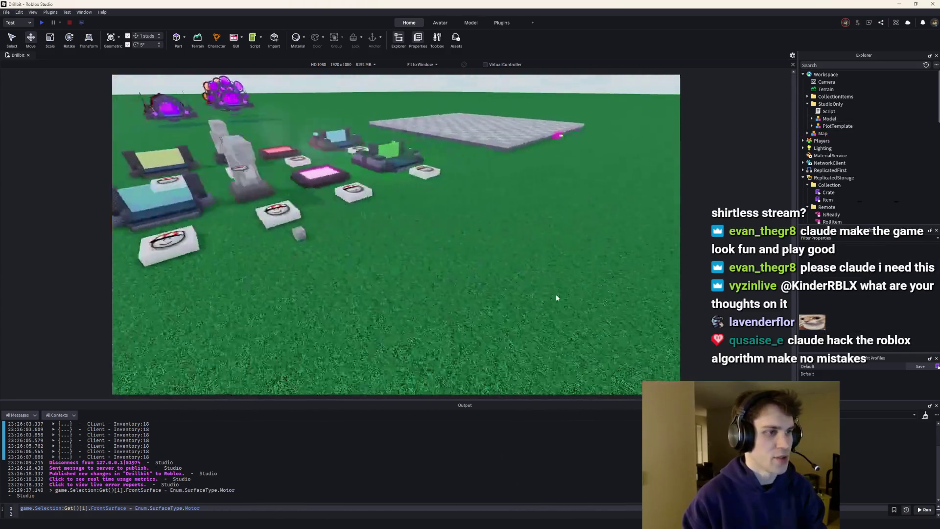
scroll(556, 293, "up", 5)
scroll(557, 297, "down", 8)
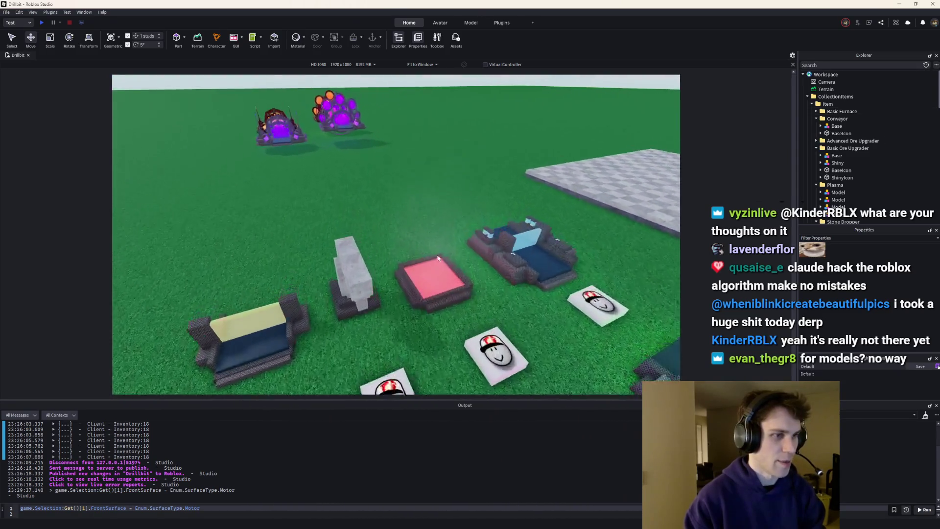
scroll(435, 286, "down", 10)
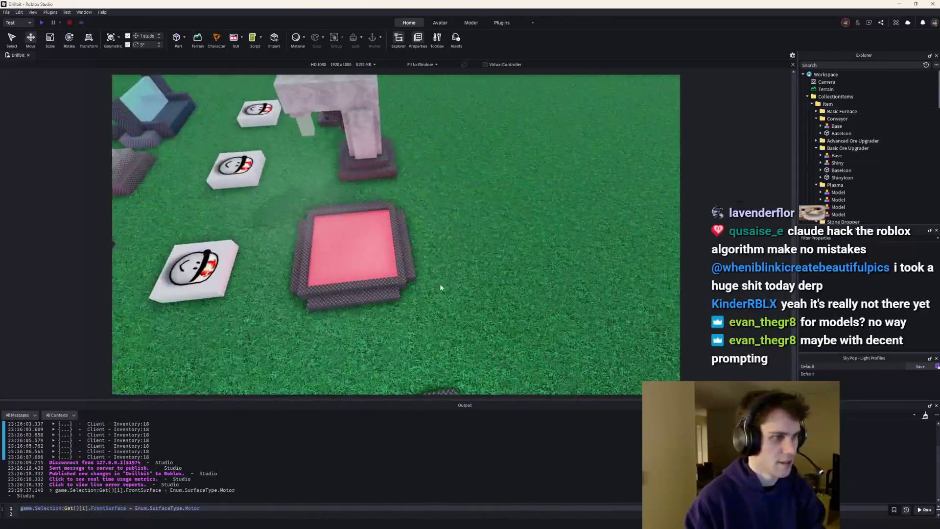
scroll(374, 259, "down", 5)
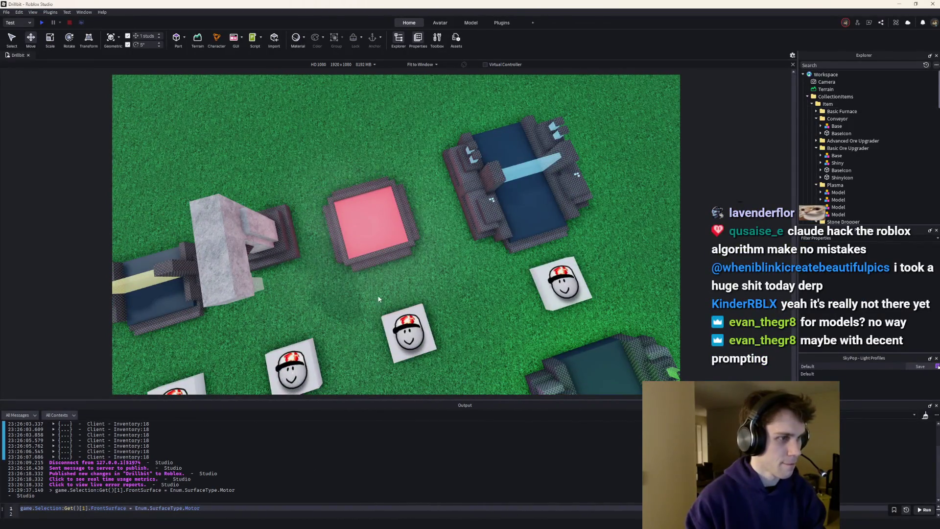
left_click(386, 225)
scroll(467, 107, "down", 10)
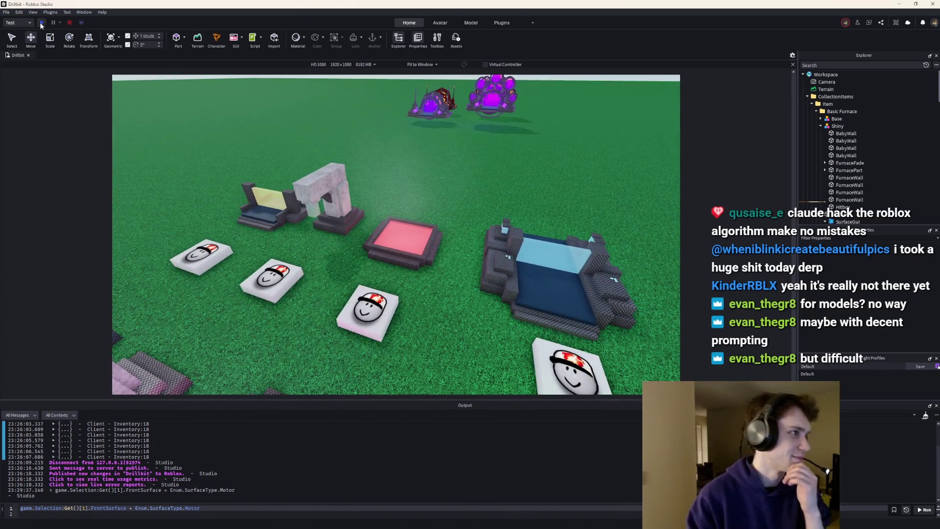
left_click(41, 23)
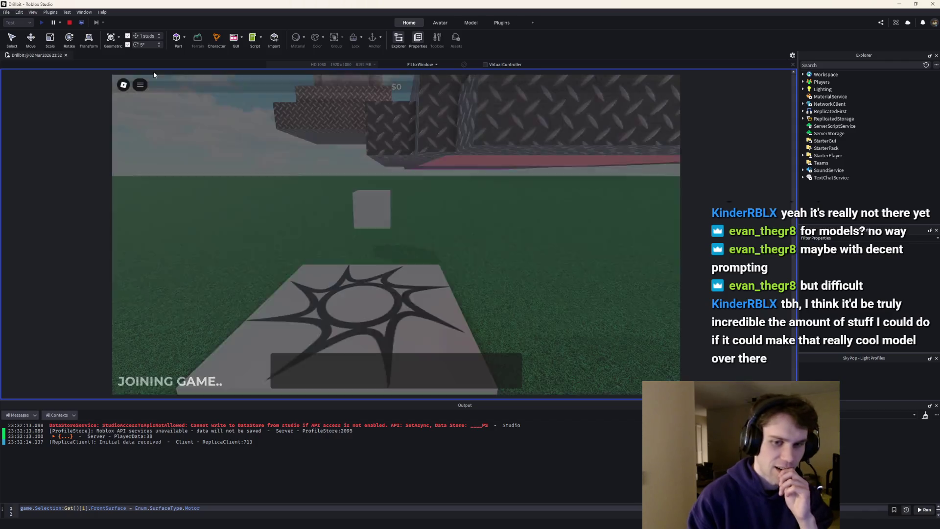
key("w")
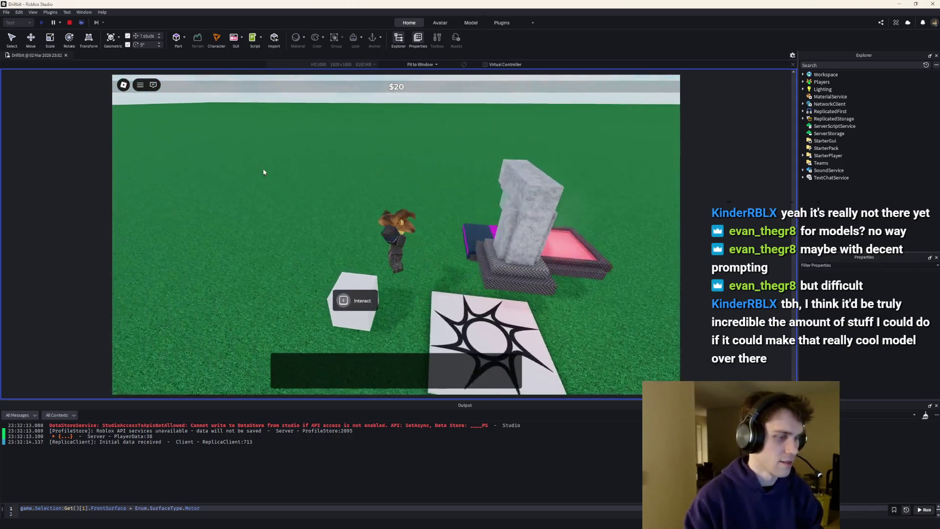
key("e")
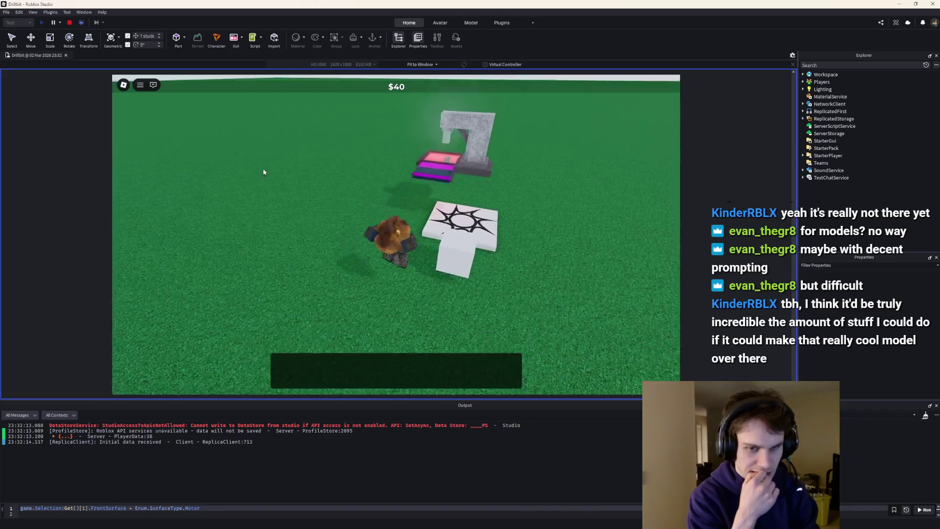
key("w")
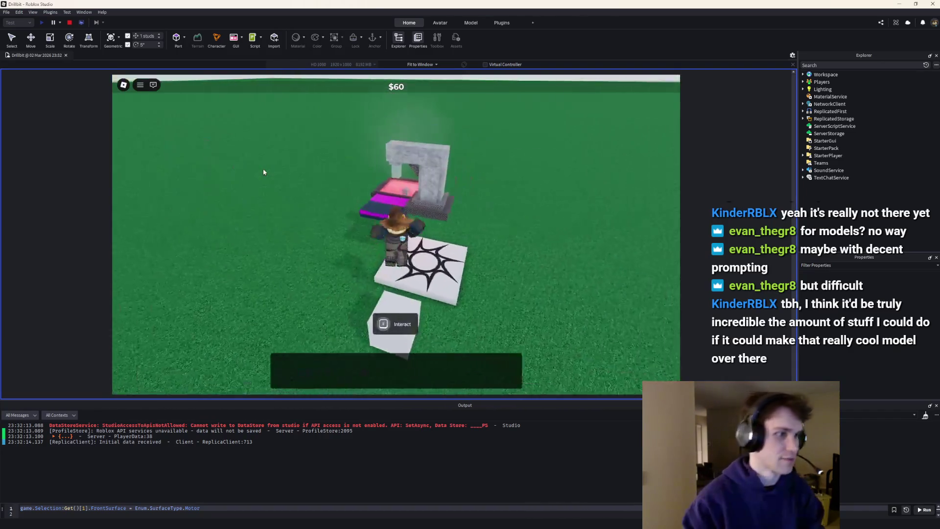
left_click(70, 23)
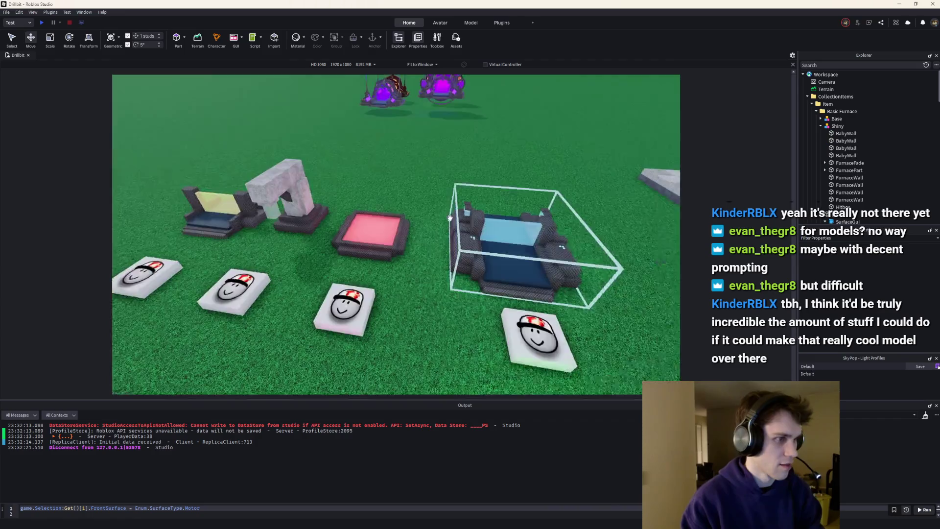
Insert a folder named PlotSpawns into Map, then move it directly under Workspace.
scroll(364, 212, "up", 5)
left_click(363, 211)
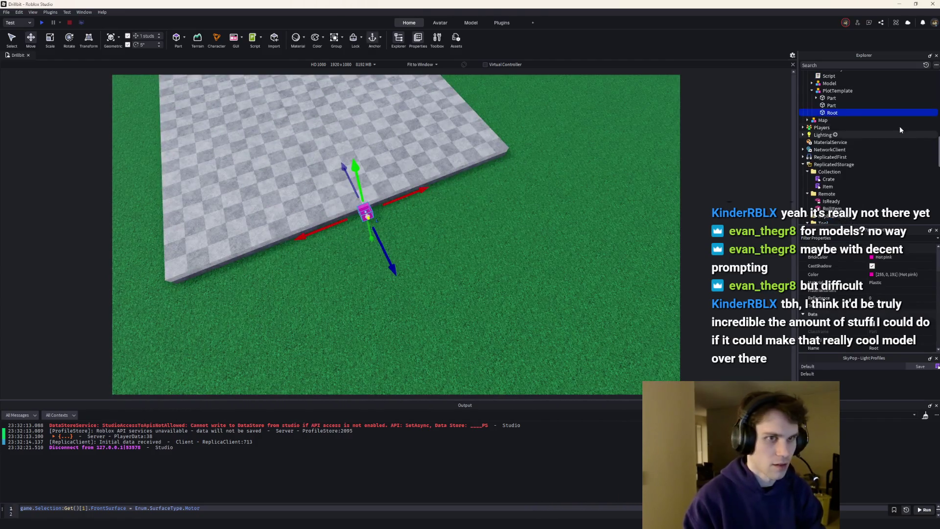
mouse_move(831, 117)
left_mouse_down()
mouse_move(847, 90)
mouse_move(811, 96)
left_mouse_up()
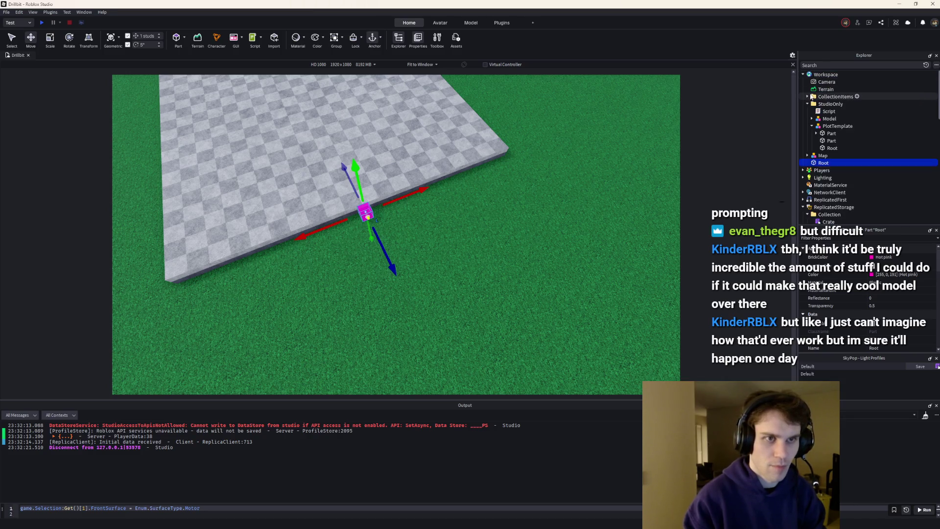
left_click(808, 104)
left_click(807, 111)
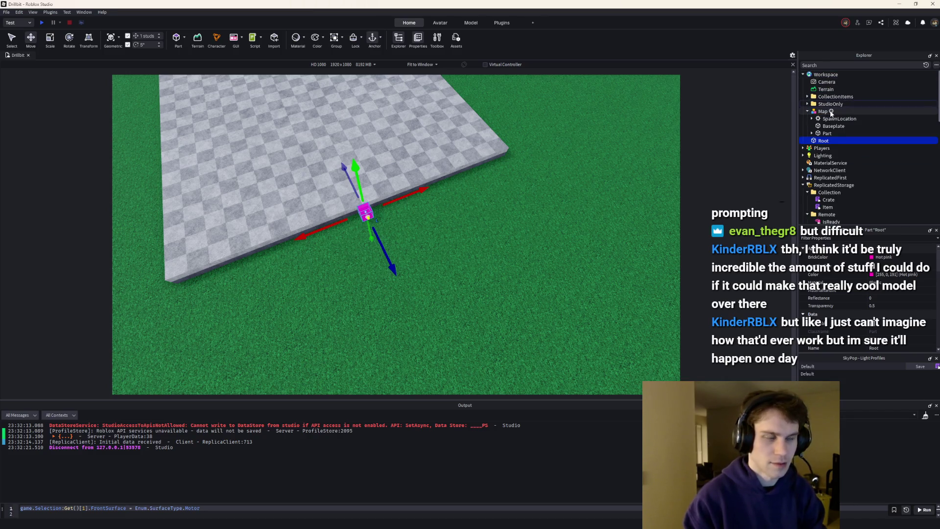
left_click(830, 112)
type("fol")
key("Return")
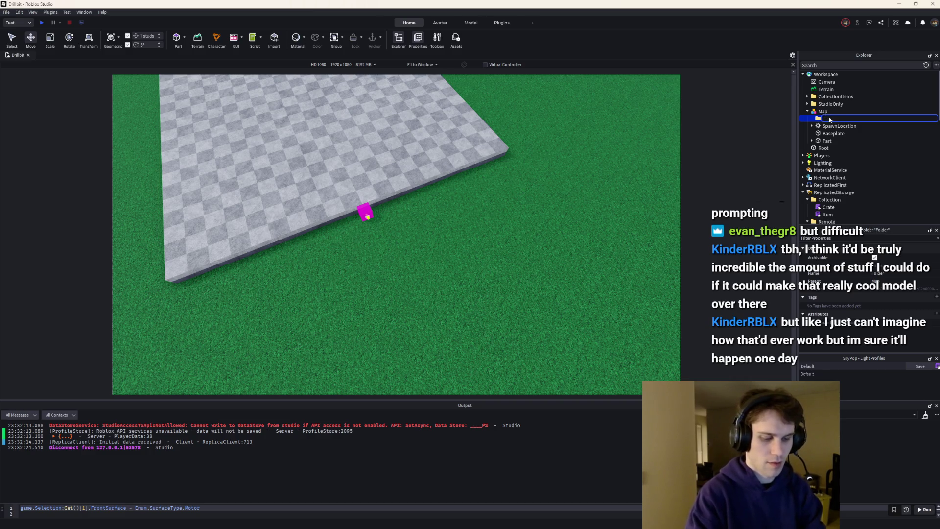
type("PlotSpawns")
key("Return")
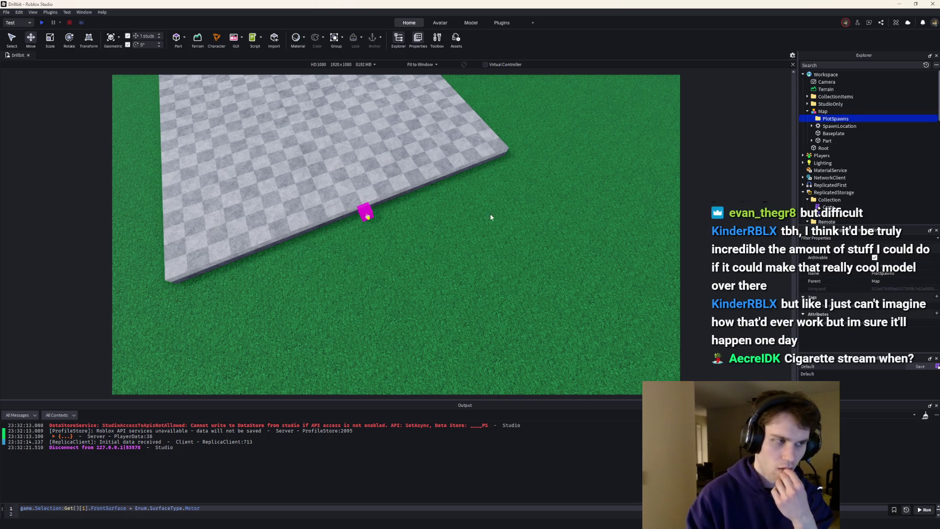
left_click_drag(818, 76, 818, 76)
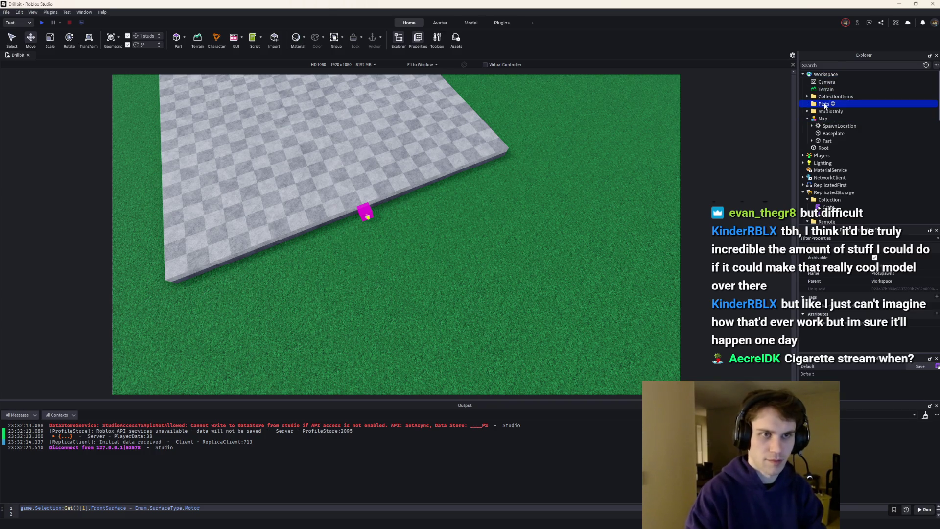
Put Root into the Plots folder, set it on open grass, then open a new browser tab.
left_click_drag(822, 105, 822, 105)
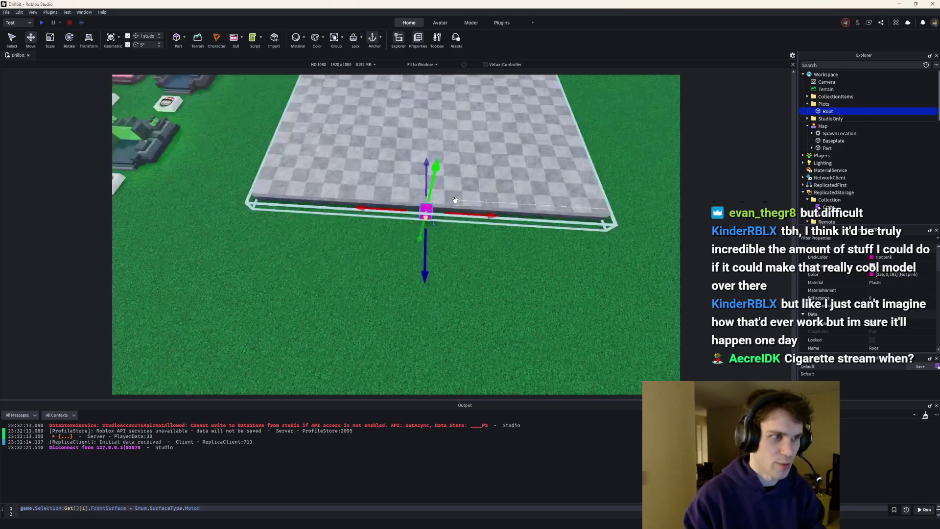
scroll(468, 320, "down", 5)
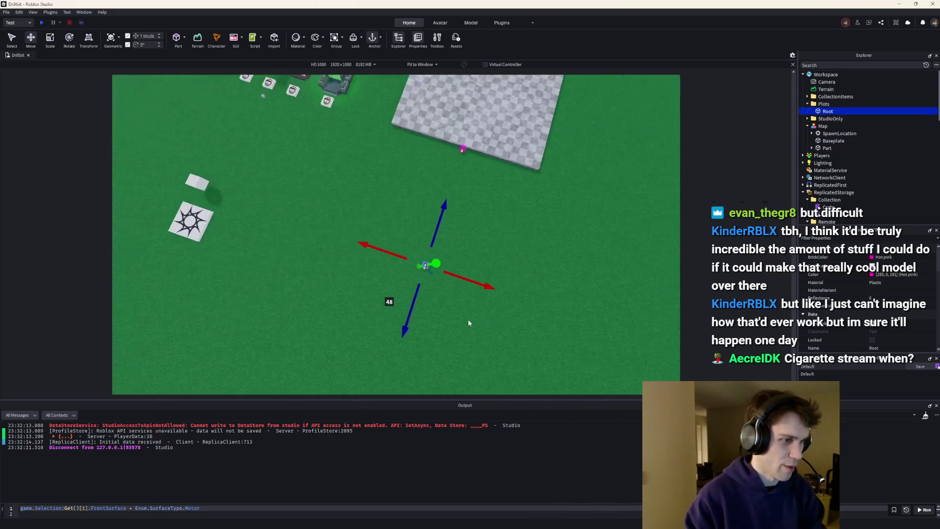
left_click_drag(379, 225, 495, 190)
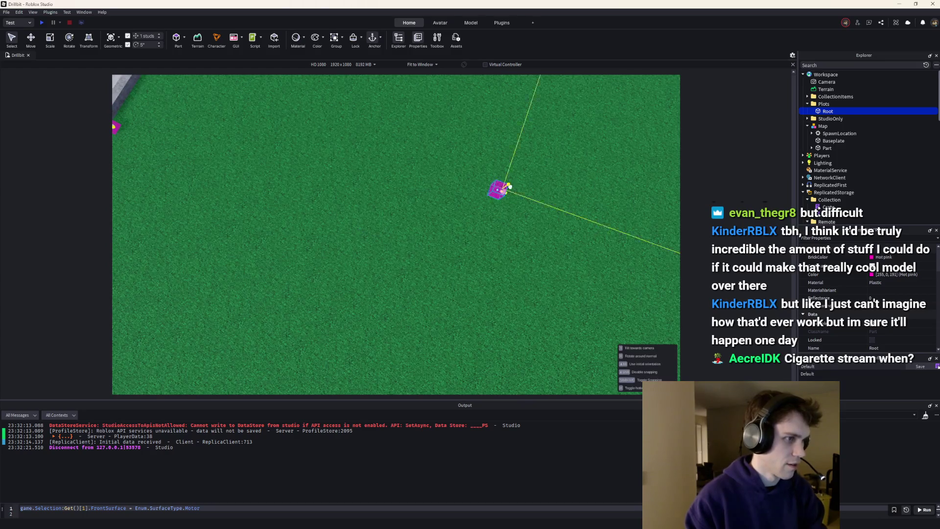
mouse_move(611, 144)
left_mouse_down()
mouse_move(398, 221)
mouse_move(322, 167)
left_mouse_up()
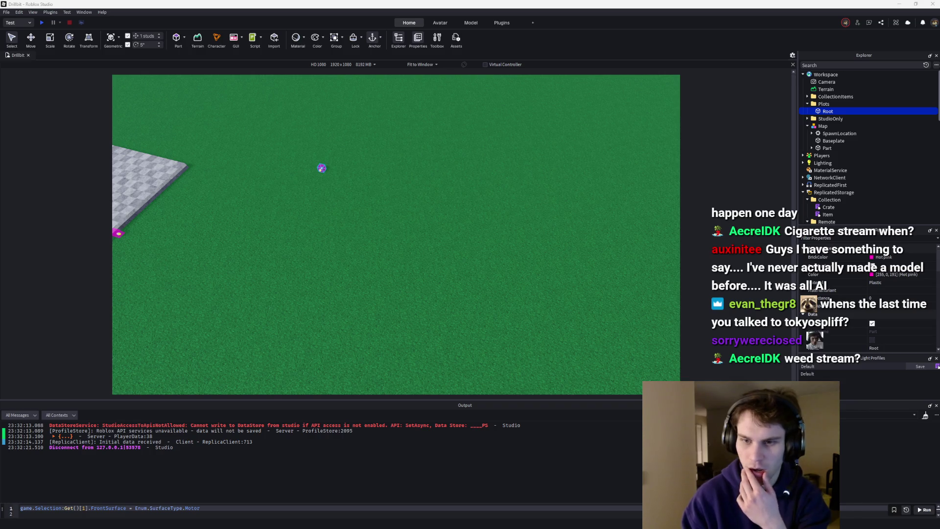
key("alt+Tab")
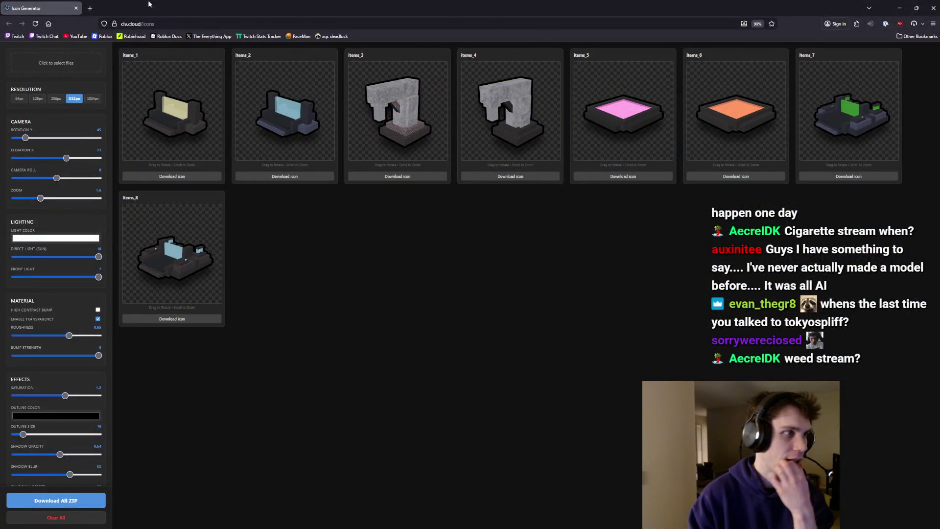
left_click(86, 7)
Go to the Roblox website and scroll through its home page.
type("r")
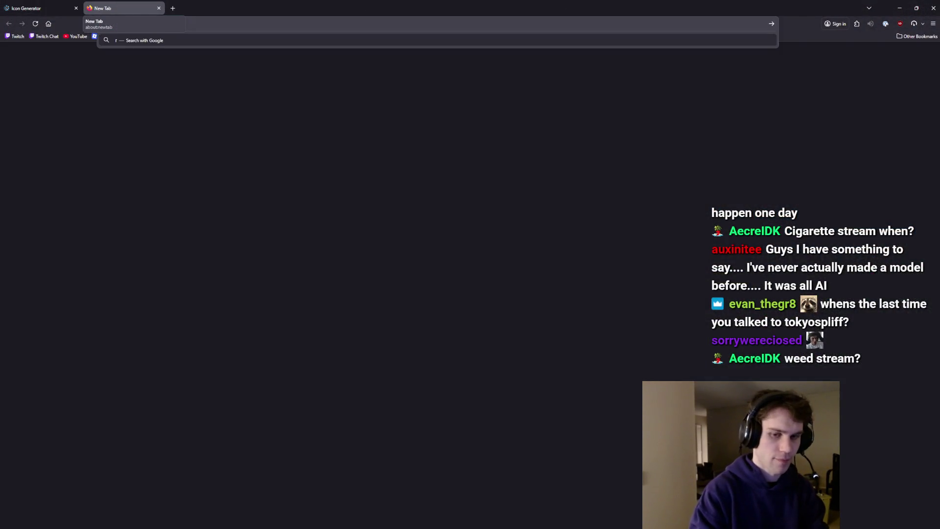
key("ctrl+Return")
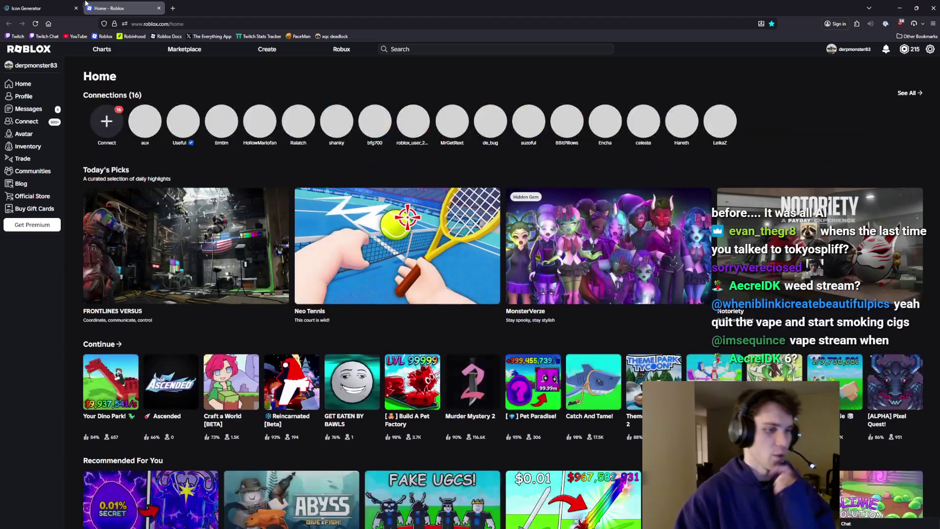
mouse_move(489, 126)
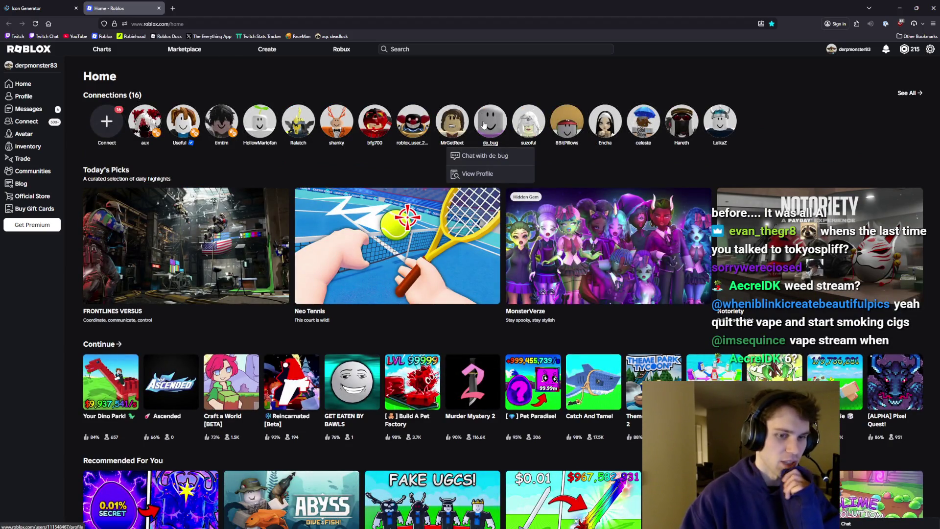
scroll(484, 125, "down", 3)
scroll(483, 125, "up", 2)
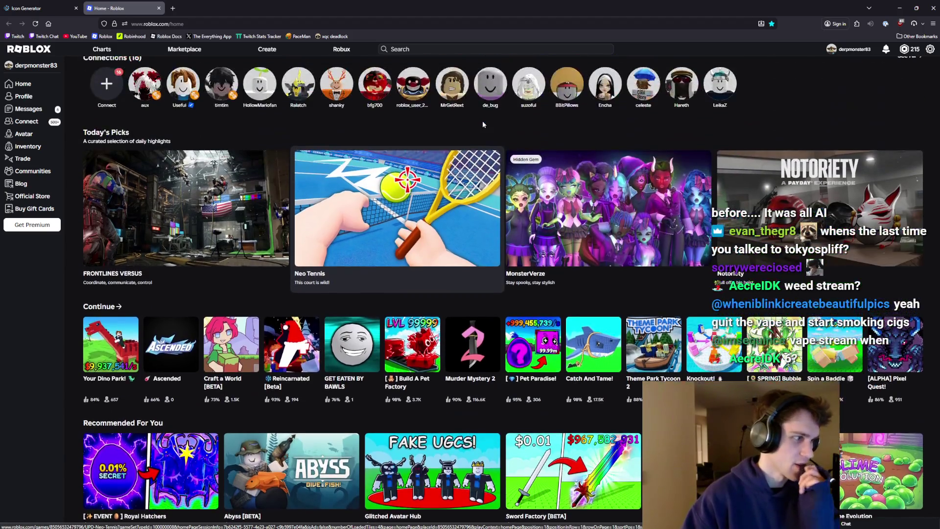
scroll(481, 122, "down", 5)
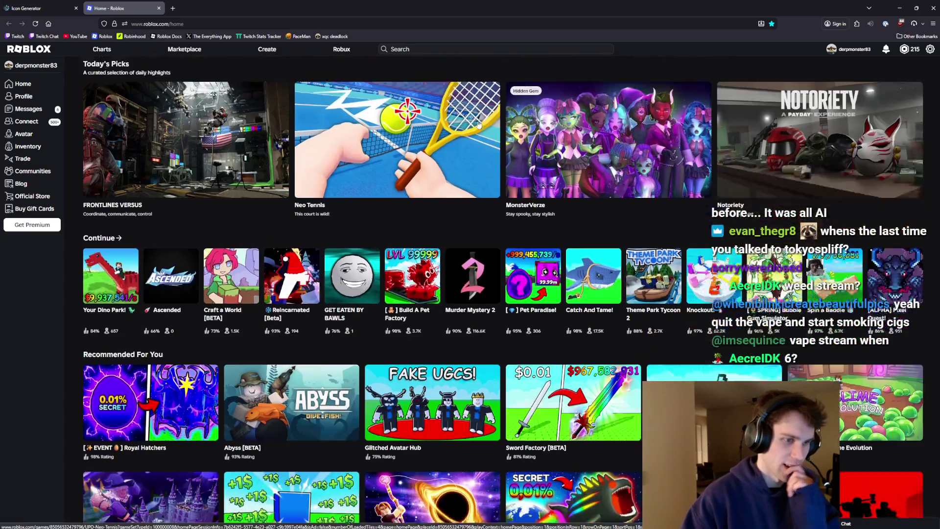
scroll(477, 125, "down", 4)
scroll(476, 124, "up", 8)
scroll(476, 124, "up", 2)
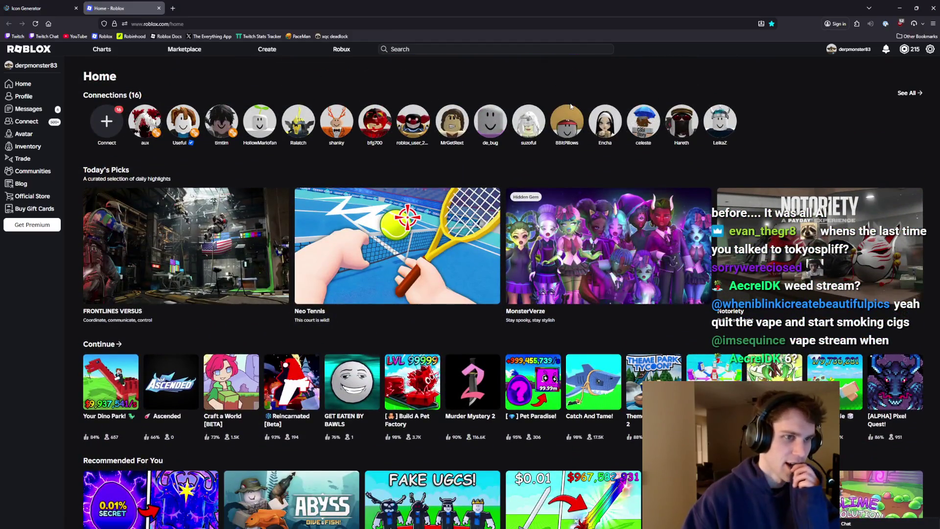
scroll(556, 103, "down", 15)
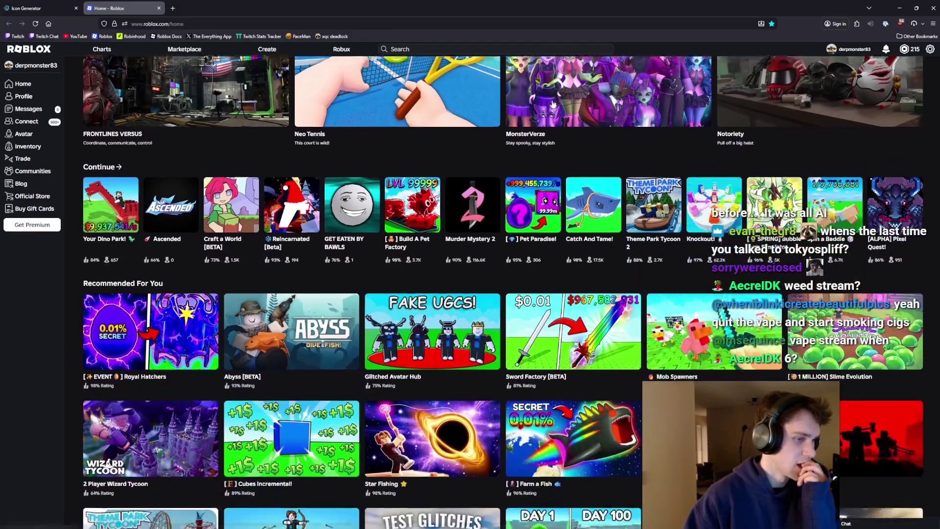
scroll(551, 104, "down", 11)
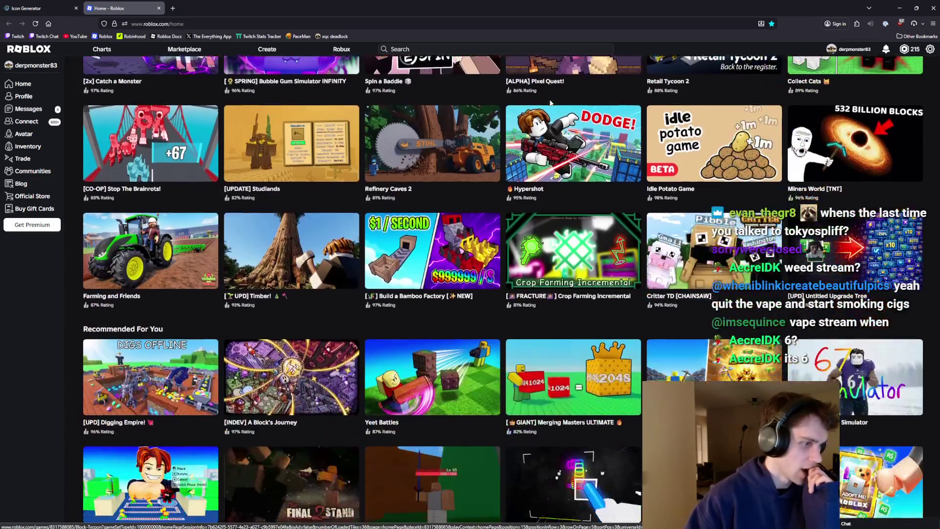
scroll(543, 104, "down", 6)
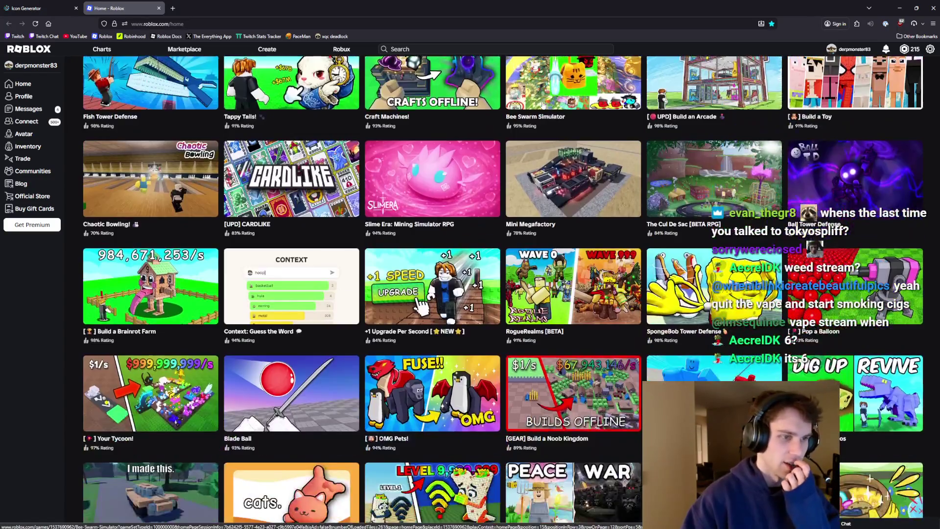
scroll(540, 104, "up", 7)
scroll(539, 105, "up", 15)
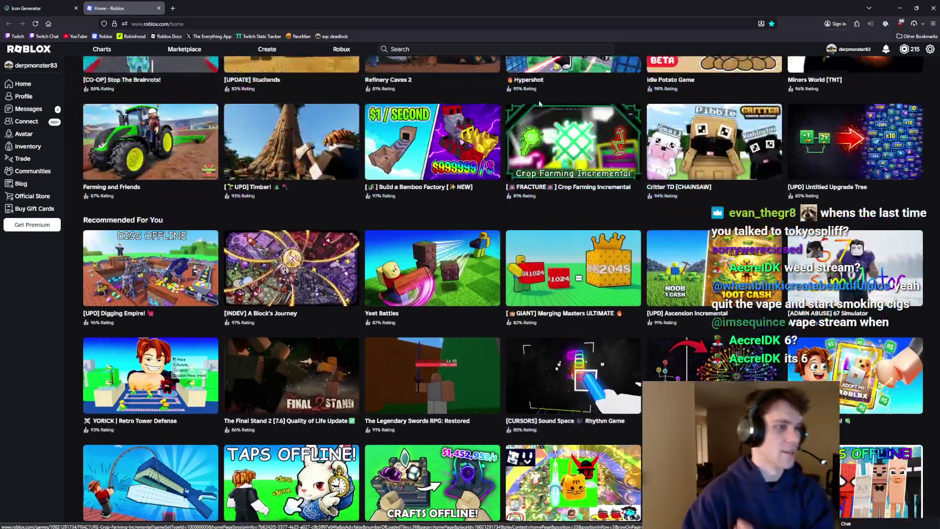
scroll(511, 116, "up", 7)
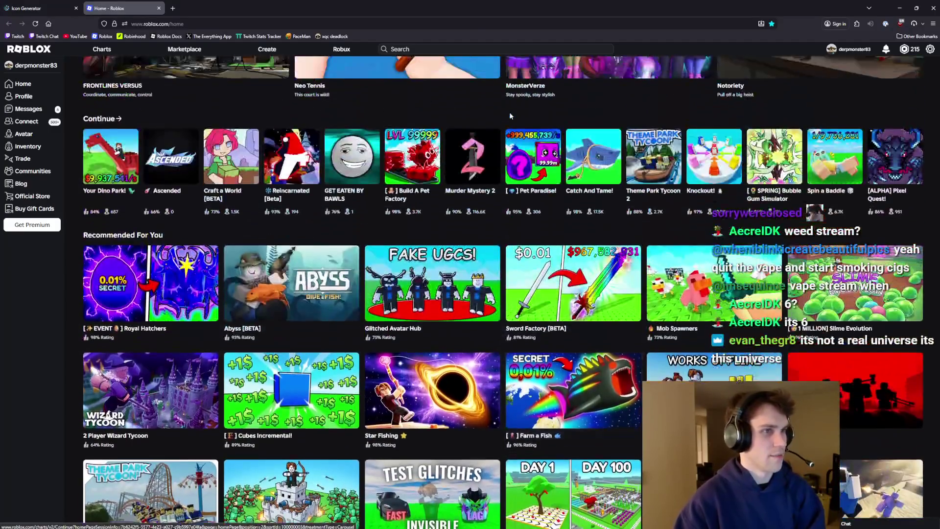
scroll(500, 123, "up", 1)
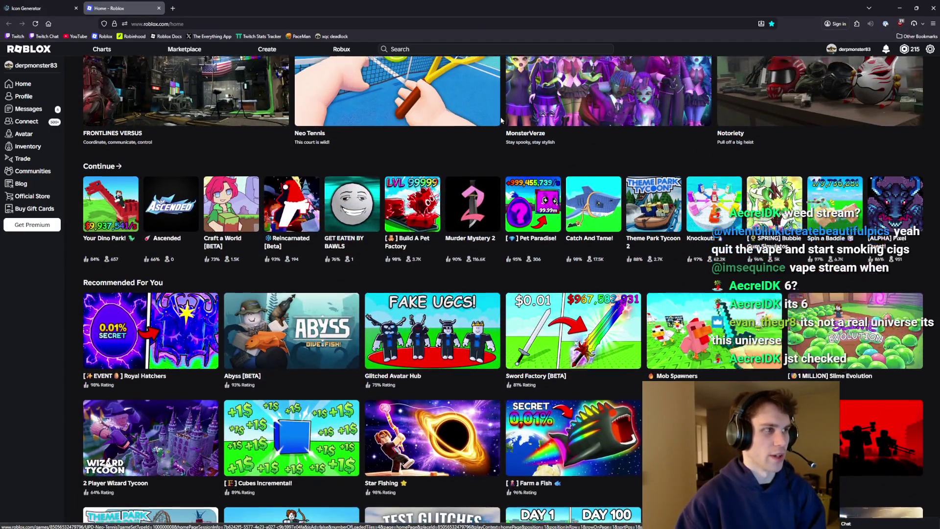
scroll(498, 142, "down", 3)
scroll(499, 142, "down", 3)
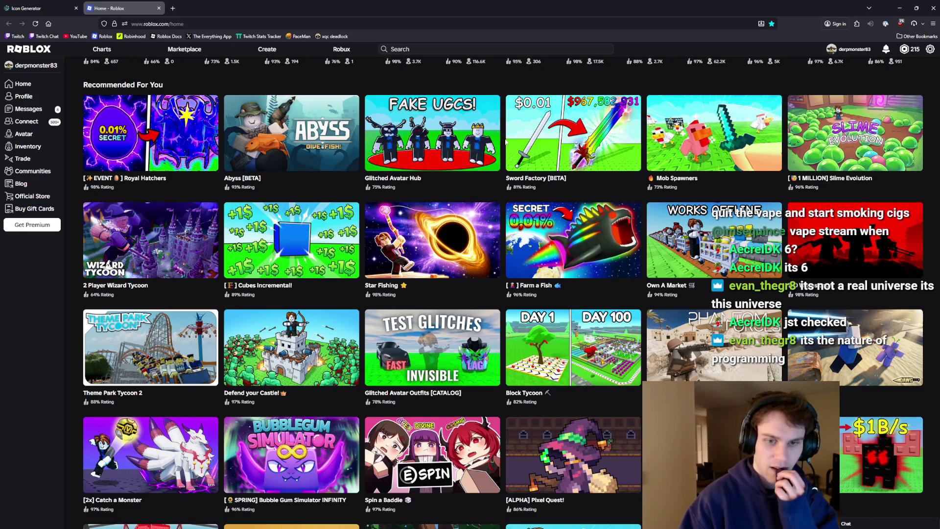
scroll(508, 145, "up", 6)
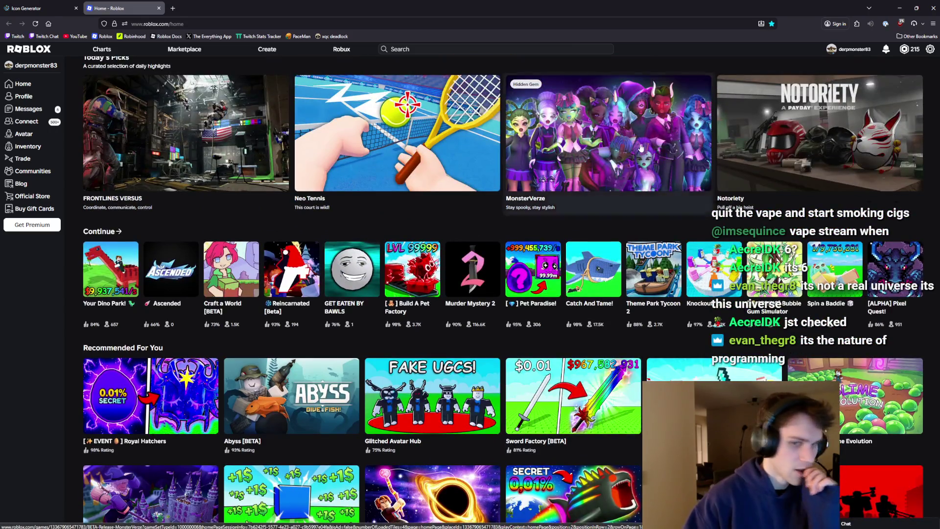
Search for drillbit, view Drillbit and Co.'s server list, then return to Studio.
left_click(474, 48)
type("drillbit")
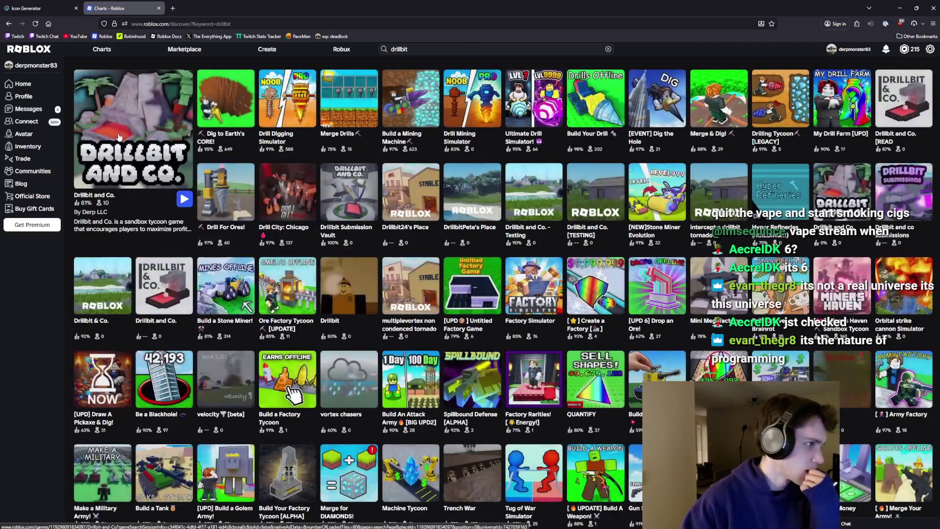
left_click(119, 136)
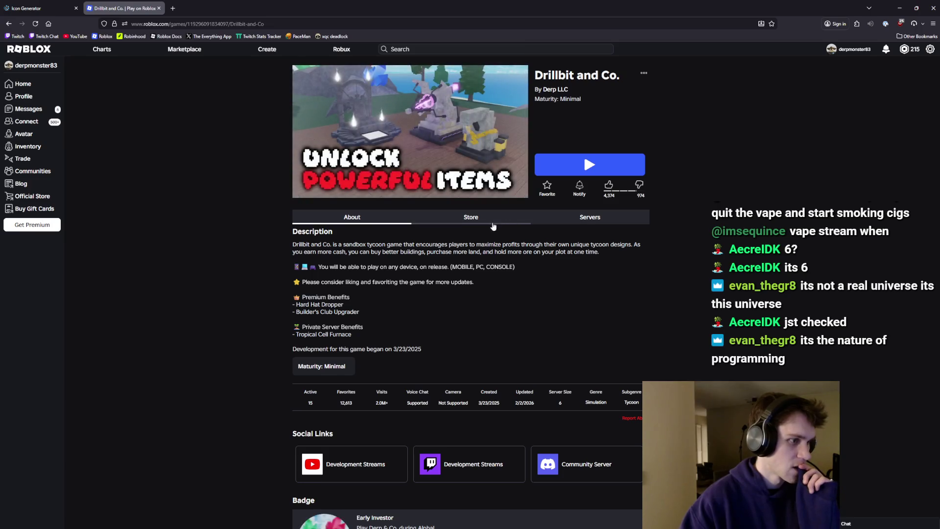
left_click(582, 217)
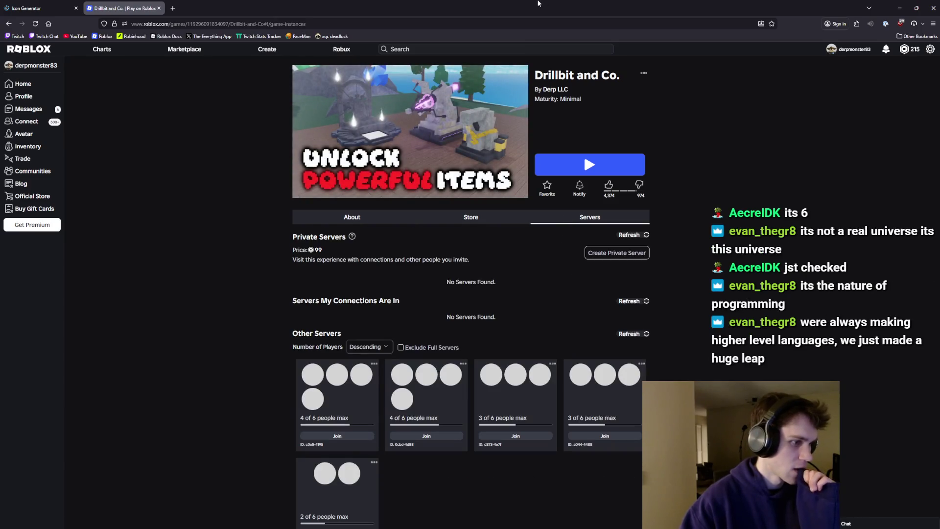
key("alt+Tab")
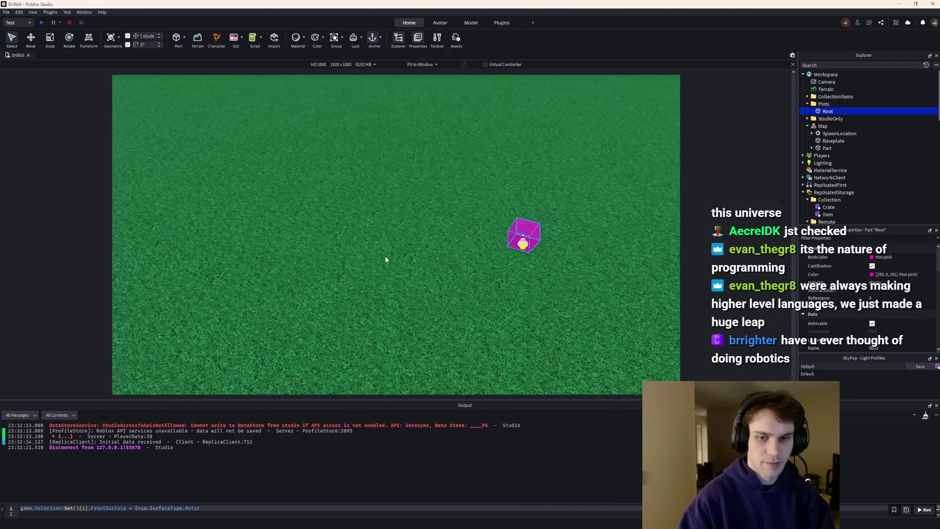
Shift Root into place and duplicate it into three Roots spaced 100 studs along the red axis.
left_click(31, 38)
scroll(532, 307, "down", 5)
mouse_move(383, 285)
left_mouse_down()
mouse_move(378, 274)
mouse_move(391, 282)
left_mouse_up()
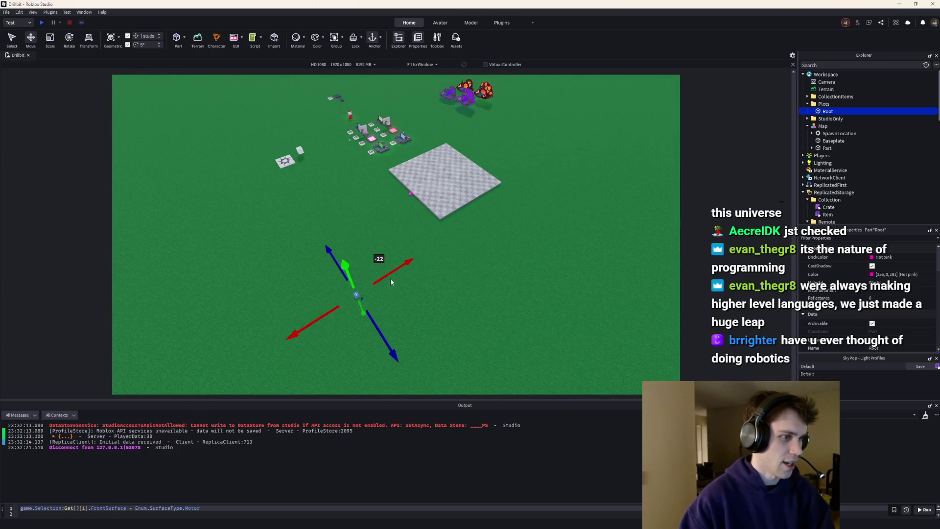
mouse_move(376, 324)
left_mouse_down()
mouse_move(338, 265)
mouse_move(380, 236)
left_mouse_up()
key("ctrl+d")
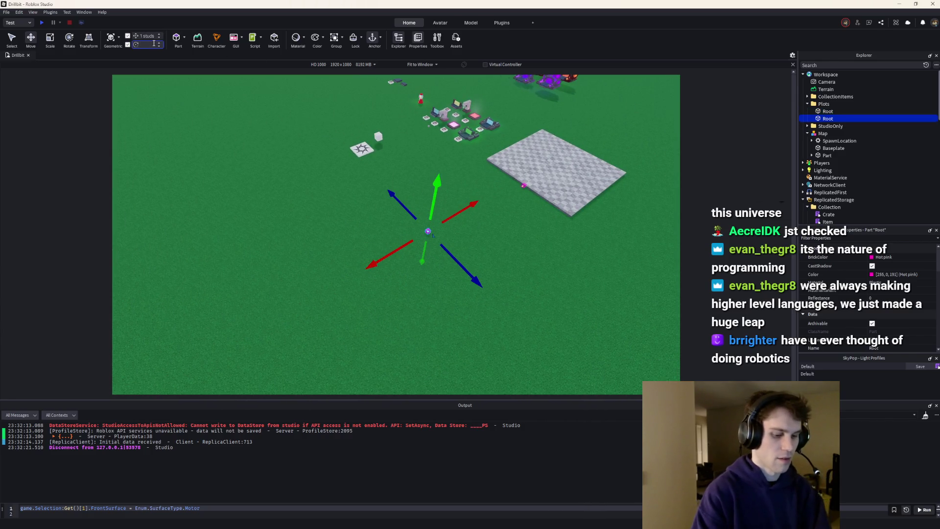
mouse_move(372, 263)
left_mouse_down()
mouse_move(192, 341)
mouse_move(195, 323)
left_mouse_up()
key("ctrl+z")
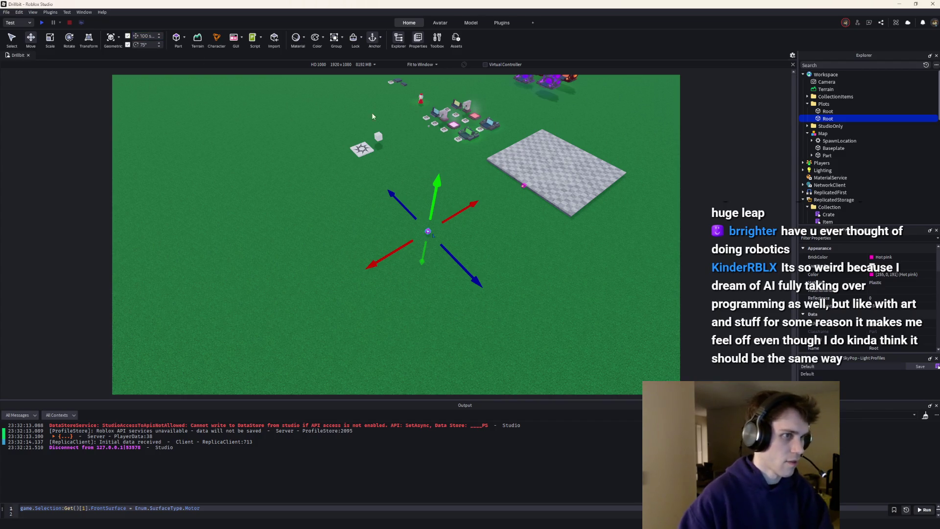
mouse_move(453, 214)
left_mouse_down()
mouse_move(269, 269)
mouse_move(378, 273)
mouse_move(532, 330)
mouse_move(479, 335)
left_mouse_up()
key("ctrl+d")
left_click_drag(420, 294, 519, 295)
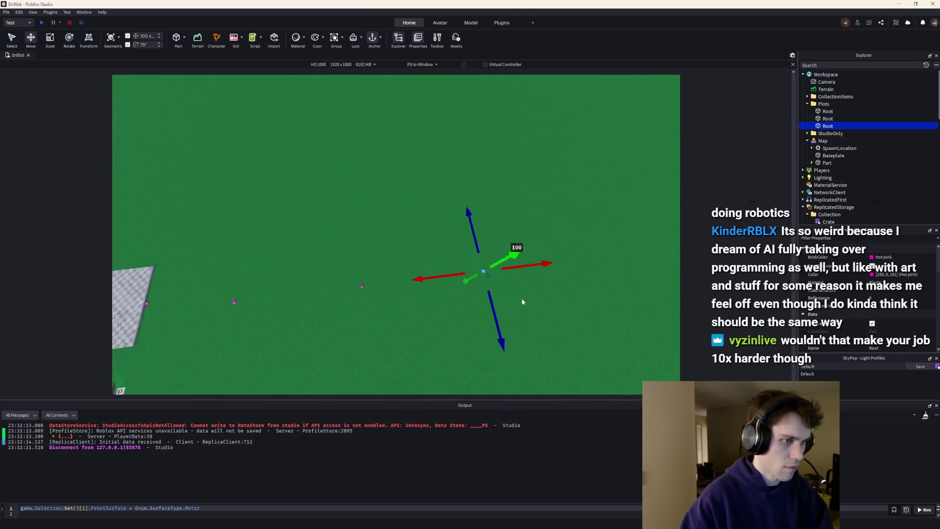
Duplicate the three Roots 200 studs along the blue axis, and shift three by 40 studs.
left_click_drag(579, 302, 199, 252)
key("ctrl+d")
mouse_move(352, 360)
left_mouse_down()
mouse_move(329, 325)
mouse_move(248, 316)
left_mouse_up()
key("ctrl+4")
mouse_move(333, 275)
left_mouse_down()
mouse_move(336, 260)
mouse_move(231, 207)
mouse_move(178, 245)
left_mouse_up()
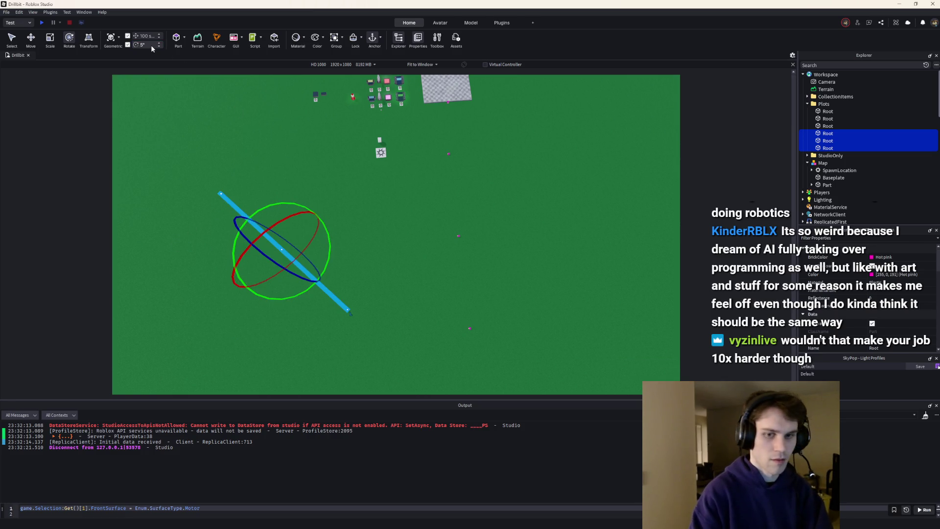
left_click_drag(308, 291, 267, 298)
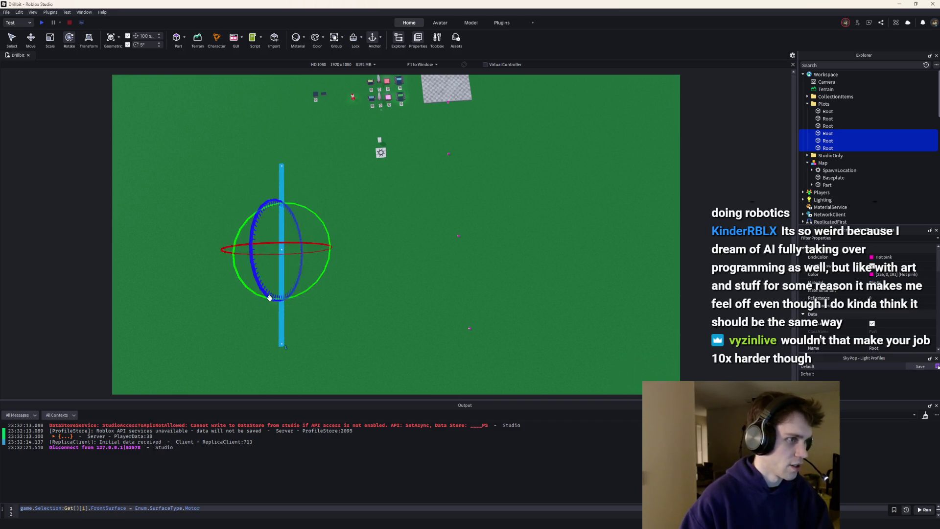
left_click(366, 283)
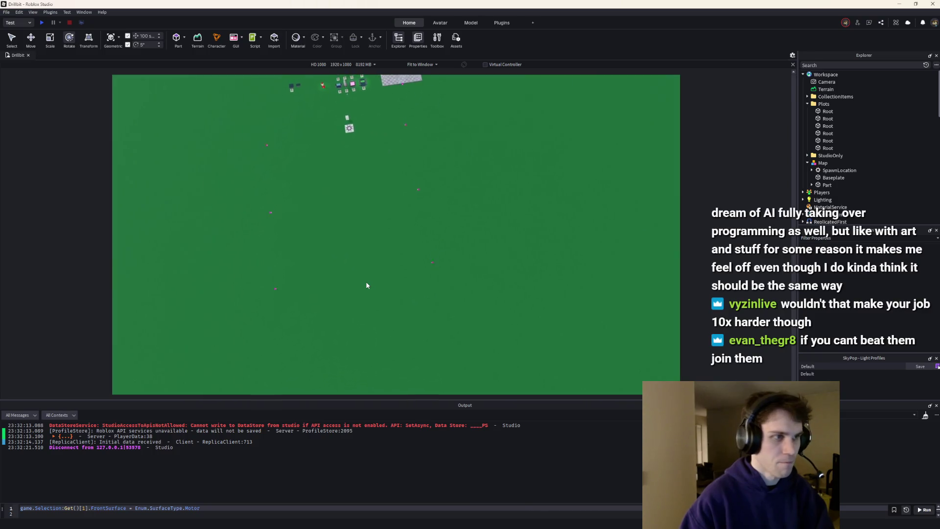
key("ctrl+z")
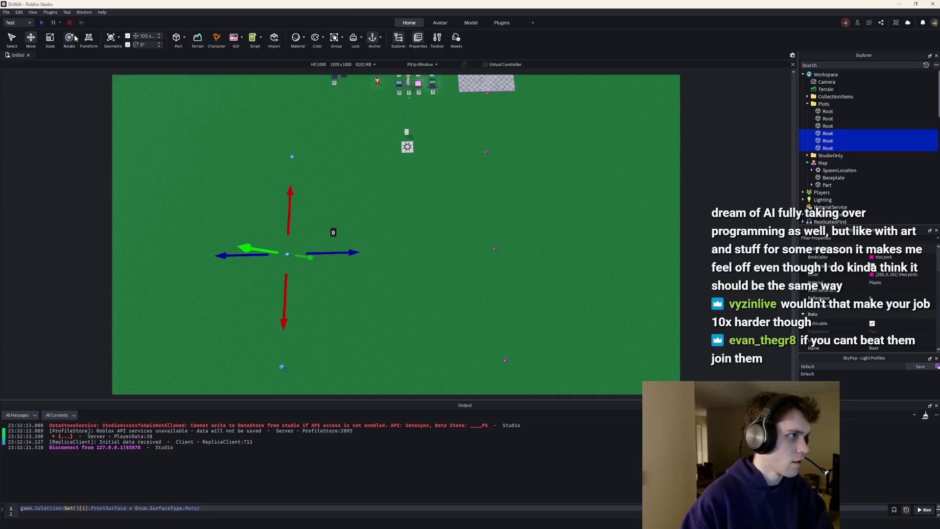
mouse_move(361, 246)
left_mouse_down()
mouse_move(392, 254)
mouse_move(441, 230)
mouse_move(443, 208)
mouse_move(462, 214)
left_mouse_up()
scroll(465, 199, "up", 3)
left_click(416, 198)
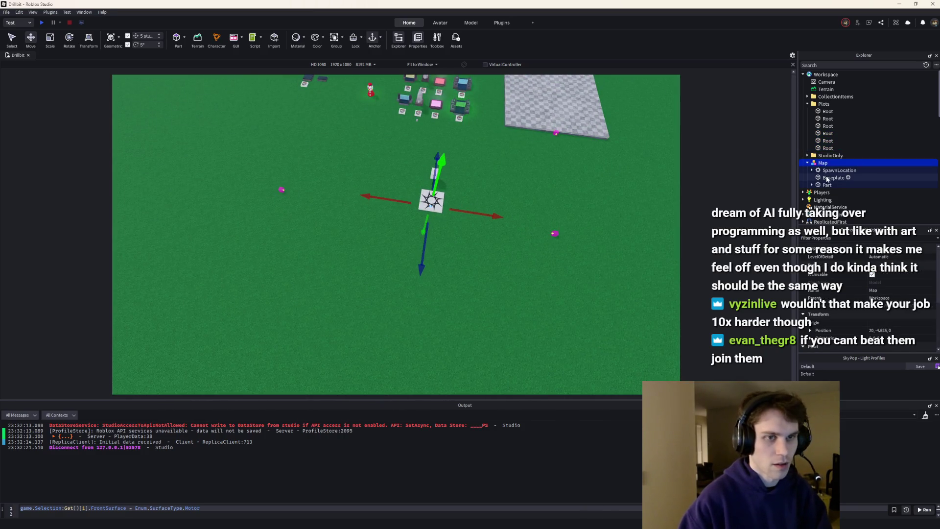
Group SpawnLocation, Baseplate and Part into a new folder named Map.
left_click(827, 177)
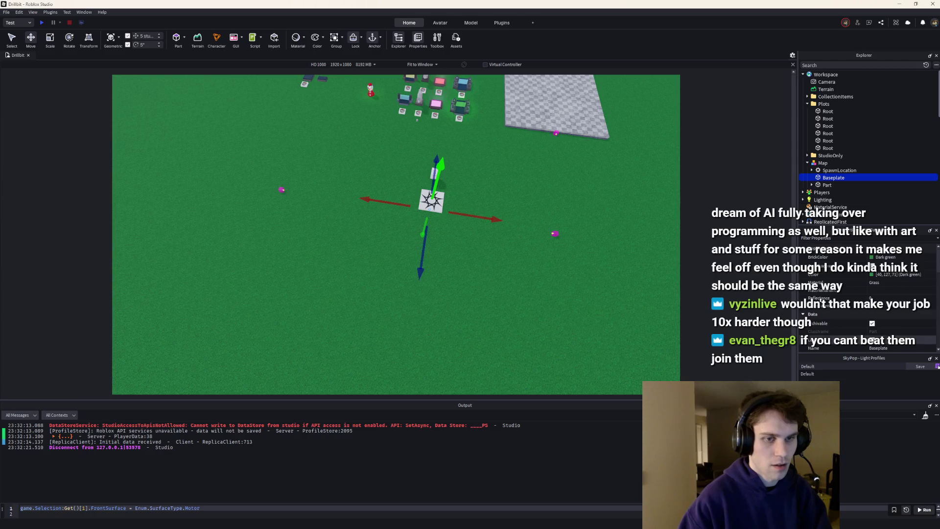
scroll(845, 256, "down", 3)
type("lock")
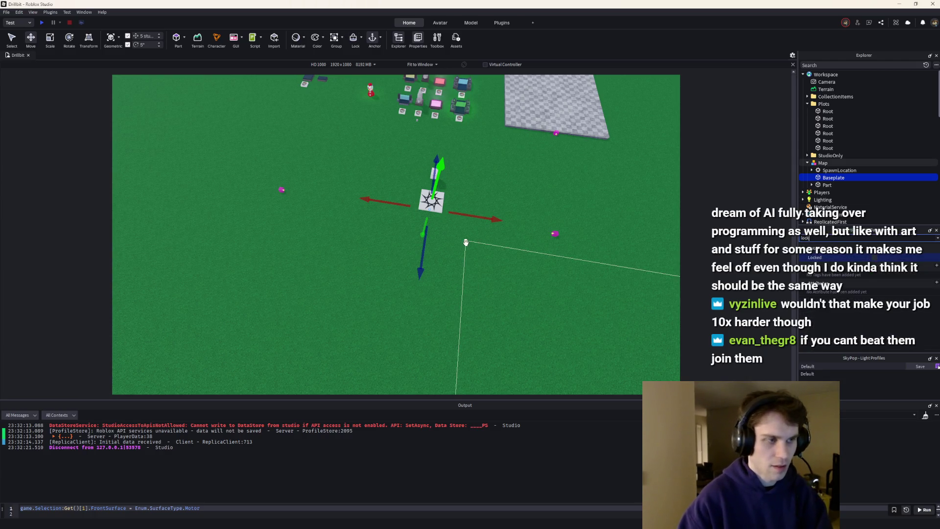
left_click(466, 241)
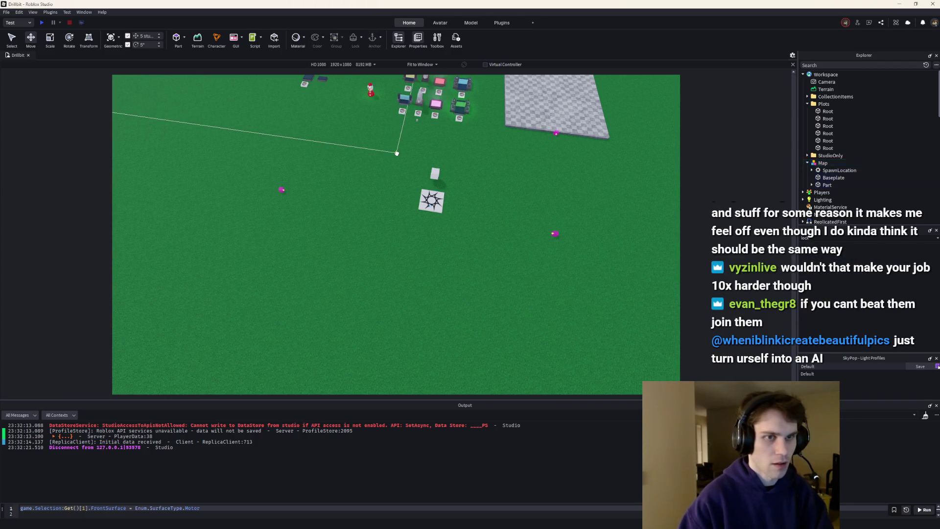
left_click(405, 156)
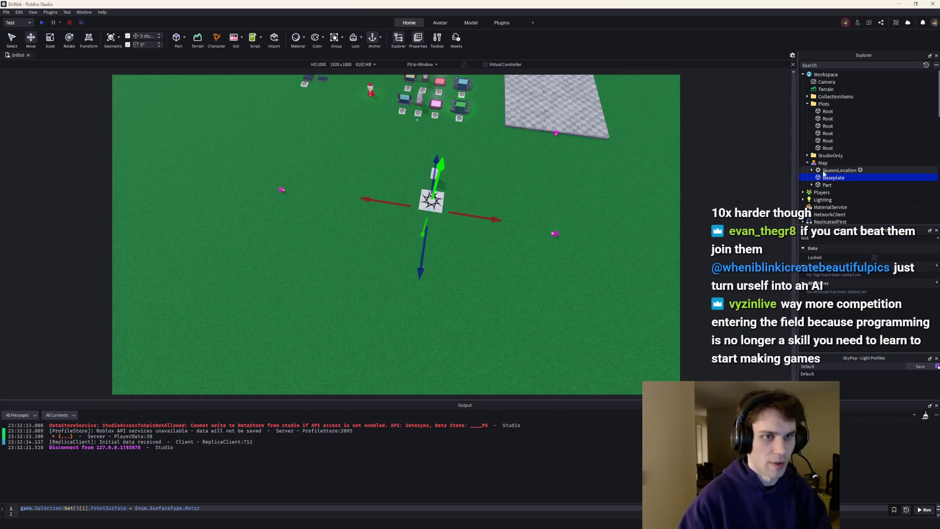
left_click(823, 170)
left_click(821, 185, "shift")
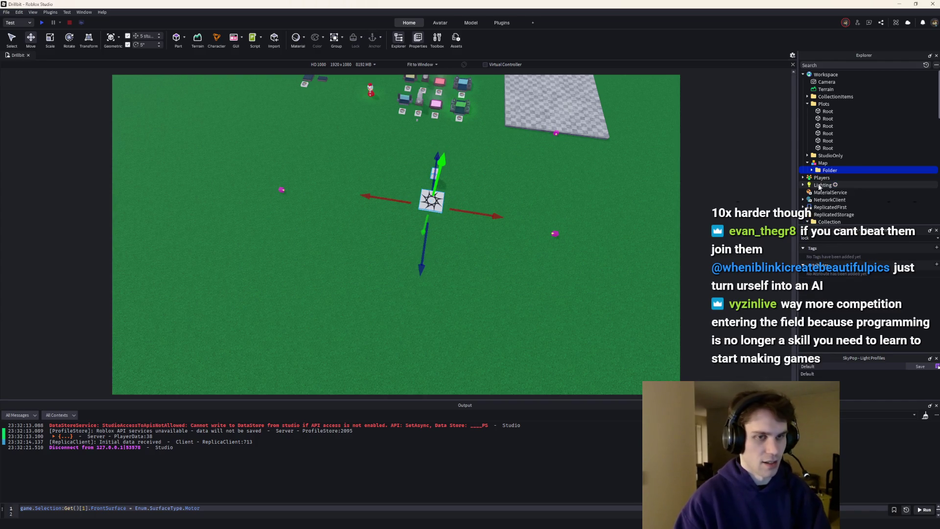
key("ctrl+alt+g")
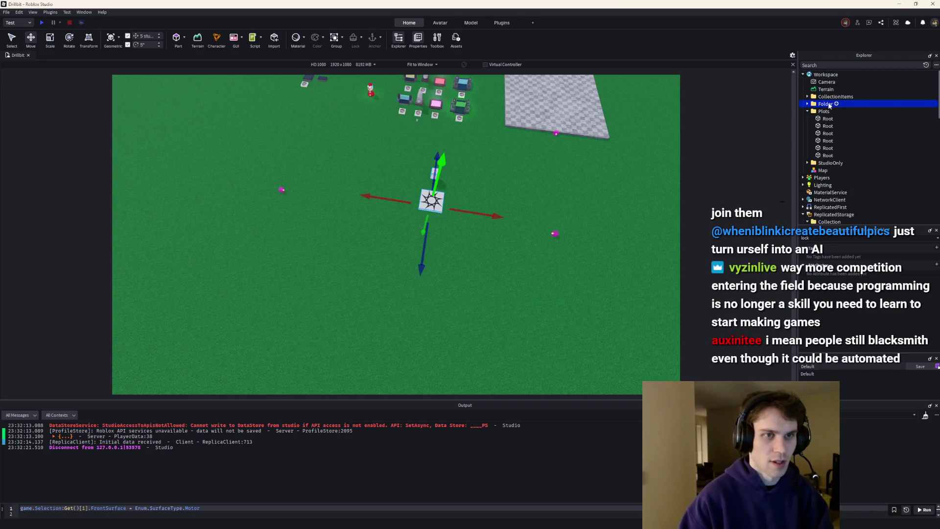
key("F2")
type("Map")
key("Return")
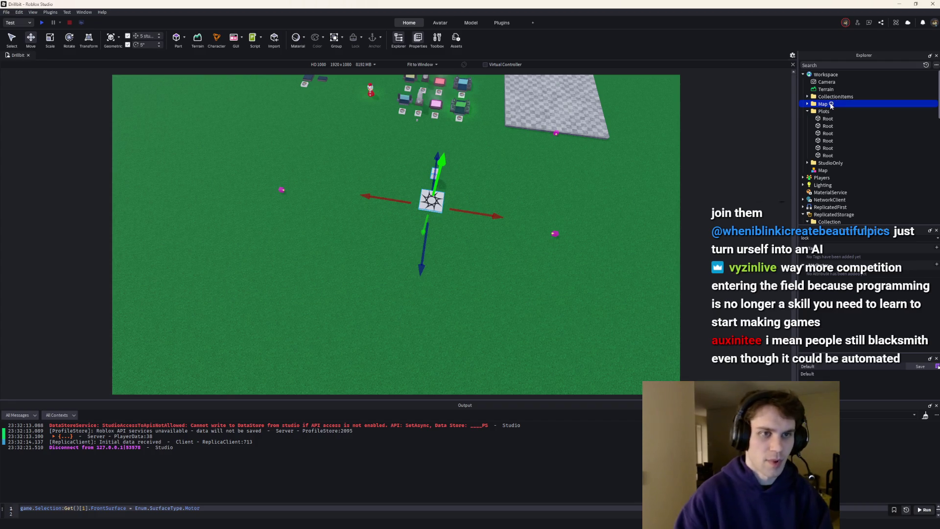
Lock the Baseplate in place.
left_click(808, 103)
left_click(543, 181)
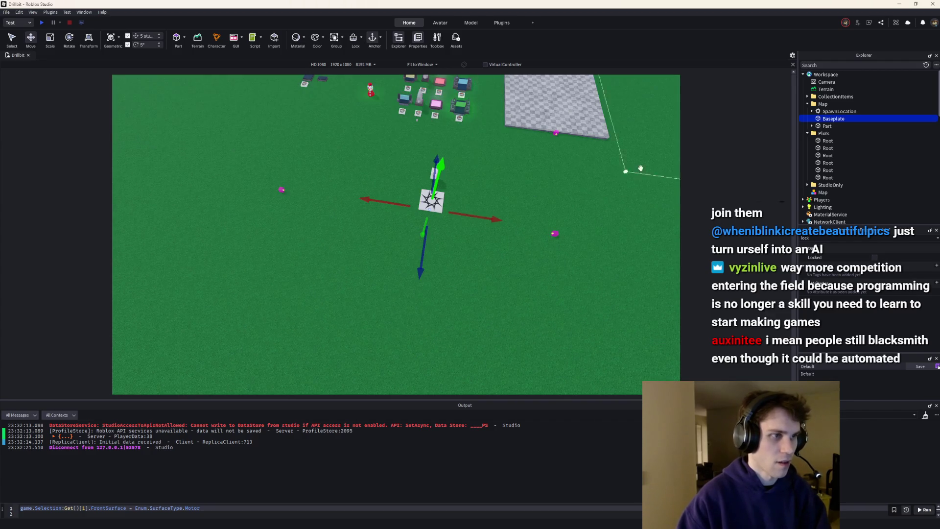
left_click(875, 258)
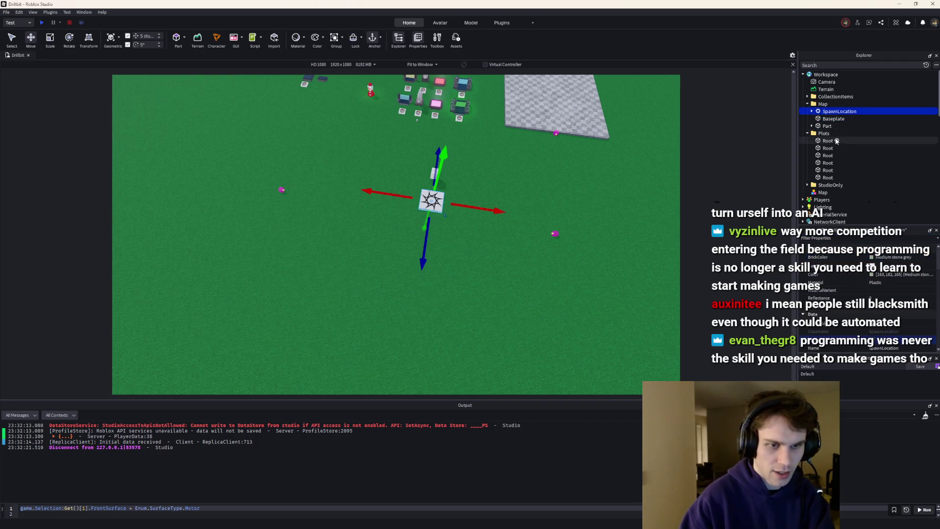
Move SpawnLocation and Part together along X onto the grass among the Roots.
left_click(827, 125)
left_click_drag(364, 147, 497, 266)
mouse_move(487, 198)
left_mouse_down()
mouse_move(435, 187)
mouse_move(477, 192)
left_mouse_up()
left_click_drag(433, 302, 516, 317)
scroll(580, 329, "down", 5)
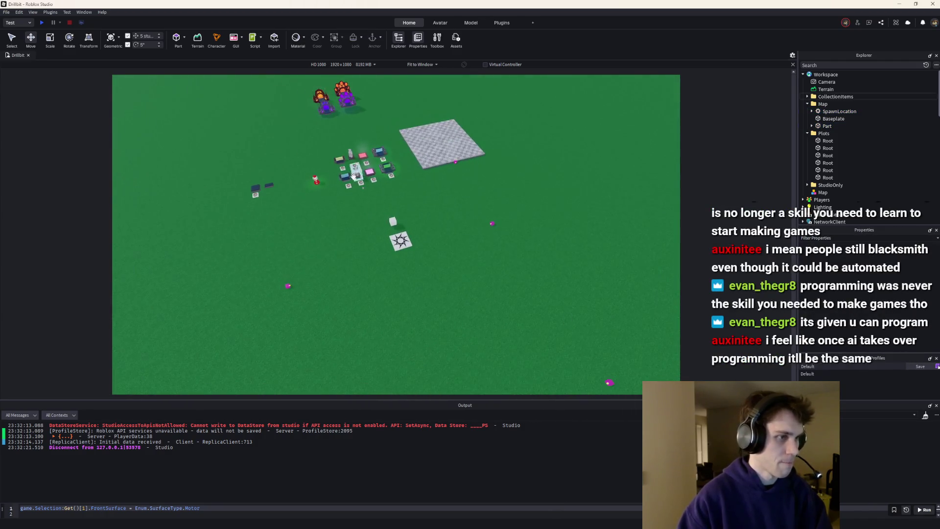
mouse_move(421, 235)
left_mouse_down()
mouse_move(438, 239)
mouse_move(415, 199)
left_mouse_up()
left_click(426, 215)
scroll(421, 204, "up", 4)
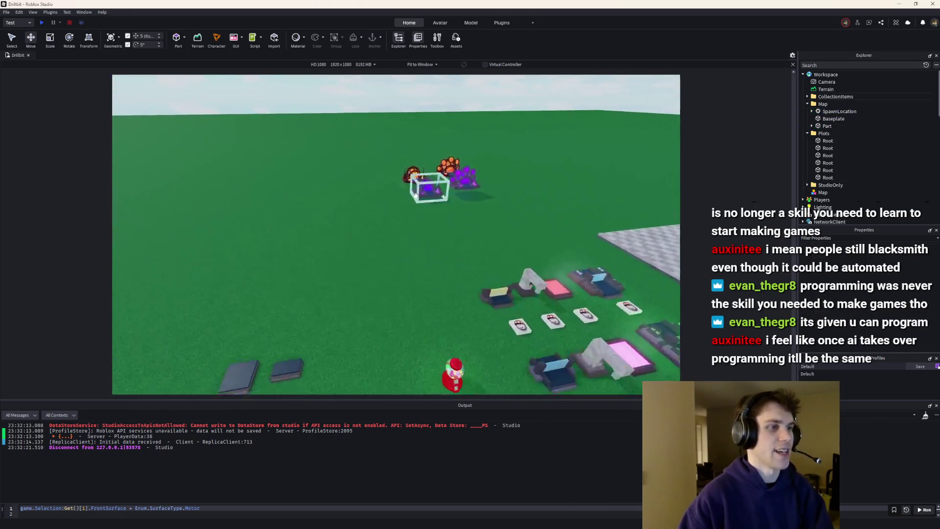
key("w")
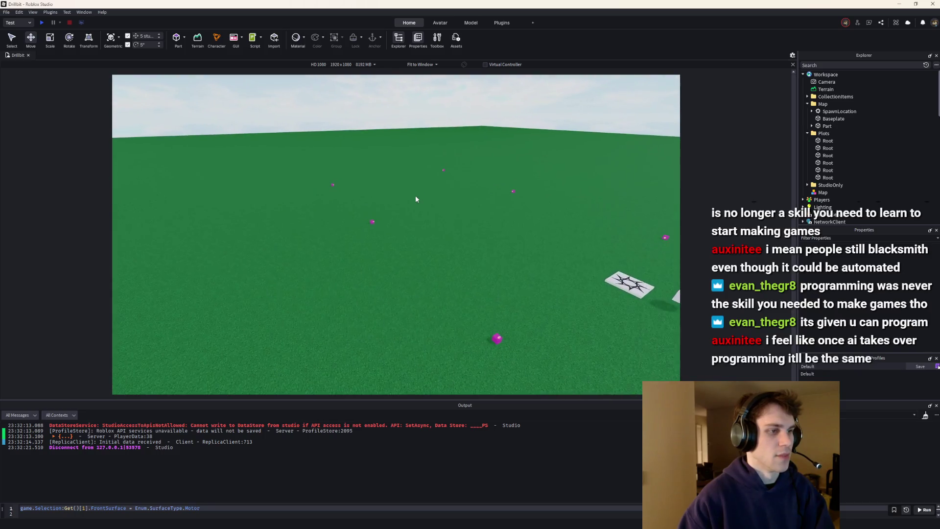
key("s")
left_click_drag(324, 188, 465, 318)
key("w")
left_click(541, 243)
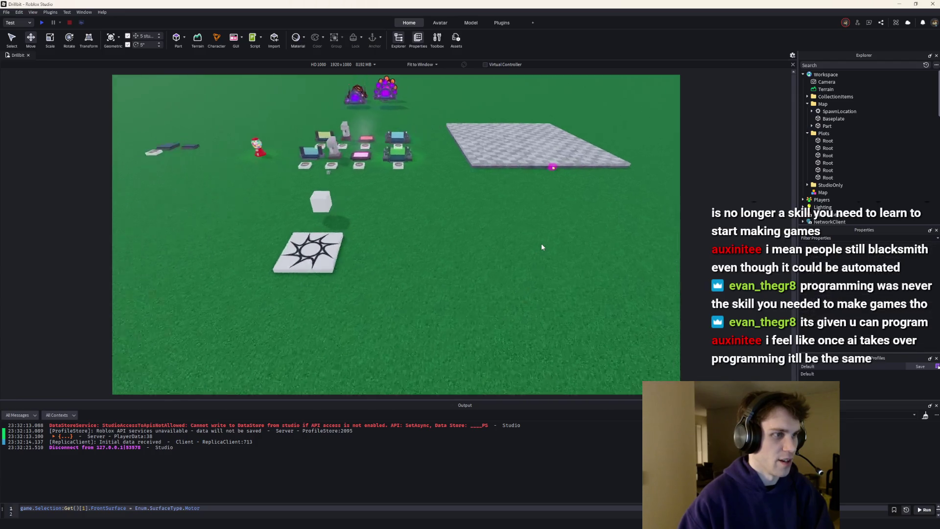
key("s")
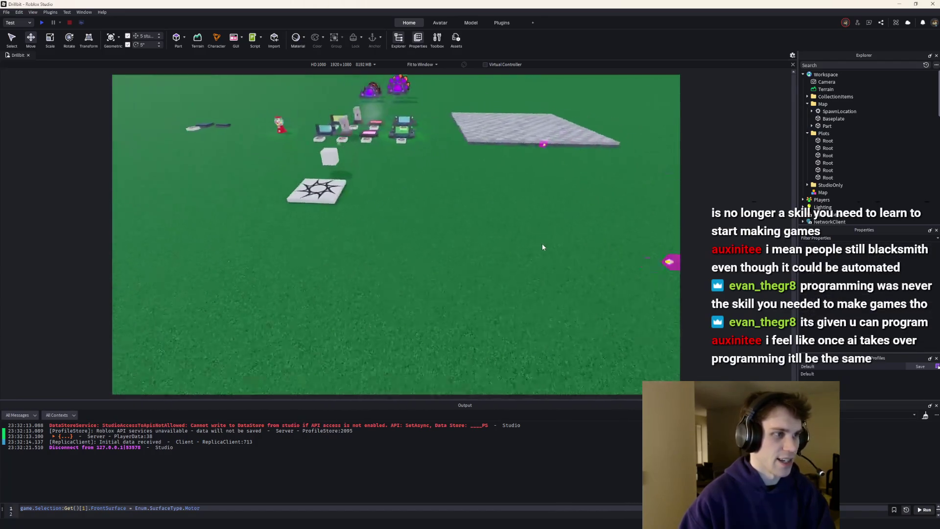
key("w")
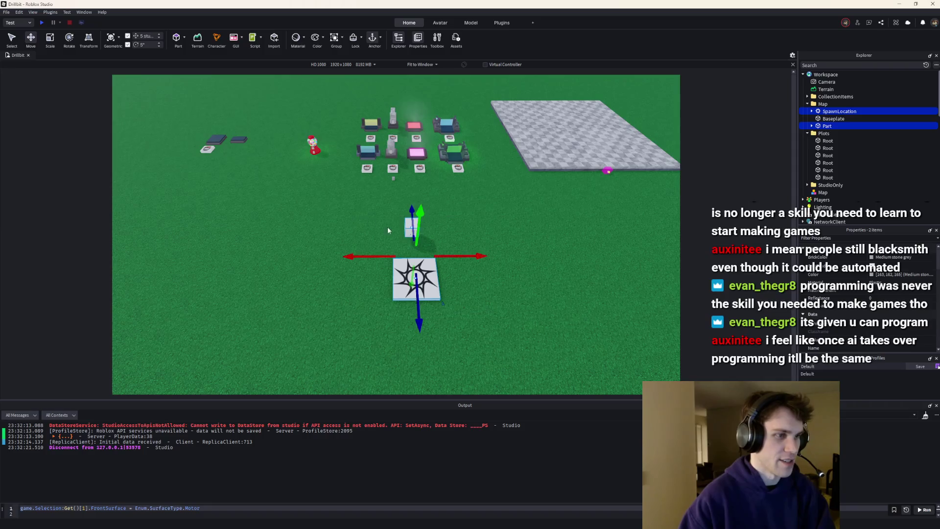
left_click(517, 275)
key("s")
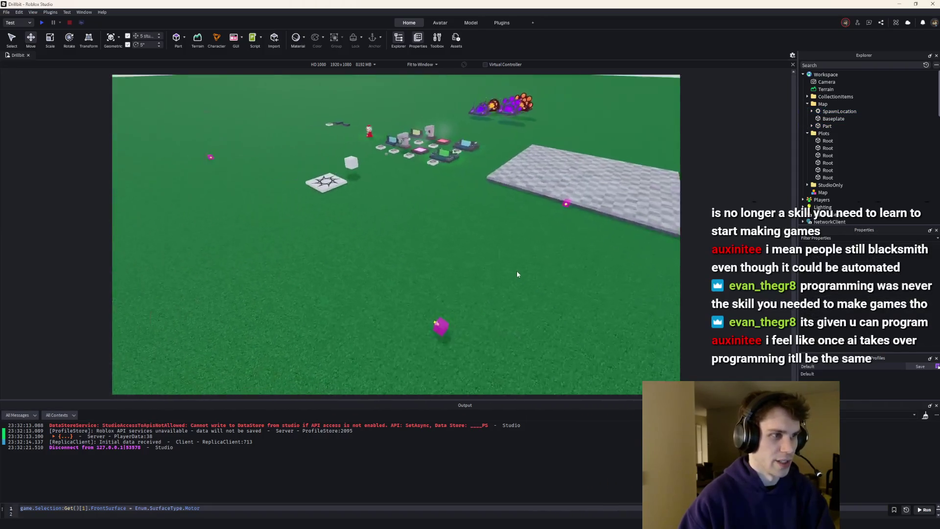
key("s")
mouse_move(474, 263)
left_mouse_down()
mouse_move(474, 217)
mouse_move(449, 211)
left_mouse_up()
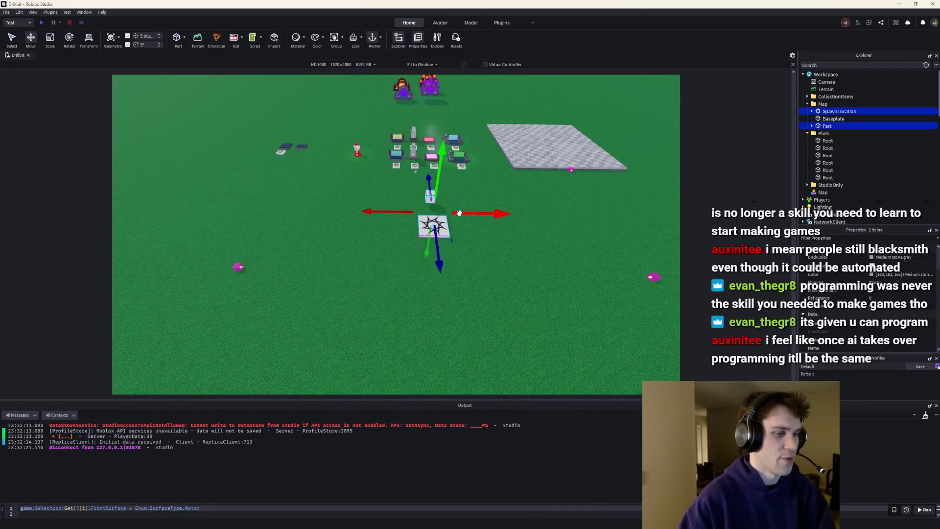
left_click(504, 243)
key("w")
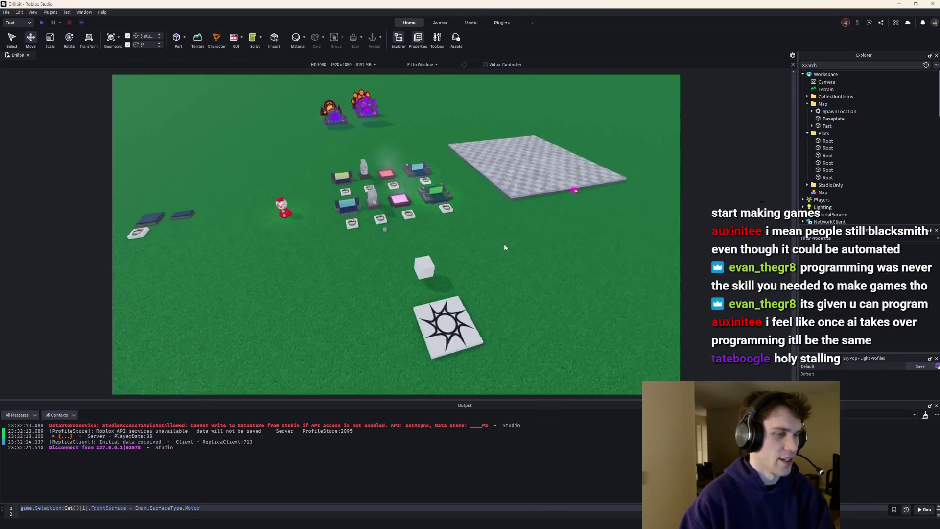
key("s")
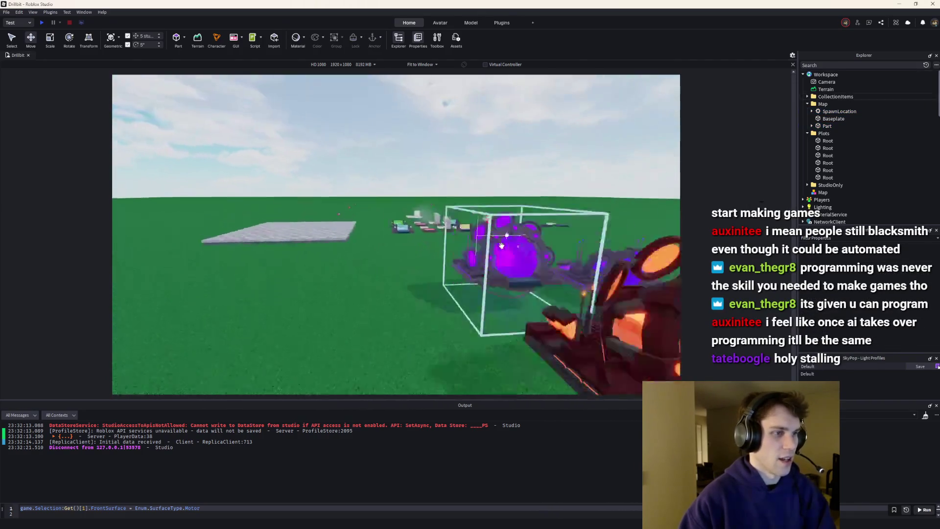
right_click(501, 249)
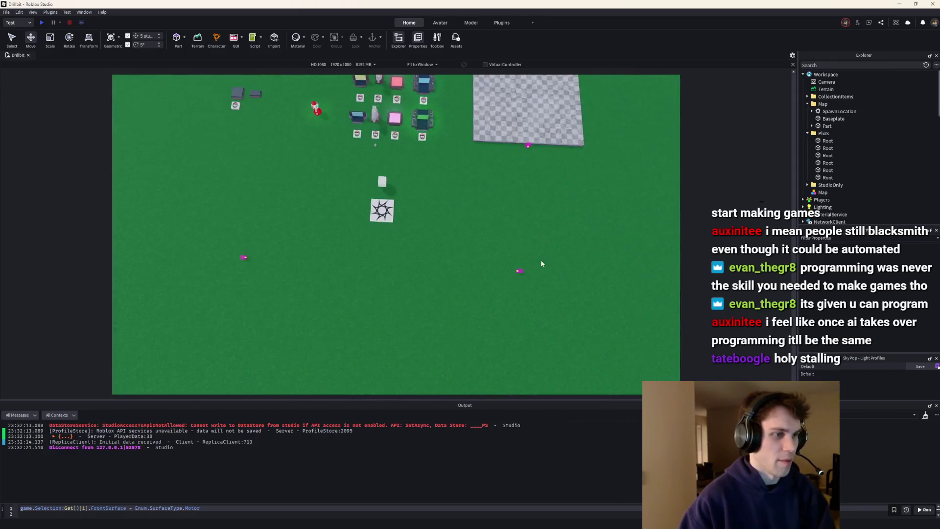
key("ctrl+z")
left_click_drag(426, 201, 431, 197)
left_click(430, 196)
right_click(439, 176)
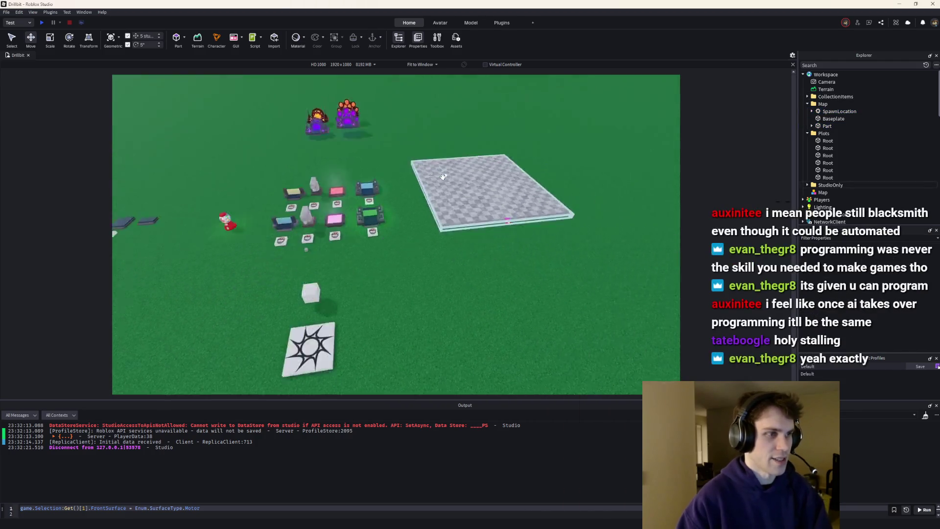
right_click(443, 177)
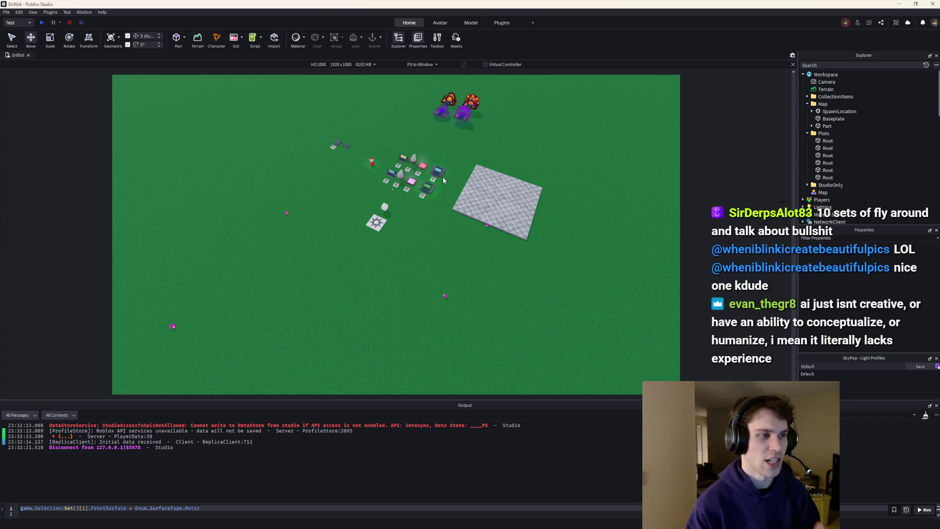
scroll(442, 177, "up", 5)
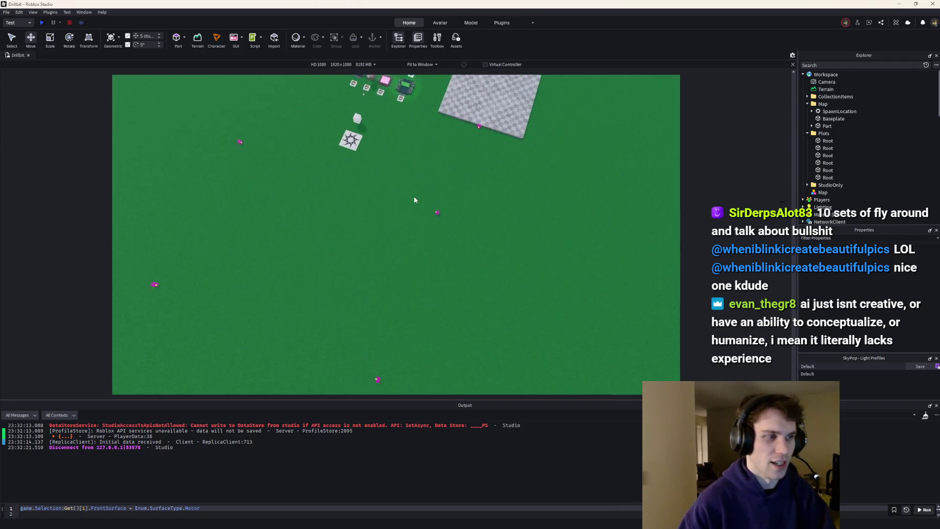
scroll(413, 196, "down", 3)
left_click_drag(447, 305, 289, 219)
mouse_move(464, 283)
left_mouse_down()
mouse_move(304, 226)
mouse_move(432, 230)
left_mouse_up()
left_click_drag(341, 230, 434, 305)
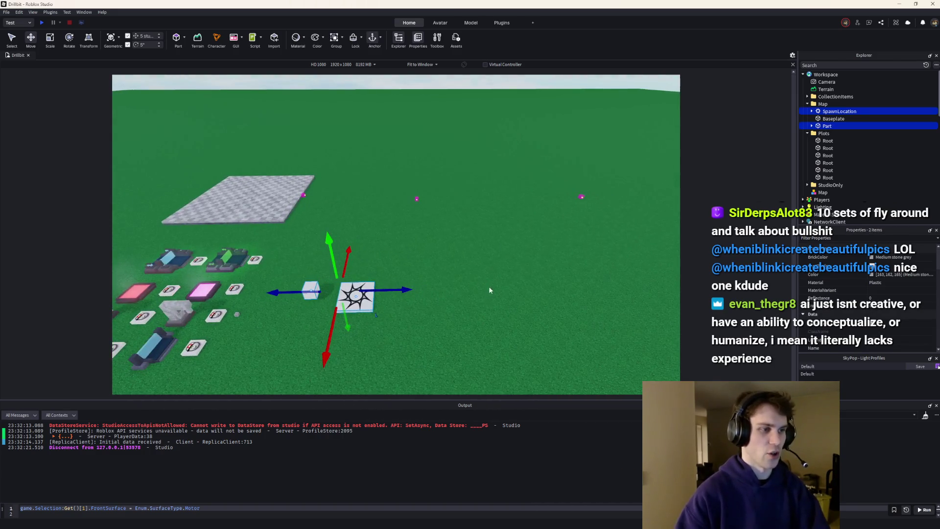
left_click(397, 289)
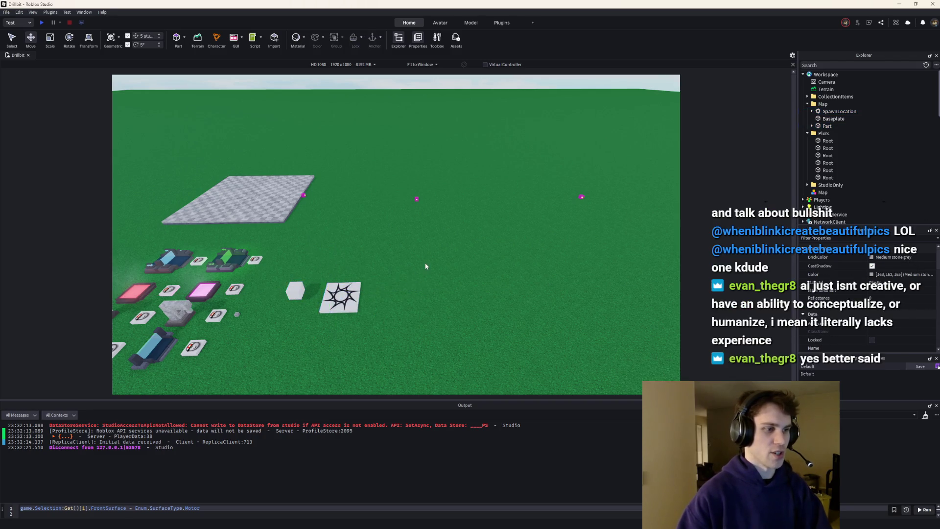
scroll(425, 262, "up", 3)
scroll(425, 261, "down", 3)
scroll(366, 193, "down", 2)
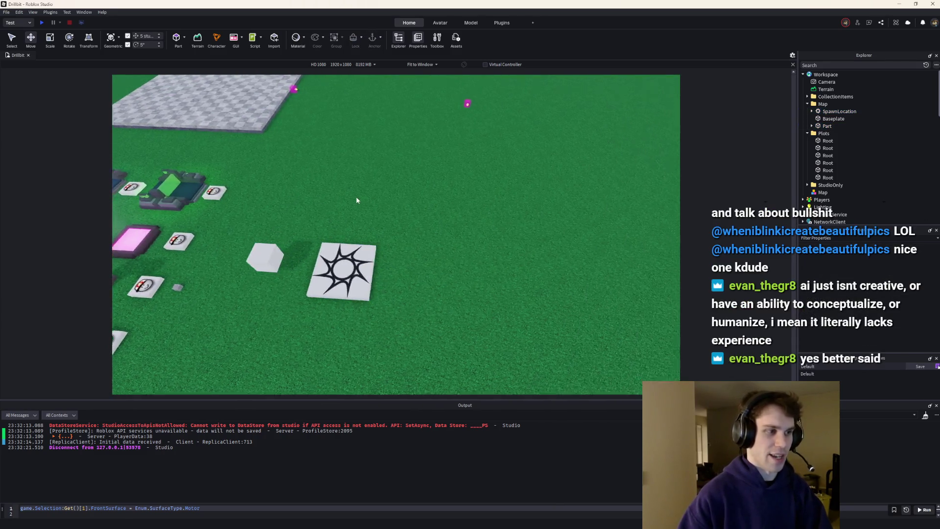
scroll(356, 196, "up", 2)
left_click_drag(451, 224, 316, 152)
scroll(316, 151, "down", 2)
left_click_drag(319, 206, 454, 332)
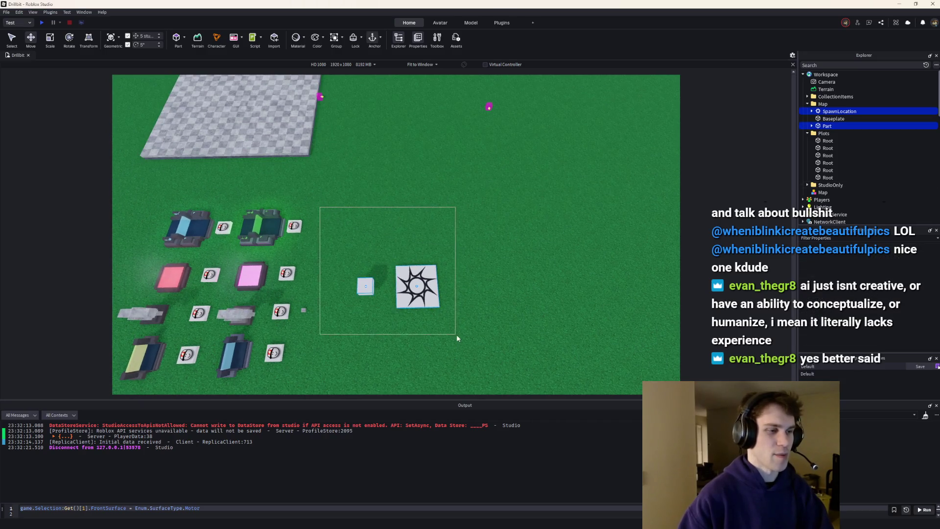
mouse_move(531, 368)
left_mouse_down()
mouse_move(336, 237)
mouse_move(349, 220)
left_mouse_up()
mouse_move(349, 221)
left_mouse_down()
mouse_move(448, 332)
mouse_move(479, 346)
left_mouse_up()
mouse_move(480, 346)
left_mouse_down()
mouse_move(382, 280)
mouse_move(336, 210)
mouse_move(465, 321)
mouse_move(340, 213)
mouse_move(475, 357)
mouse_move(375, 225)
mouse_move(460, 341)
left_mouse_up()
mouse_move(498, 366)
left_mouse_down()
mouse_move(324, 221)
mouse_move(478, 357)
mouse_move(333, 222)
mouse_move(399, 292)
mouse_move(329, 235)
mouse_move(454, 345)
mouse_move(372, 249)
mouse_move(377, 213)
left_mouse_up()
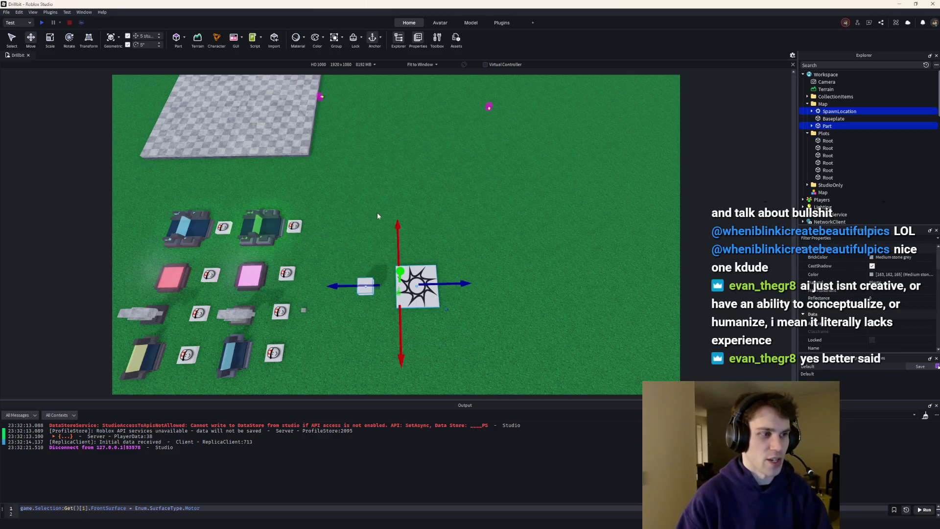
left_click(377, 211)
key("s")
key("a")
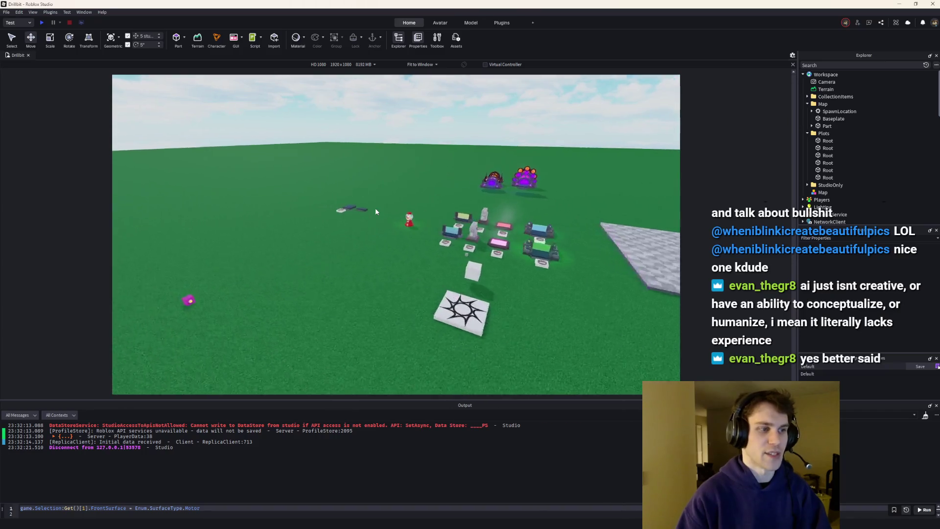
key("d")
key("e")
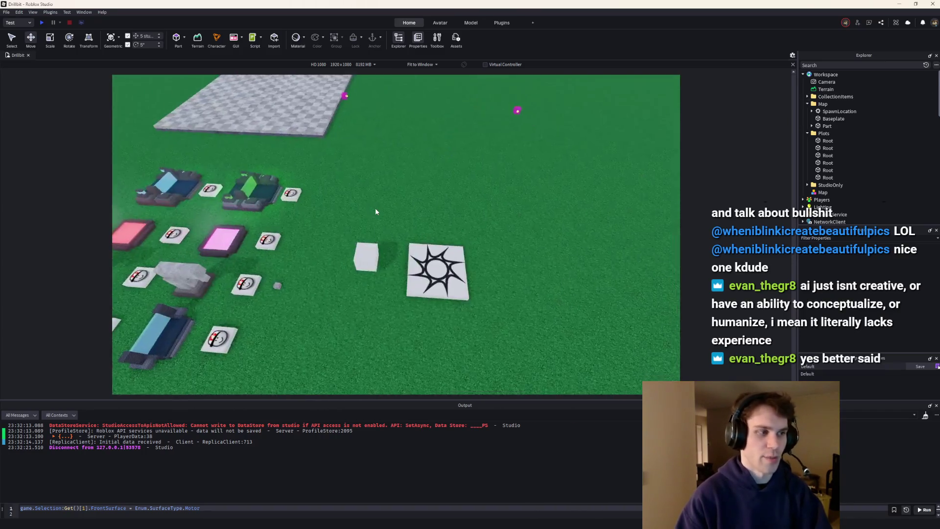
left_click_drag(509, 260, 341, 186)
left_click(481, 245)
left_click_drag(489, 272, 363, 185)
key("d")
mouse_move(447, 279)
left_mouse_down()
mouse_move(274, 196)
mouse_move(295, 163)
mouse_move(378, 220)
left_mouse_up()
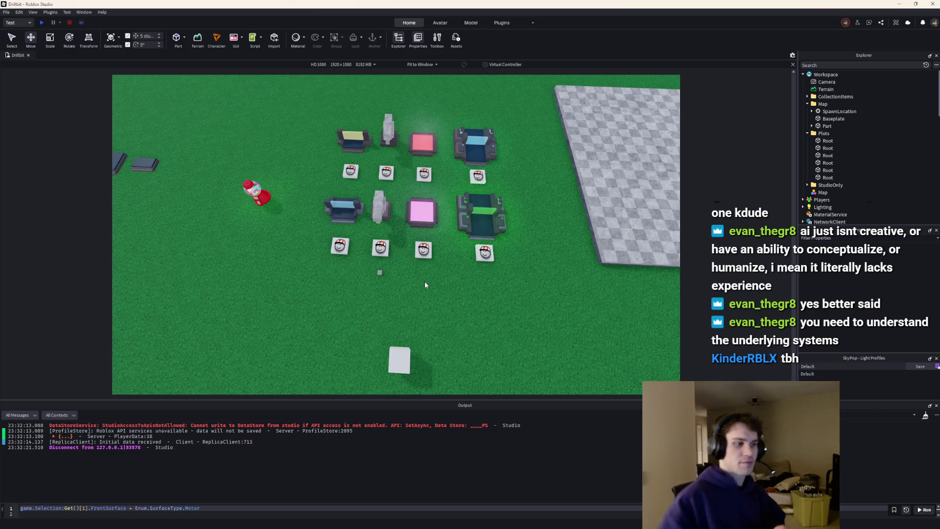
left_click(377, 277)
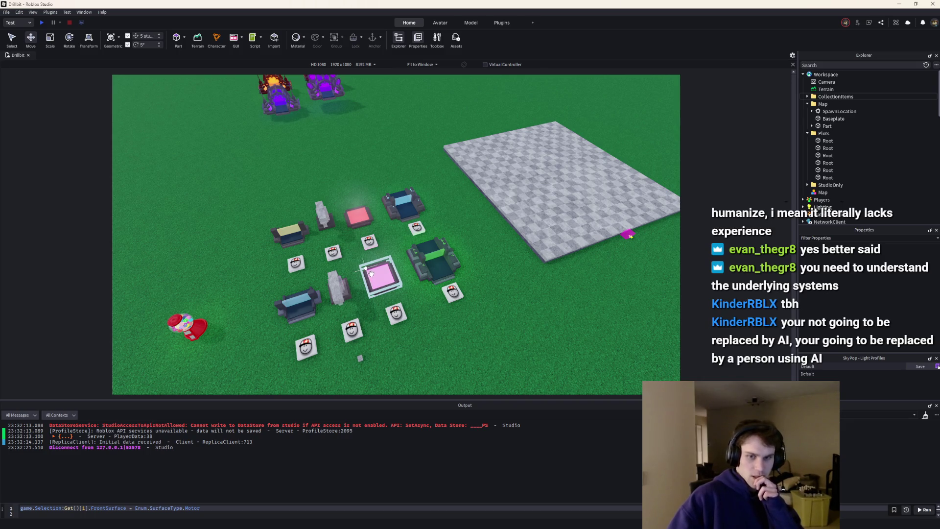
left_click_drag(390, 270, 403, 276)
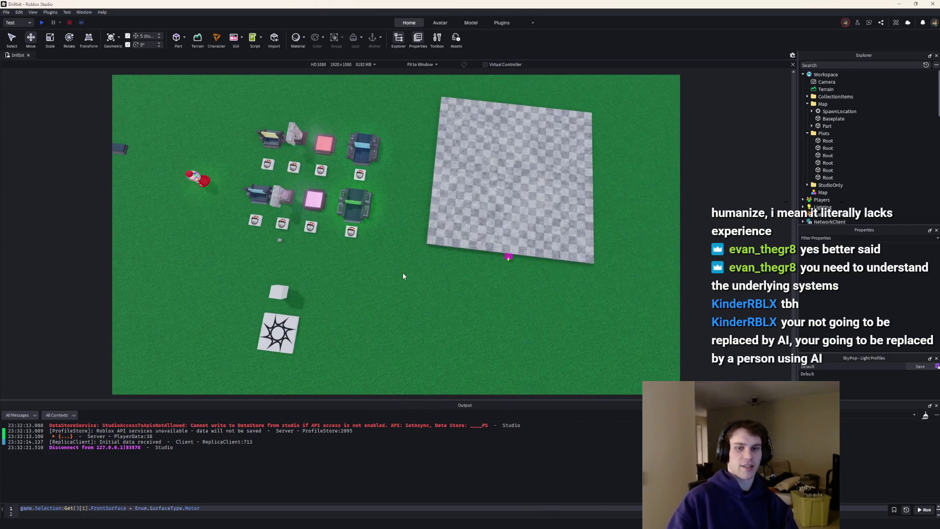
left_click_drag(403, 273, 403, 272)
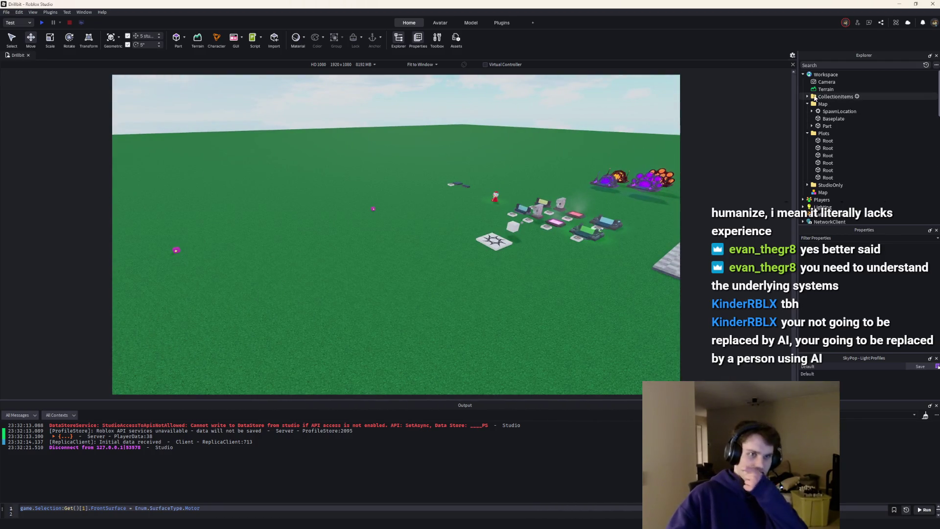
Rename the first three Root parts in Plots to 1, 2 and 3.
left_click(807, 104)
left_click(827, 119)
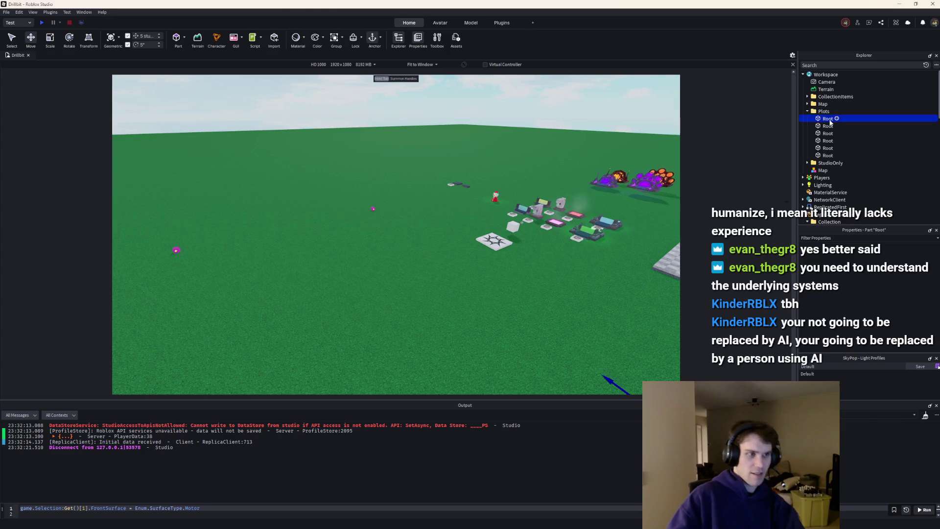
key("F2")
type("1")
key("Return")
left_click(830, 126)
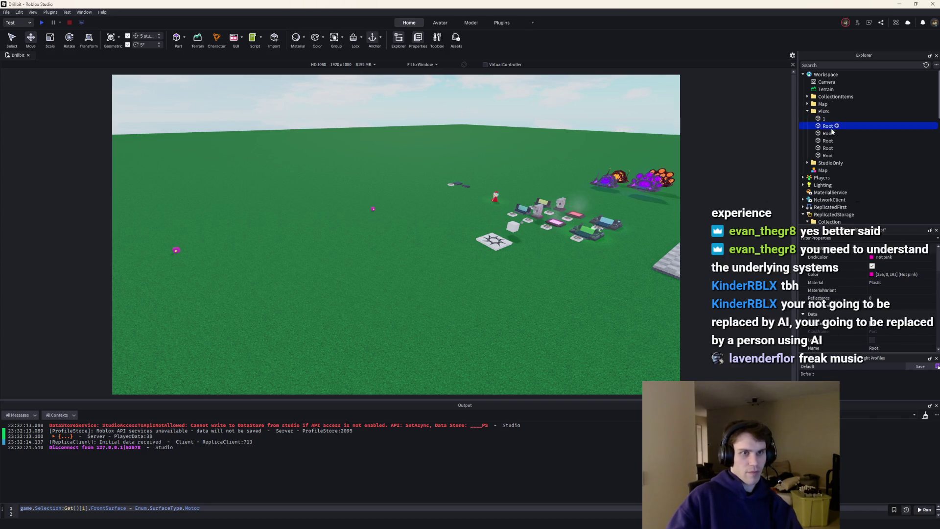
key("F2")
type("2")
key("Return")
left_click(827, 133)
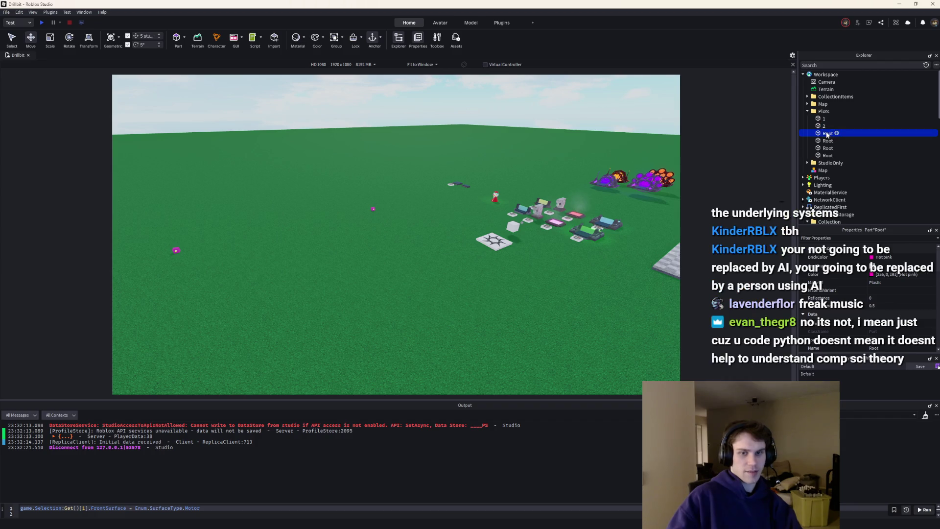
key("F2")
type("3")
key("Return")
Rename the remaining three Root parts to 4, 5 and 6.
left_click(837, 141)
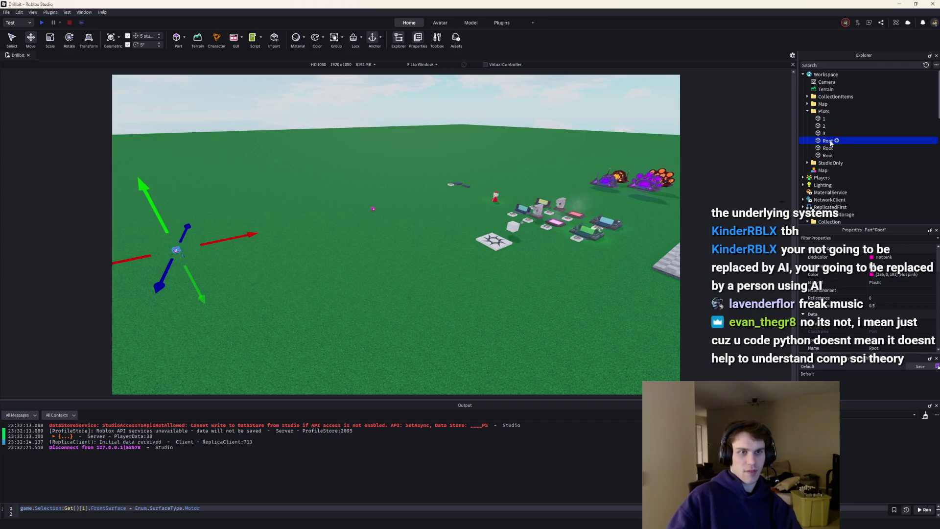
key("F2")
type("4")
key("Return")
left_click(831, 148)
key("F2")
type("5")
key("Return")
left_click(839, 156)
key("F2")
type("6")
key("Return")
Collapse the Collection, Remote and Tool folders to reach ServerStorage.
left_click(445, 185)
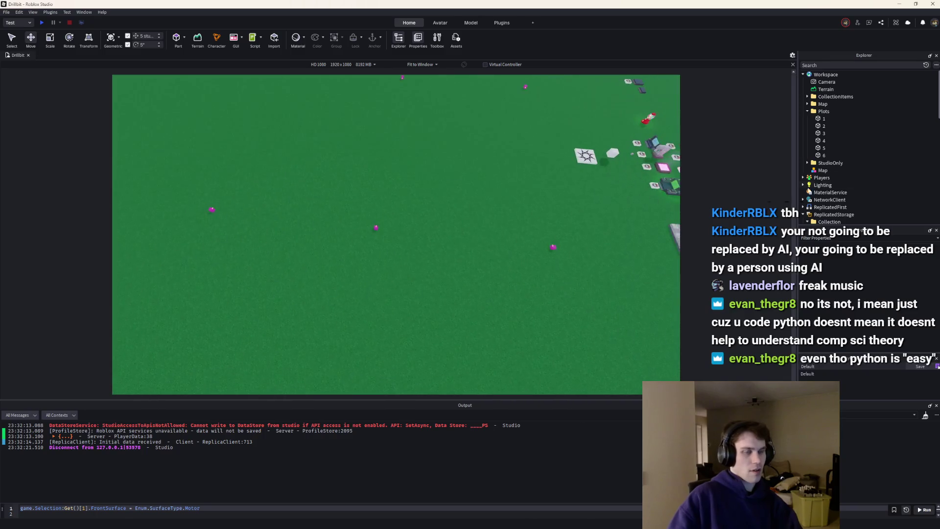
scroll(832, 146, "down", 4)
left_click(808, 142)
left_click(808, 150)
left_click(808, 165)
scroll(809, 173, "down", 3)
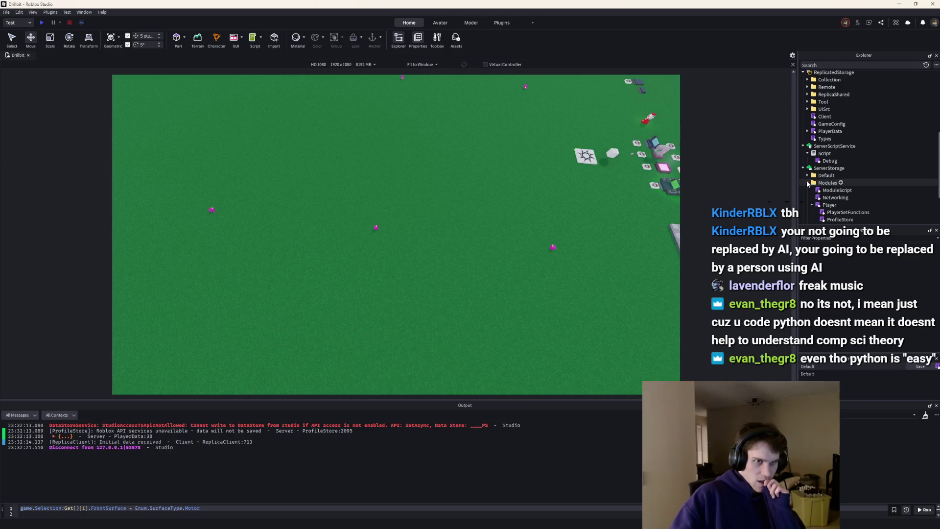
Open the ModuleScript in ServerStorage's Modules folder and rename it to Plot.
left_click(812, 204)
left_click(853, 191)
double_click(838, 192)
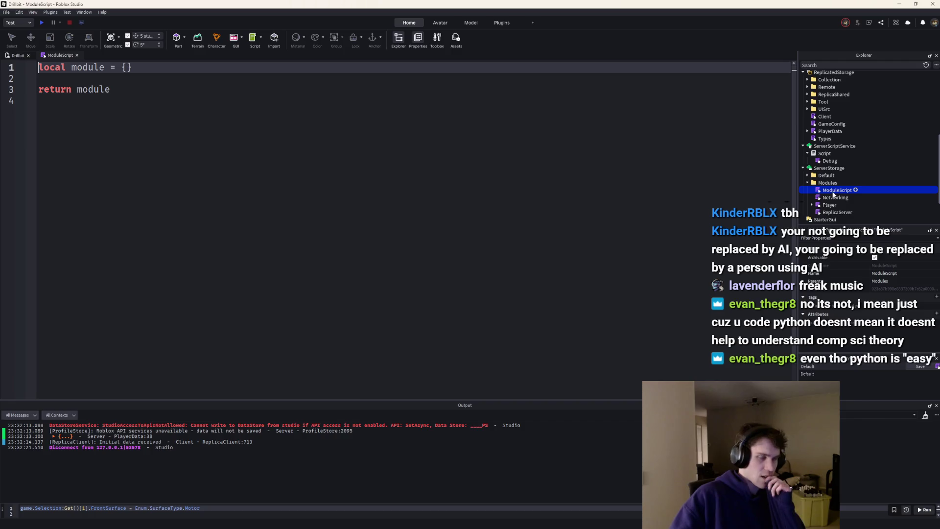
key("F2")
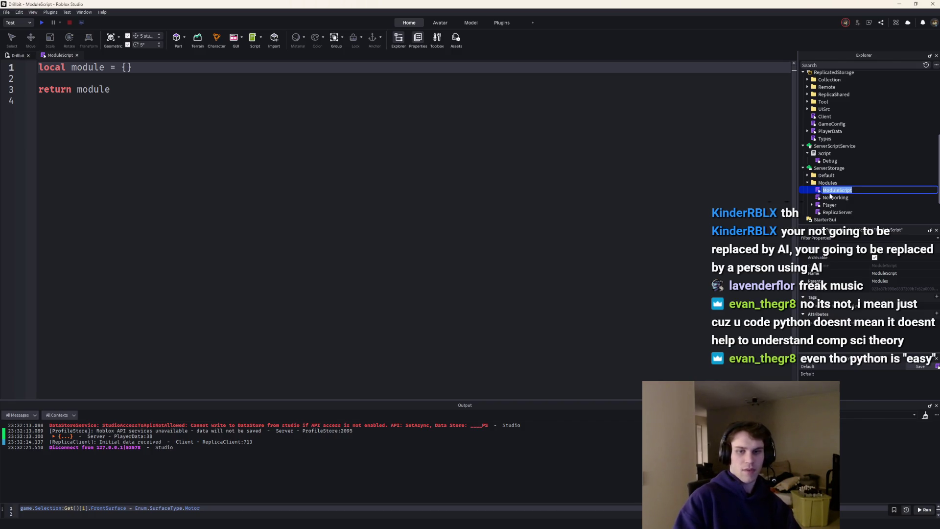
key("Return")
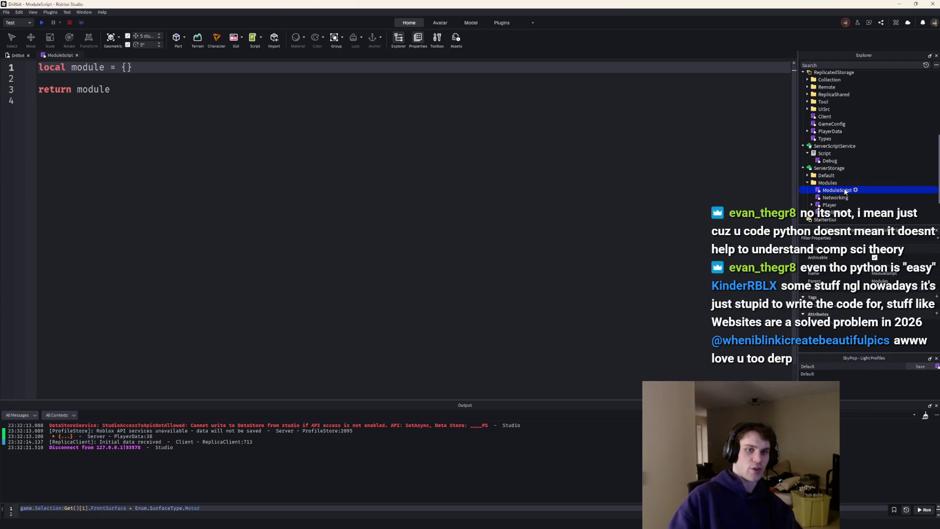
left_click(845, 191)
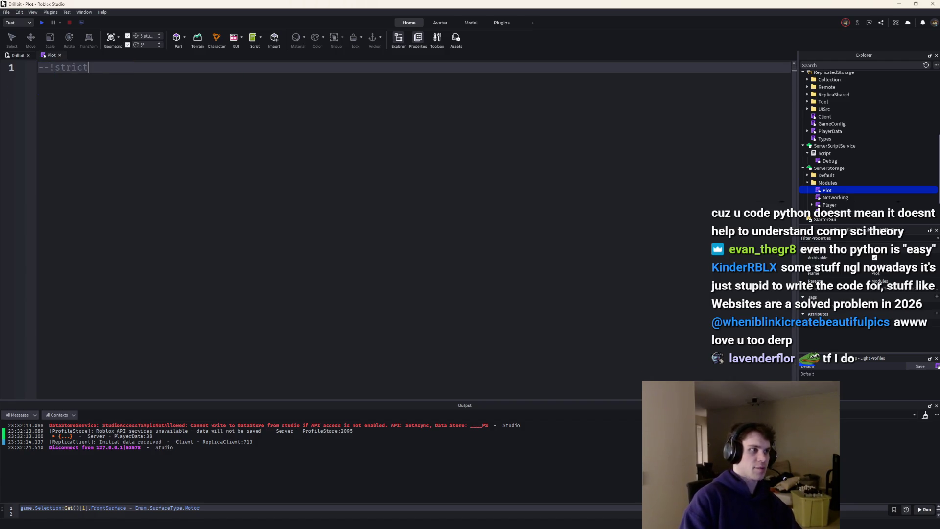
Write the Plot module skeleton: local Plot table, return Plot, and a methods section with a Plot.new stub.
key("Return")
key("Return")
type("local Plot =")
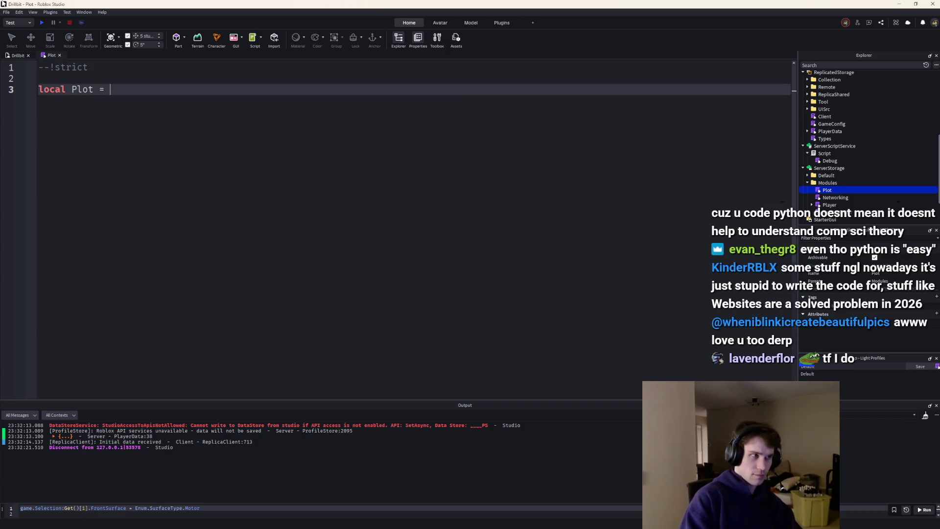
key("BackSpace")
key("Return")
key("Return")
key("Return")
type("return Plot")
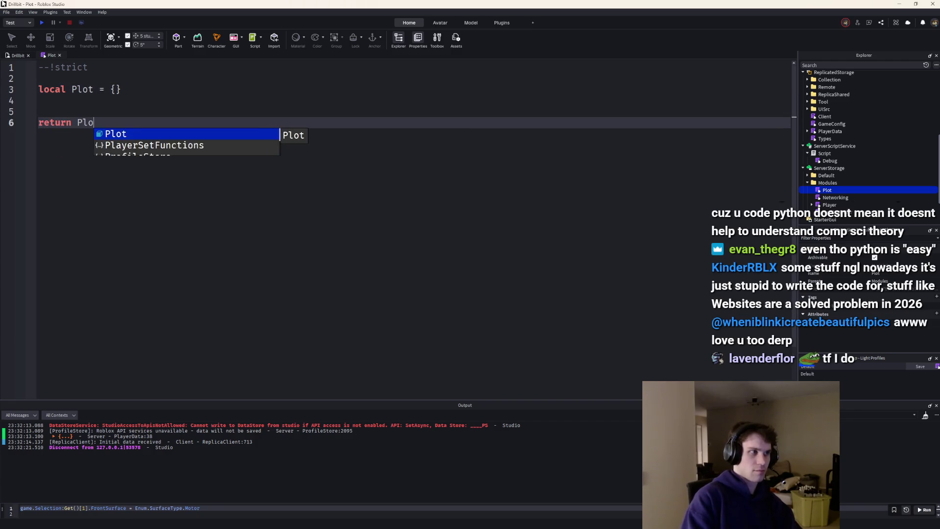
key("Return")
key("Up")
key("Up")
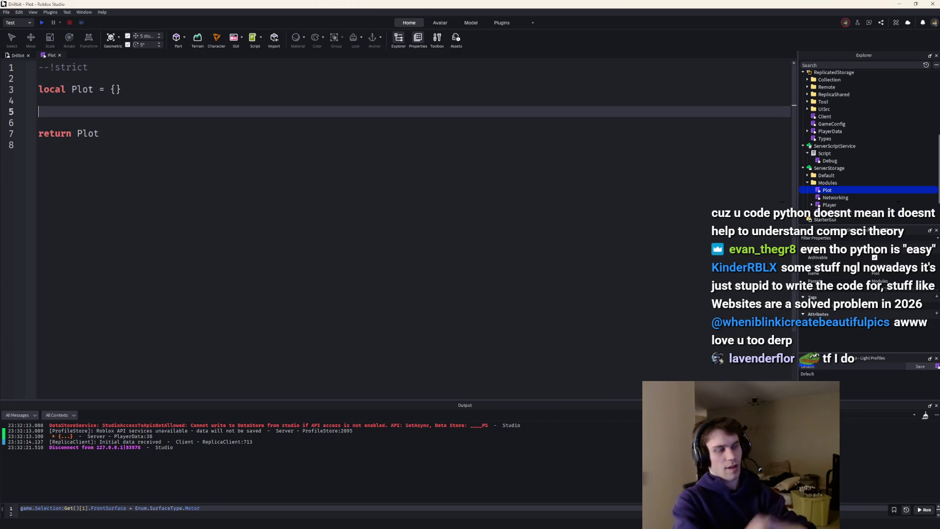
type("l methods:")
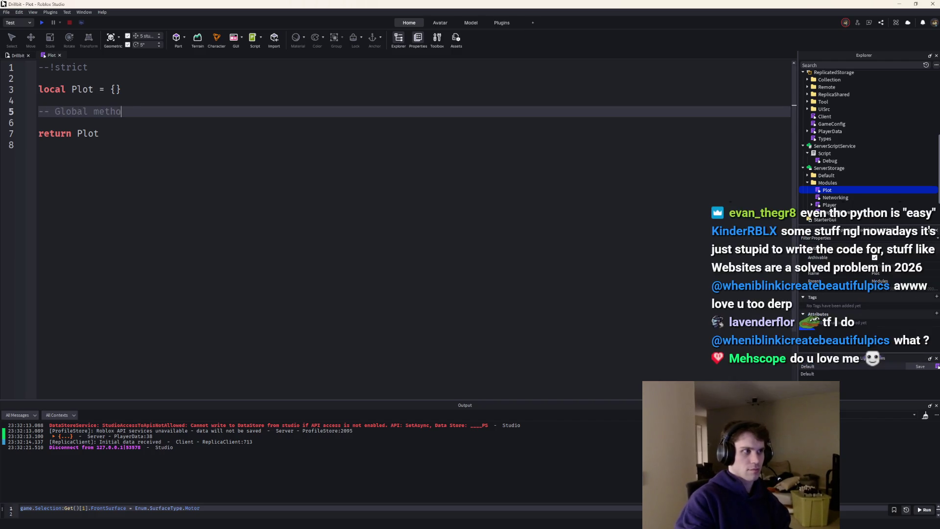
key("Return")
type("function Plot.new(")
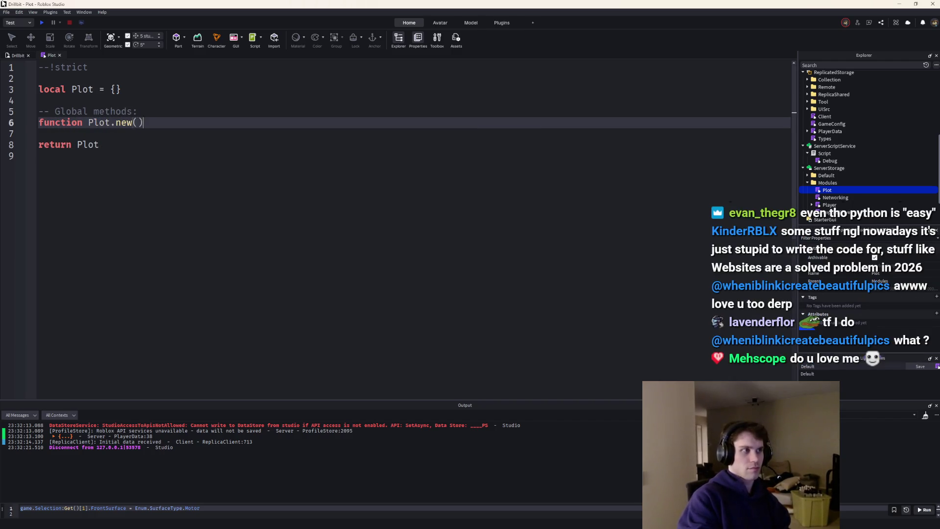
key("Return")
key("Down")
key("Return")
key("Return")
Add a setup section with a for loop over workspace.Plots:GetChildren().
type("-- SEtu")
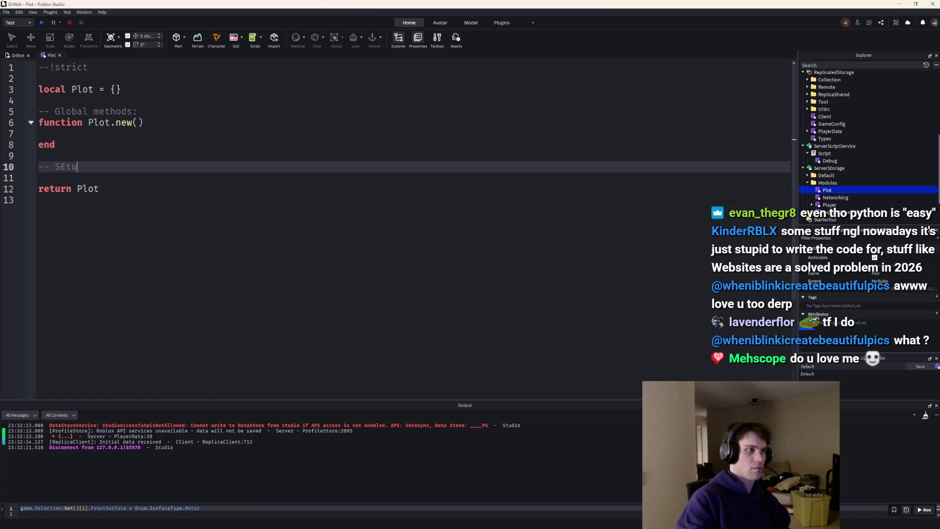
key("BackSpace")
type(":")
key("Return")
type("for ")
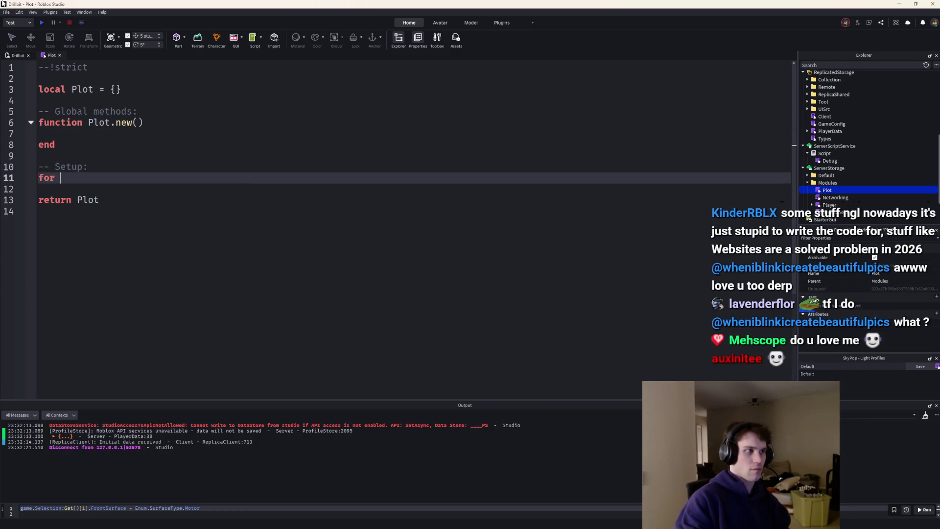
type("_, v in workspace")
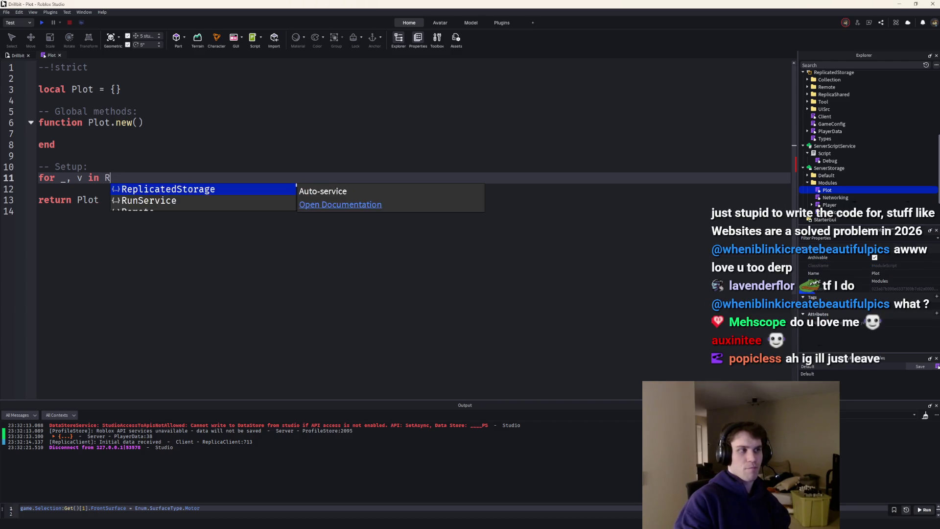
type(".Plots:Getch")
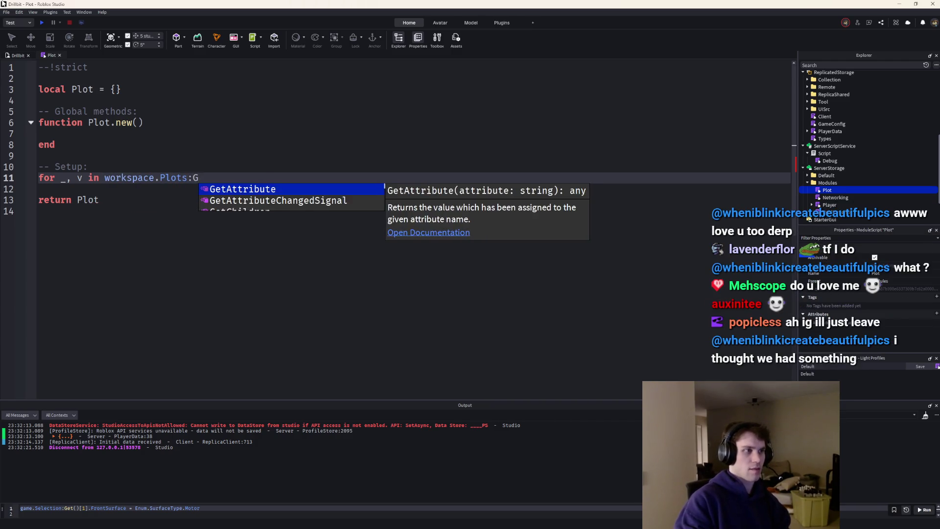
key("Tab")
type("do")
key("Return")
Start a variables section with a local declaration above the methods.
key("Up")
key("Up")
key("Up")
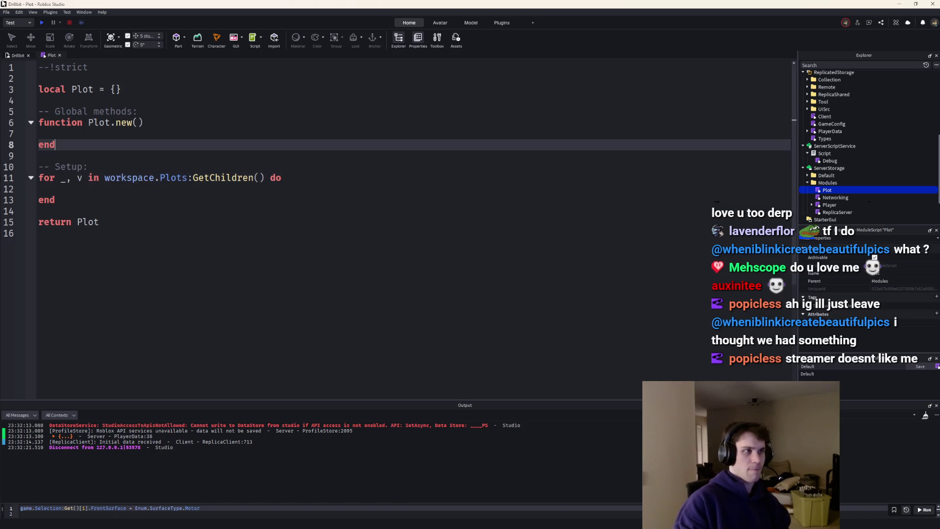
key("Home")
key("Return")
key("Return")
key("Up")
key("Up")
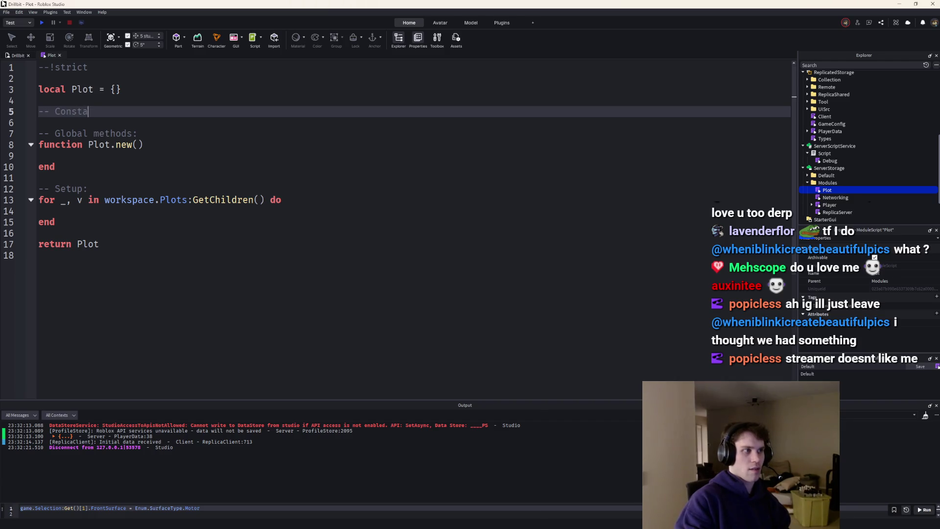
type("nt variables")
key("Return")
type("local")
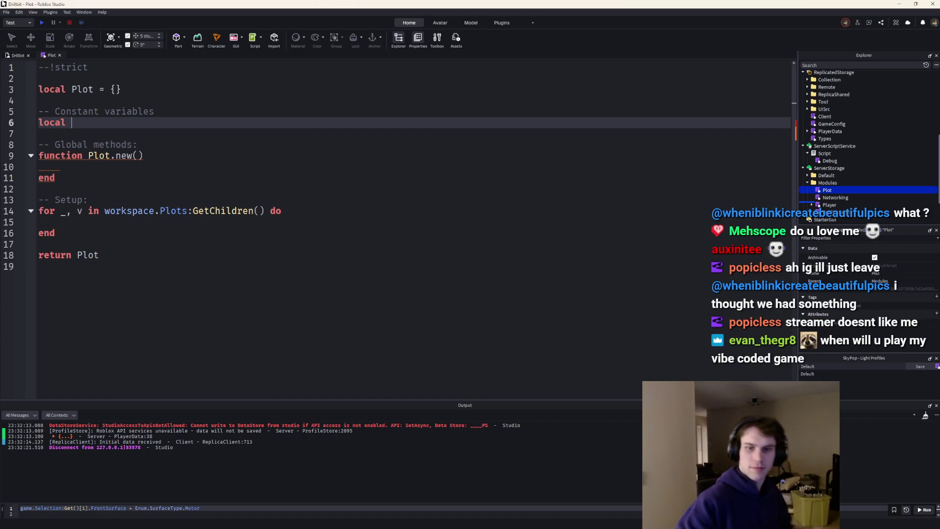
Move PlotTemplate out of the StudioOnly folder directly into Workspace.
scroll(806, 111, "up", 5)
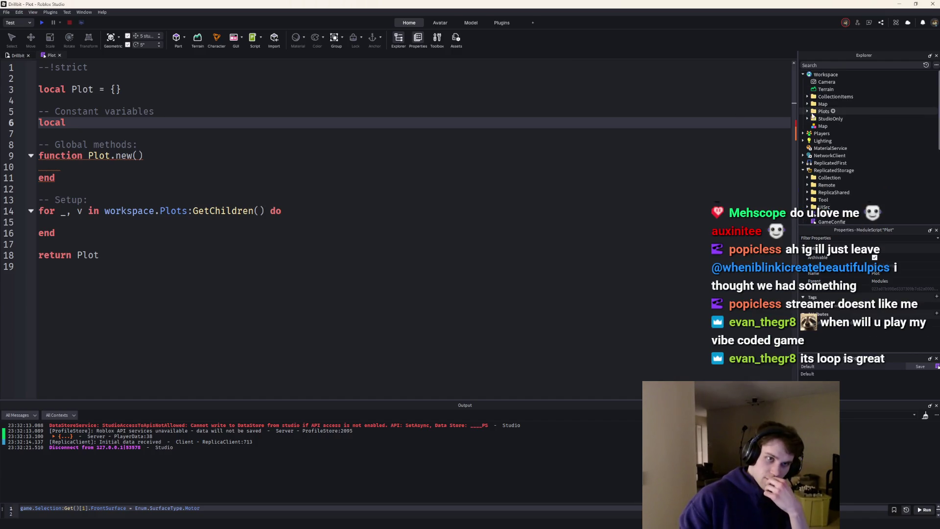
left_click(807, 119)
left_click_drag(827, 139, 821, 87)
left_click(807, 119)
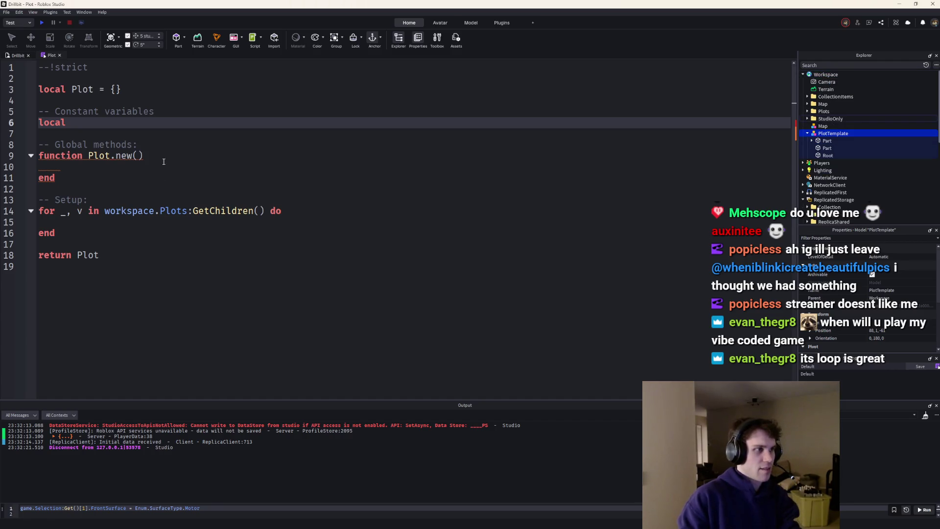
Define PLOT_TEMPLATE as workspace.PlotTemplate and set PLOT_TEMPLATE.Parent to nil.
type("PLOT")
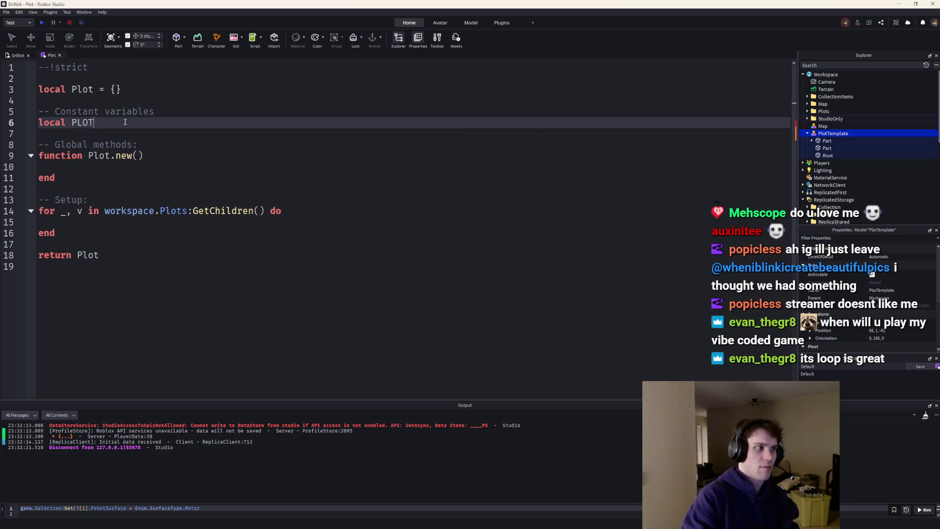
type("_TEMPLATE = wop")
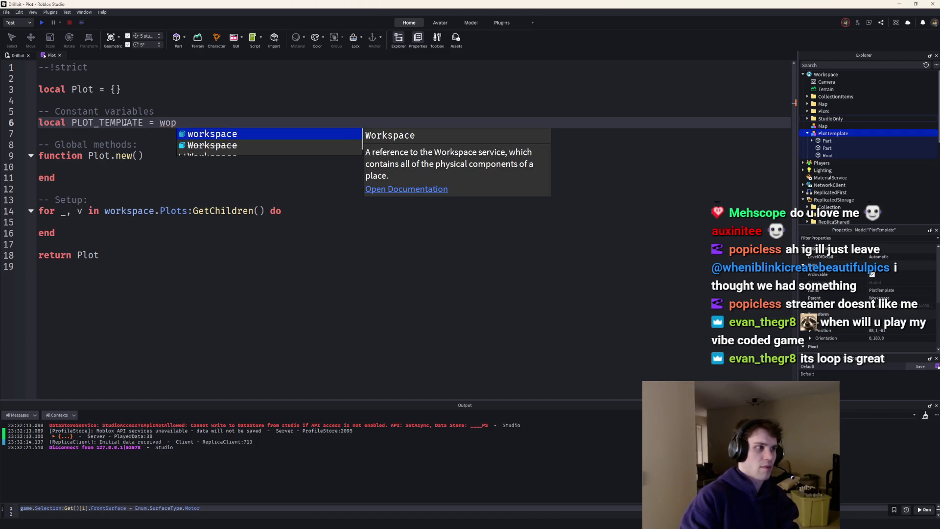
key("Tab")
type(".Plot")
key("Down")
key("Tab")
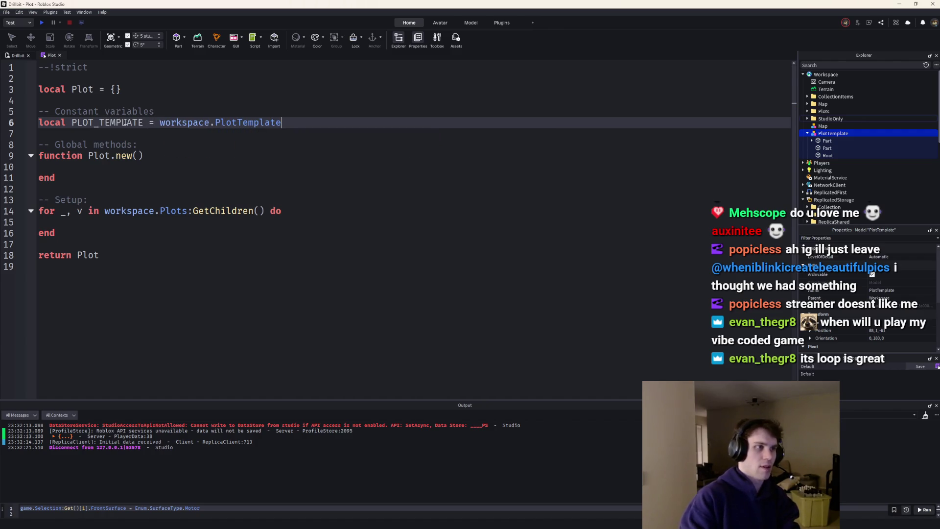
key("Return")
type("PLOT_")
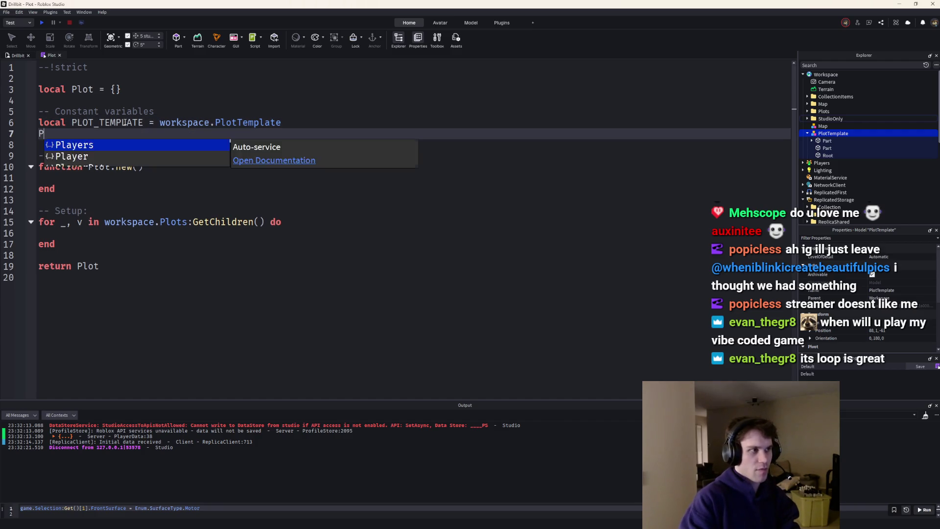
key("Down")
key("Tab")
type(".")
key("Tab")
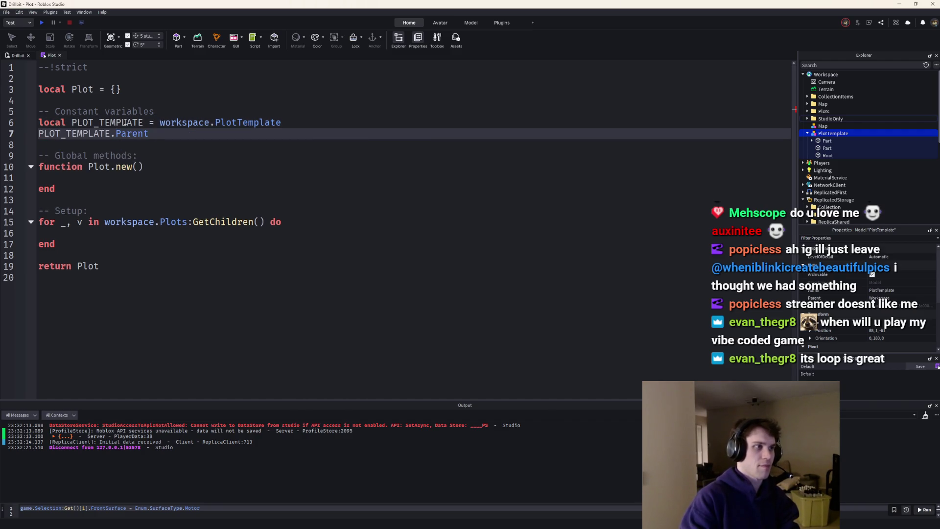
type(" = nil")
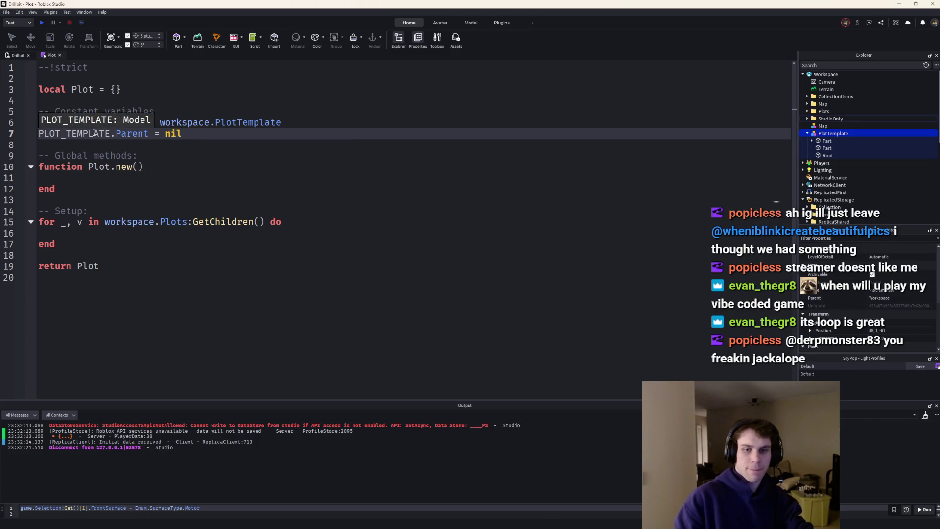
Inside the loop, clone PLOT_TEMPLATE and pivot the clone to v:GetPivot().
left_click(80, 236)
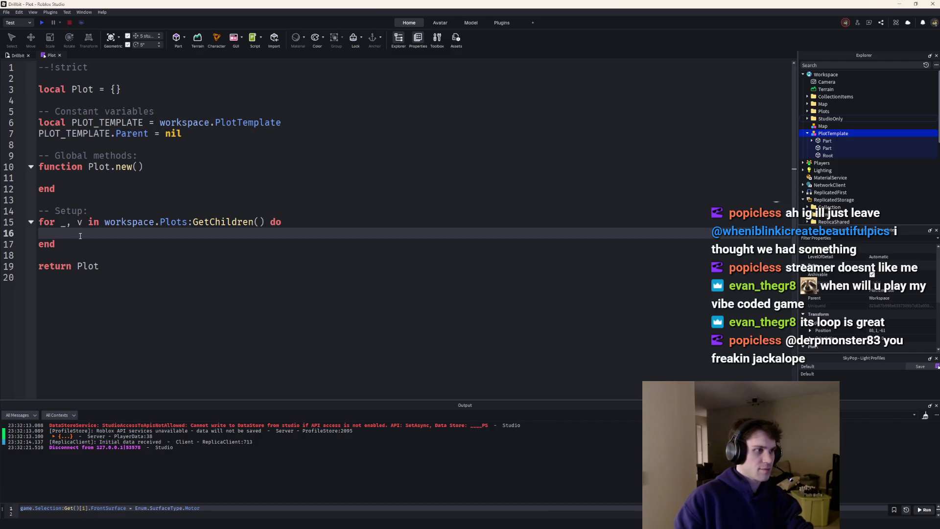
type("k")
key("BackSpace")
type("local plot =")
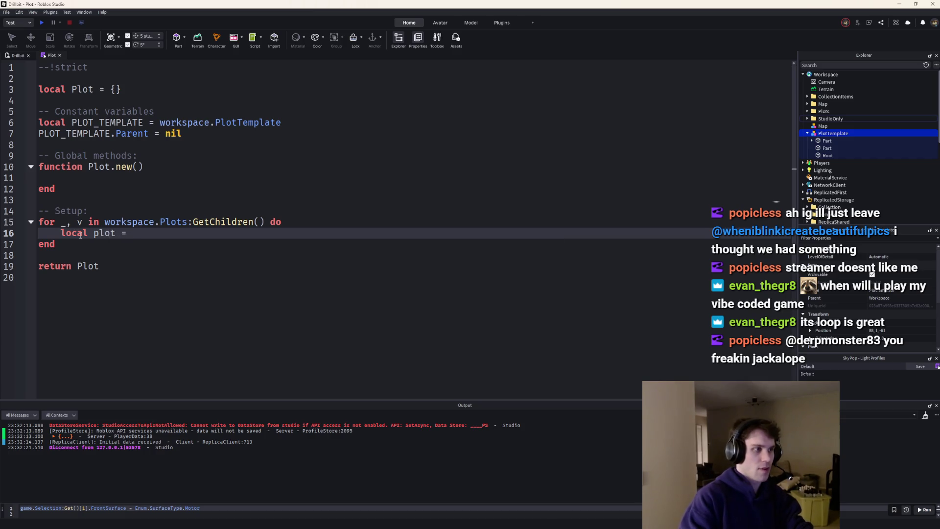
type(" PLOT_TEMPLATE:Clone()")
key("Return")
type("p")
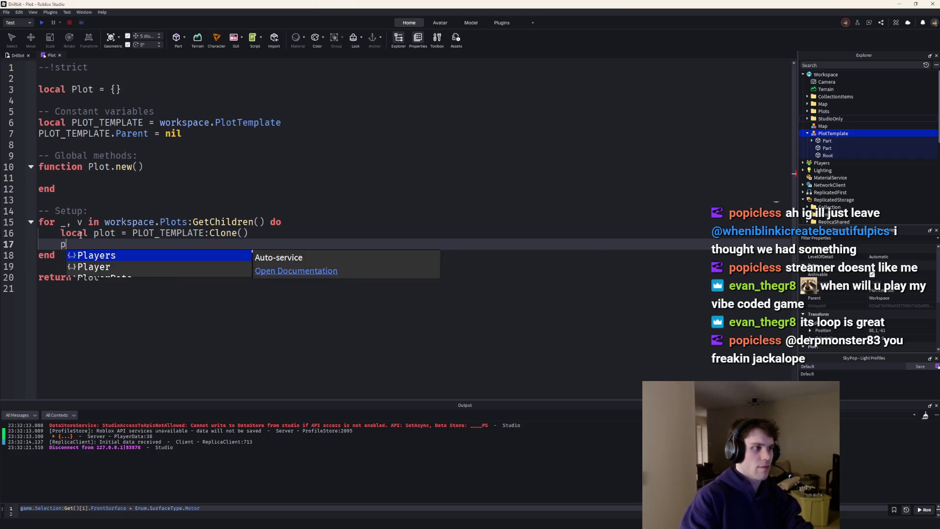
type("lot.Parent = v")
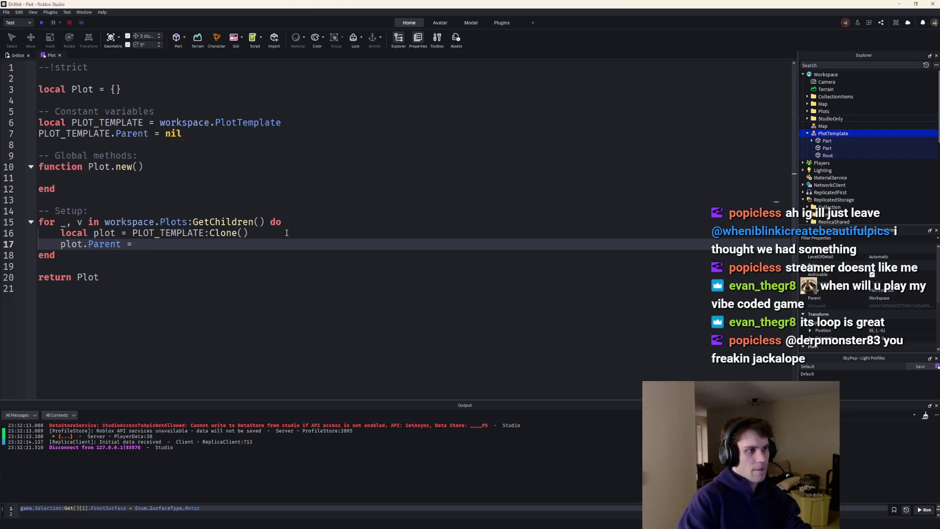
key("ctrl+BackSpace")
key("ctrl+BackSpace")
key("BackSpace")
type("Piv")
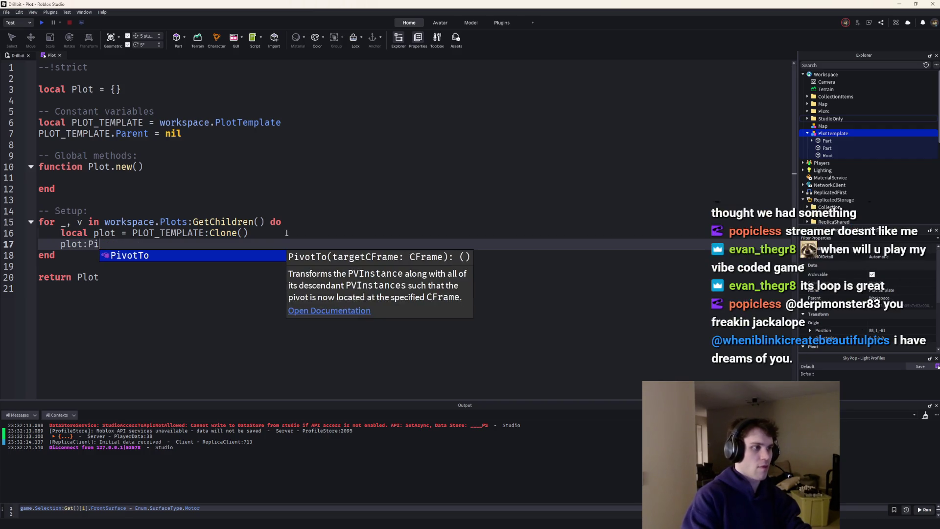
key("Tab")
type("(v:Geg")
key("Tab")
type("GetPiv")
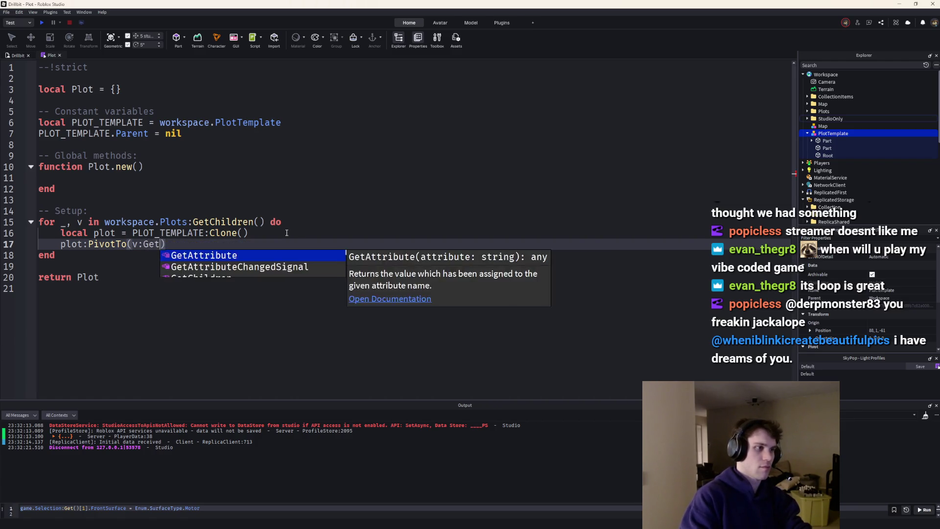
key("Tab")
Name each clone v.Name, parent it to workspace.Plots, and destroy the original marker v.
key("Return")
type("plot.Parent = workspace.Plo")
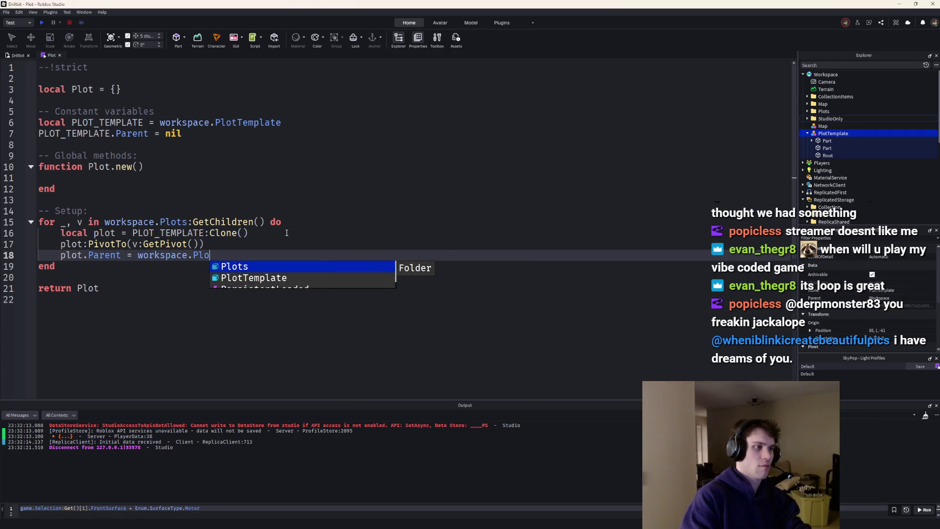
key("Tab")
key("Up")
key("Return")
type("plot.Name =")
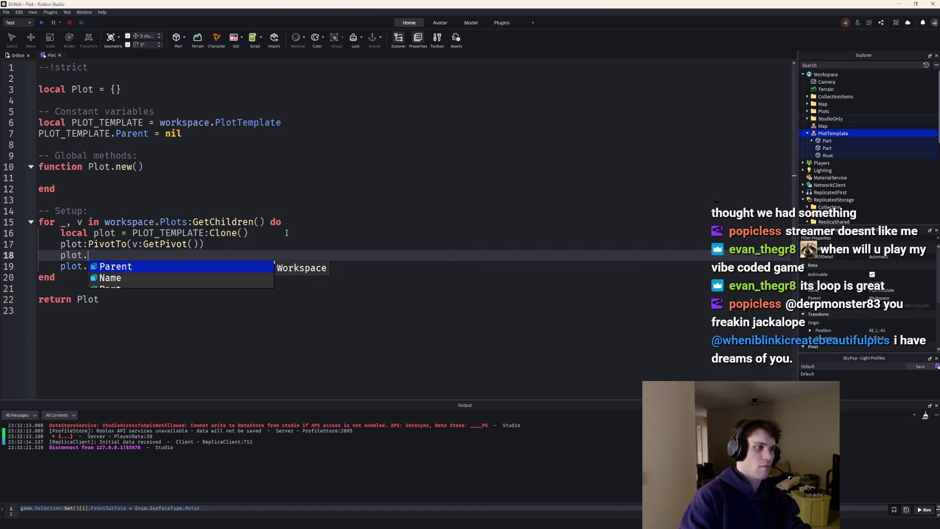
type(" v.Name")
key("Down")
key("Home")
key("ctrl+Right")
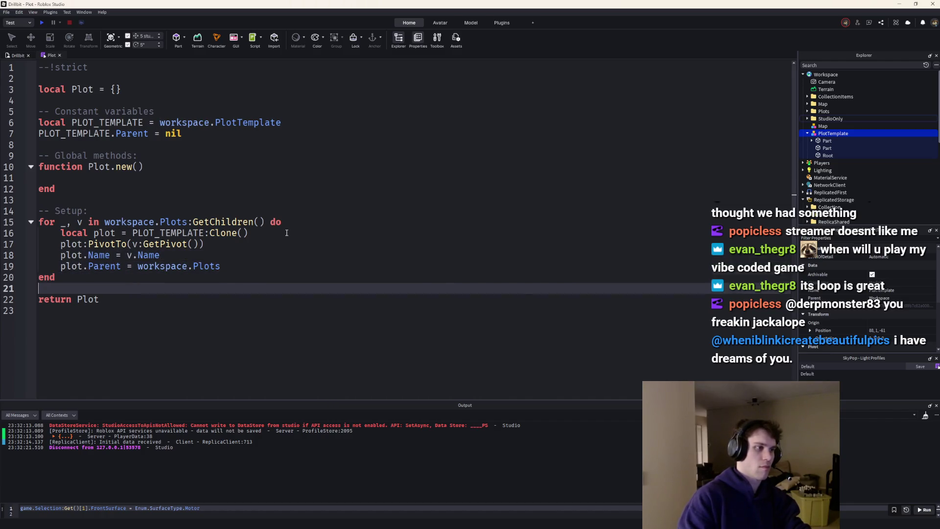
key("Return")
type("v")
key("BackSpace")
key("Return")
type("v:Dest")
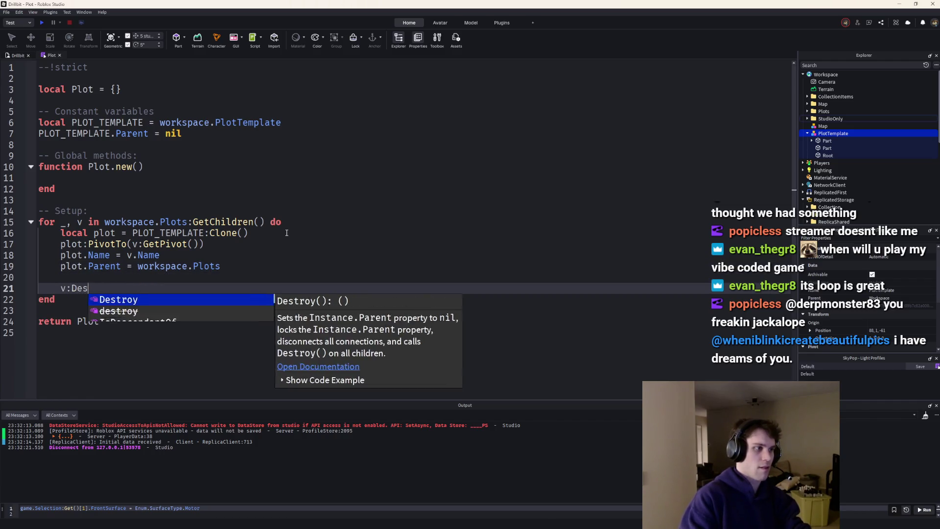
key("Tab")
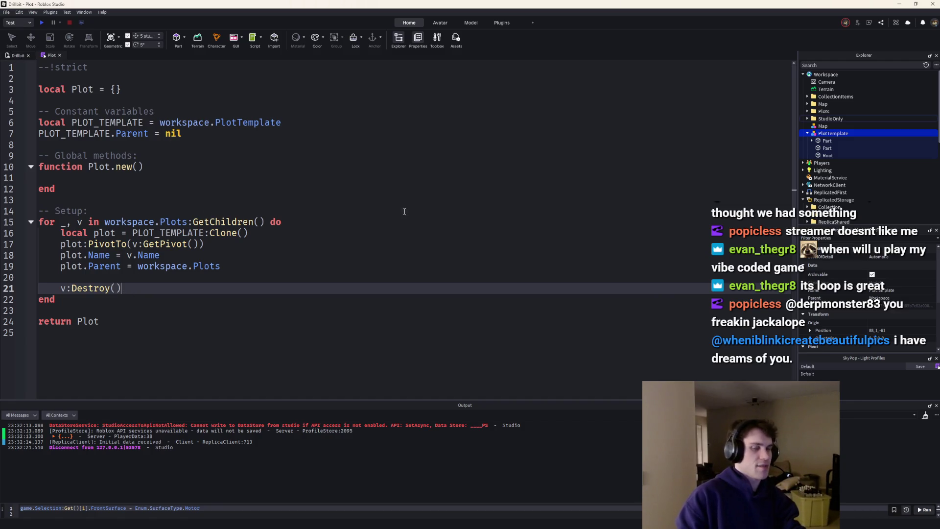
left_click(18, 56)
Inspect the plot markers in the scene, selecting plot 3 and then all six plots.
scroll(489, 238, "down", 5)
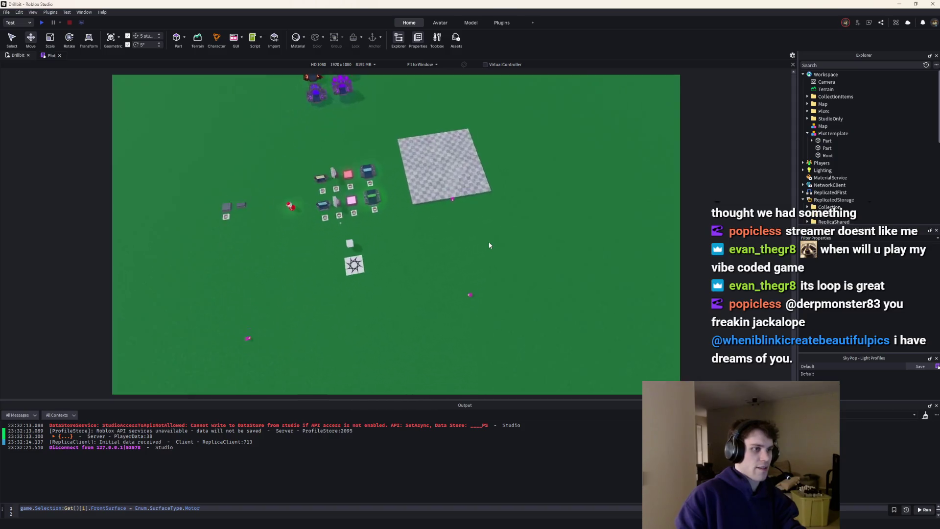
scroll(490, 245, "up", 2)
left_click(528, 211)
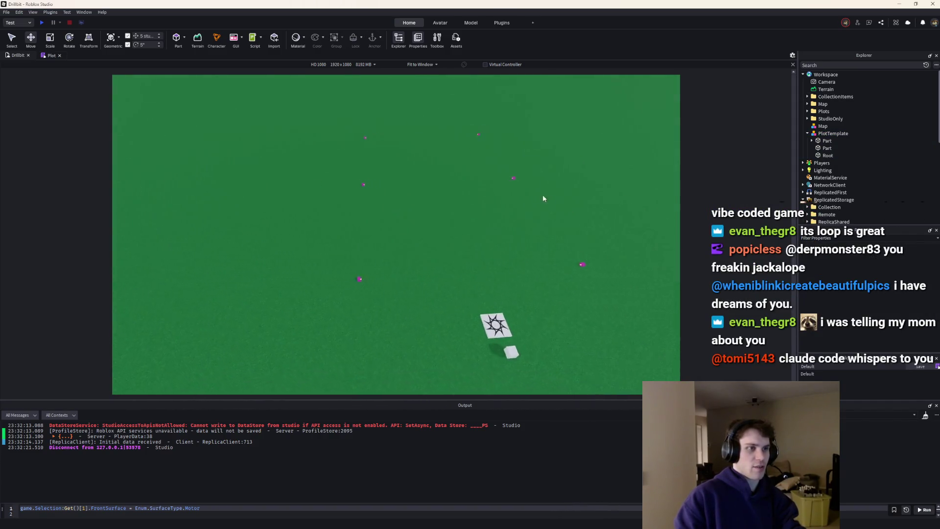
left_click(397, 217)
key("ctrl+a")
left_click(43, 57)
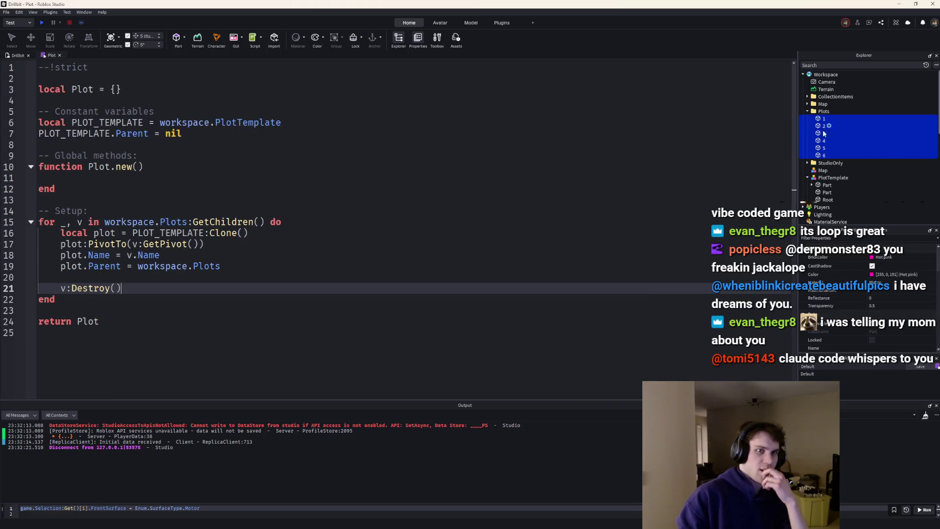
scroll(833, 128, "down", 5)
Add require(ServerStorage.Modules.Plot) below the Networking require in the server Script, then playtest.
double_click(824, 167)
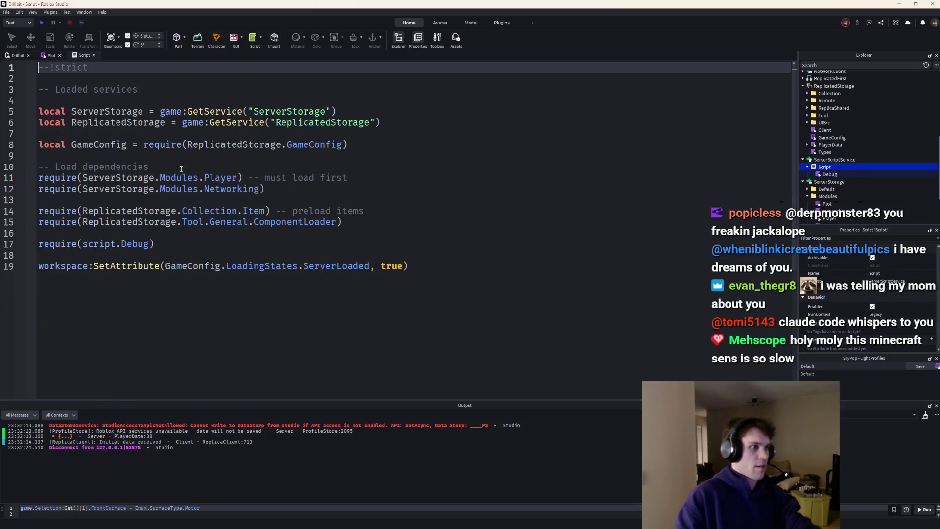
left_click(260, 198)
key("Return")
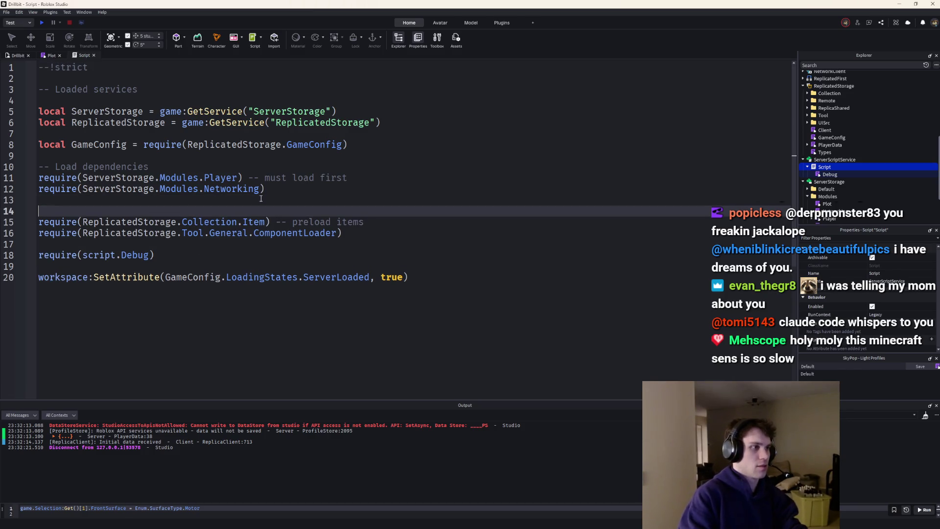
type("require(ServerStorage")
type(".Modules.")
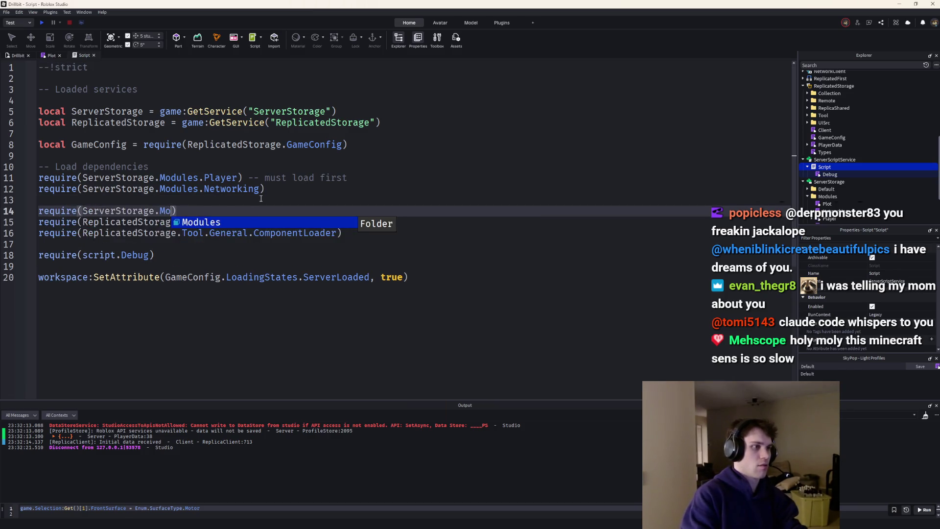
type("Plot)")
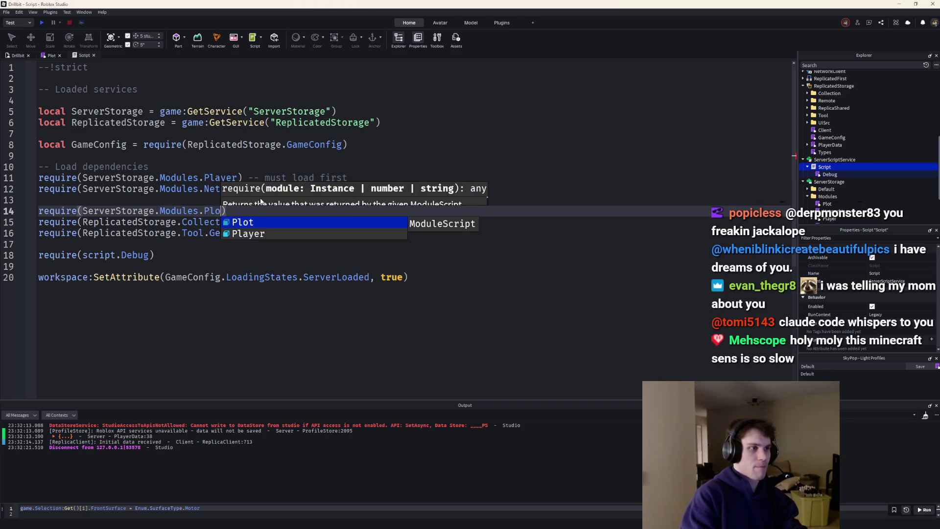
type("t)")
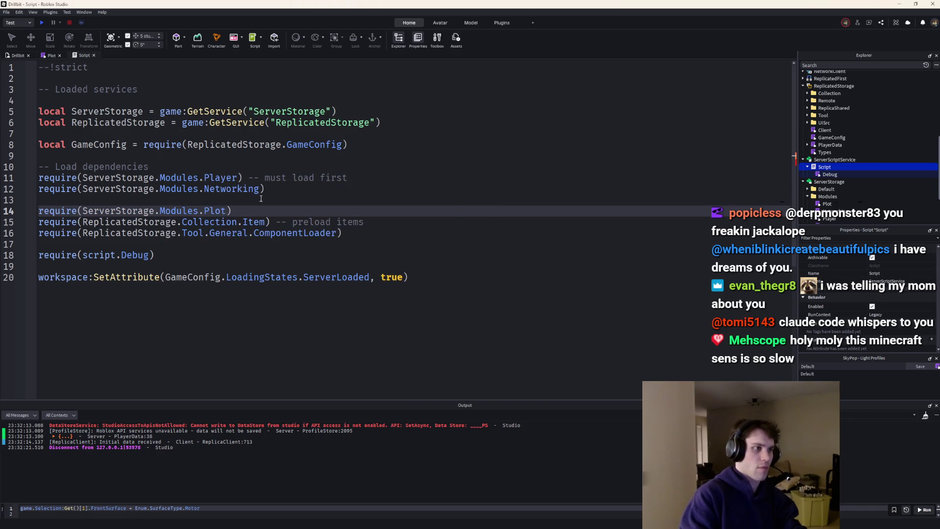
key("Up")
key("BackSpace")
key("BackSpace")
type(")")
key("Down")
key("Return")
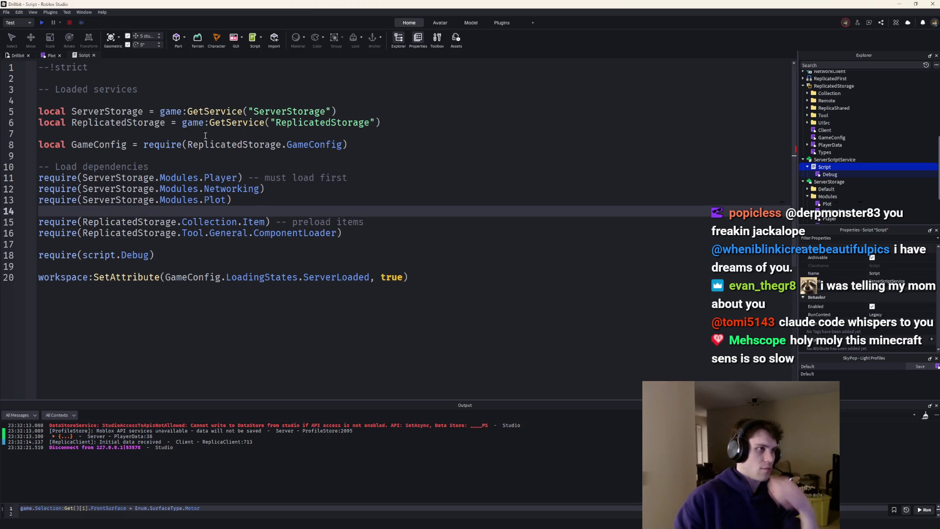
left_click(42, 23)
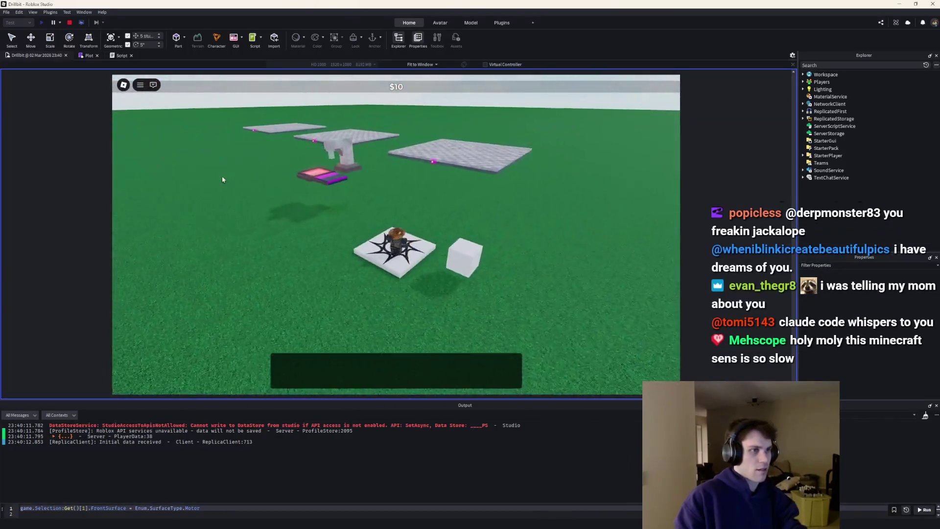
Walk the character past the large grey plot and back, then stop with Shift+F5.
key("w")
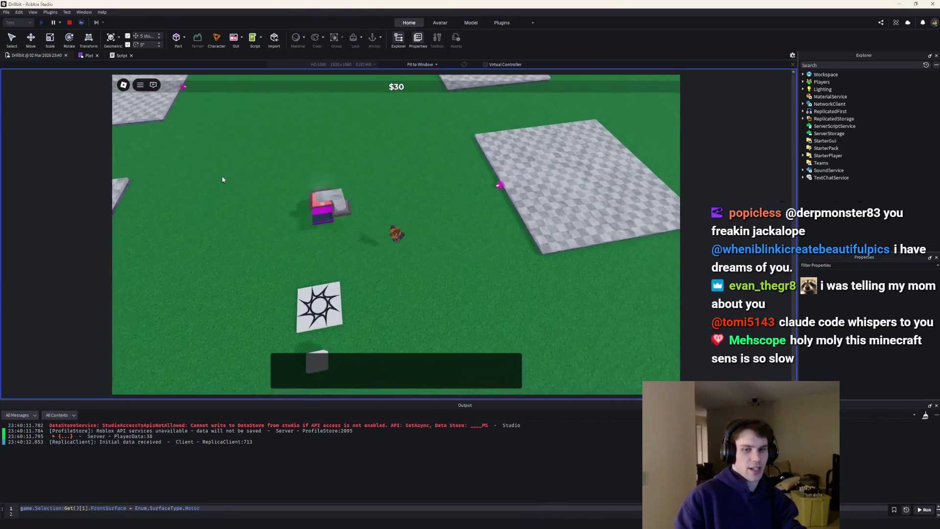
key("w")
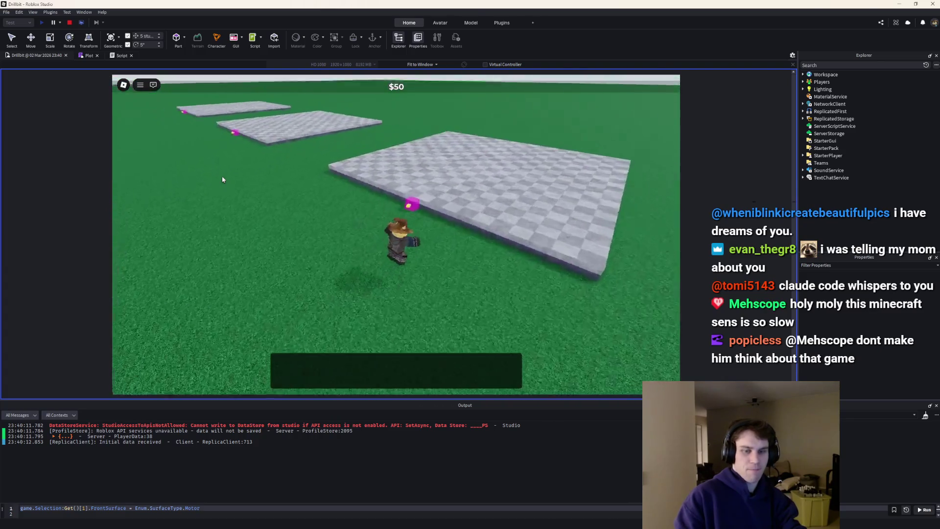
scroll(222, 180, "down", 5)
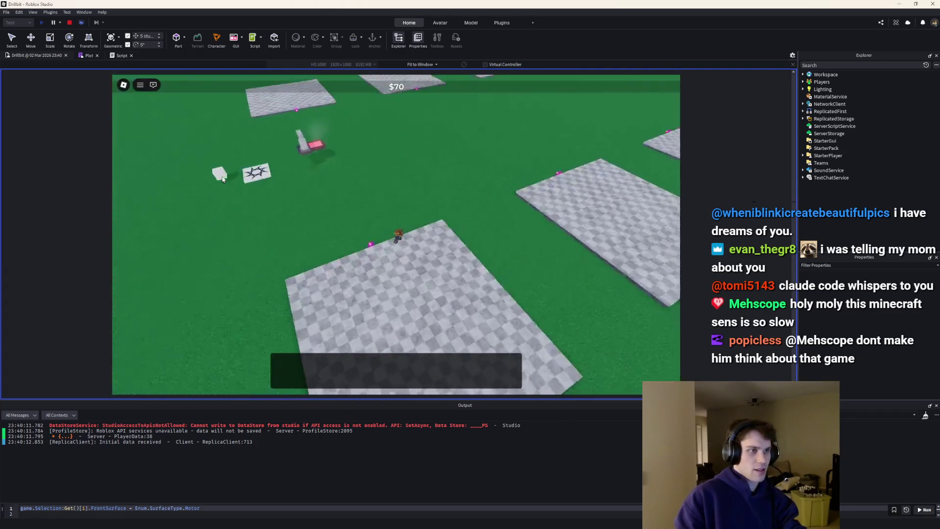
scroll(222, 180, "up", 5)
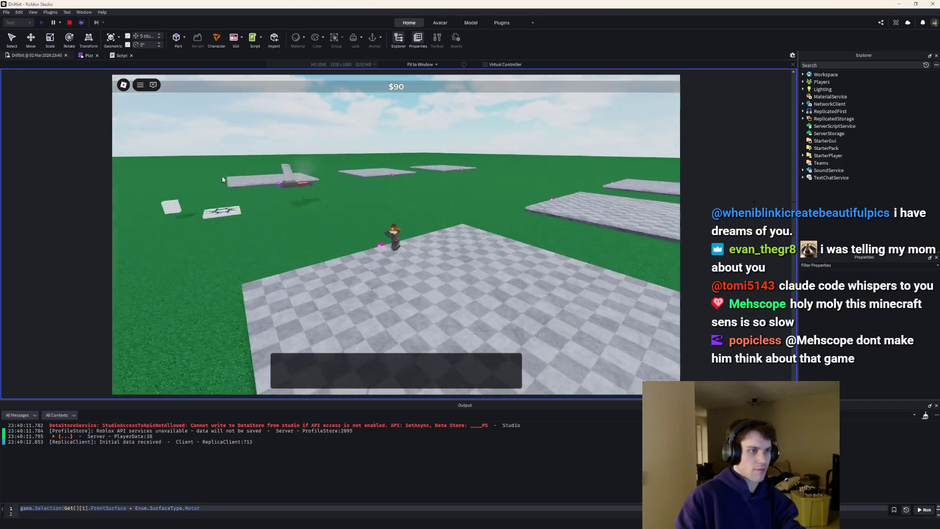
key("s")
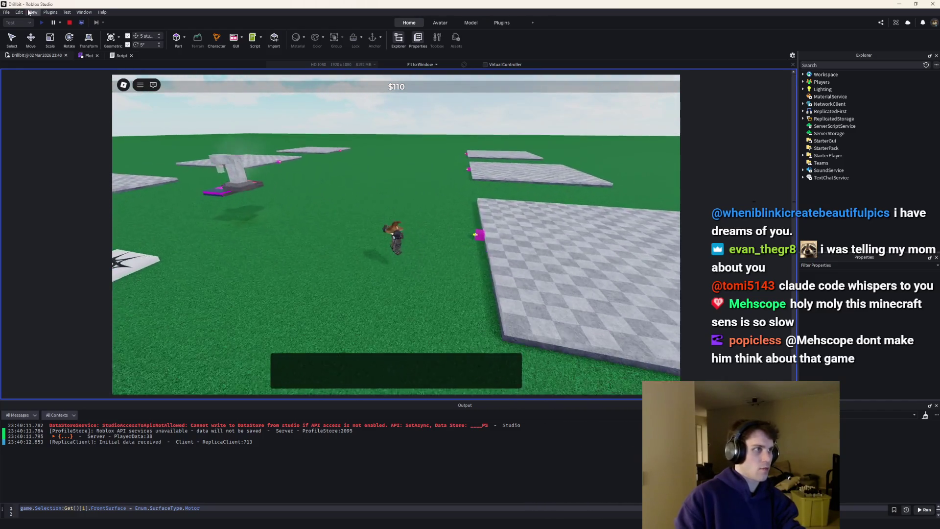
key("shift+F5")
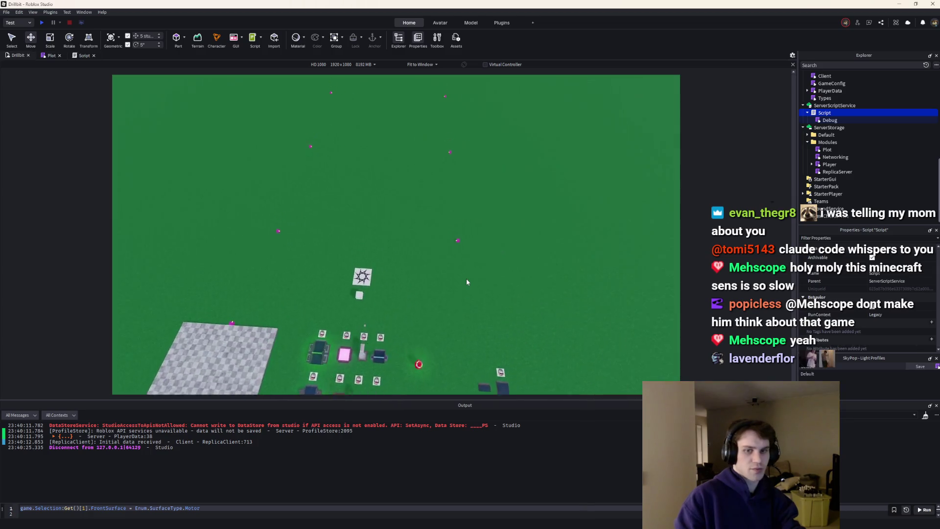
Shift Plots 4–6 along the blue axis, and Plots 1–3 out 10 studs then back 5.
left_click_drag(518, 326, 442, 128)
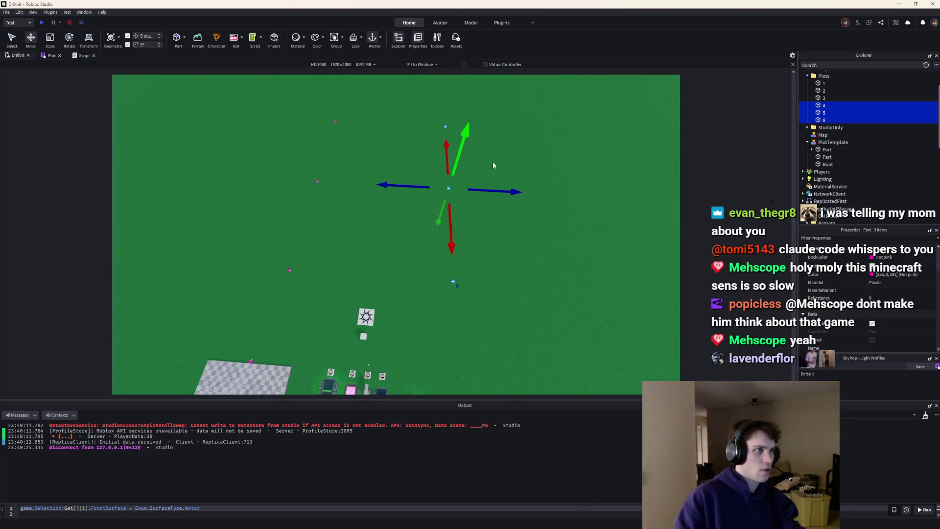
left_click_drag(493, 190, 473, 202)
left_click(342, 169)
key("a")
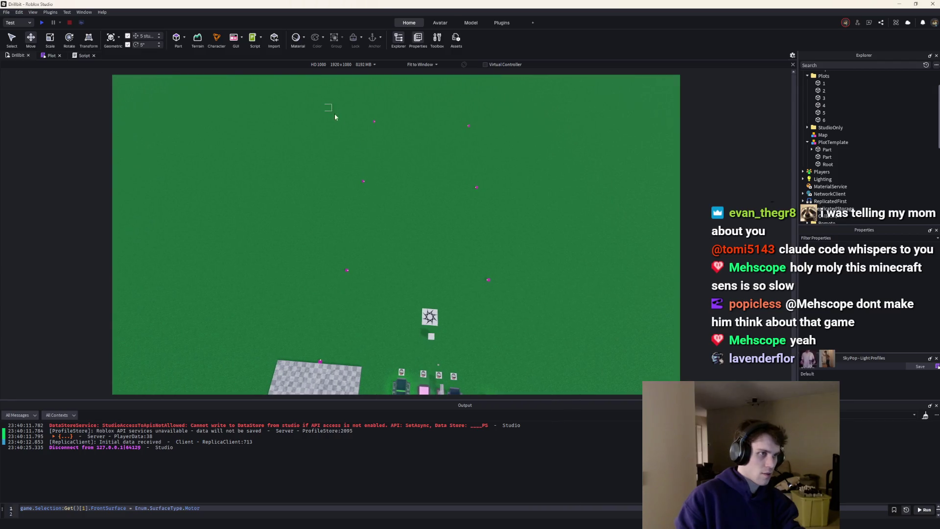
left_click_drag(324, 104, 385, 316)
left_click_drag(399, 190, 406, 186)
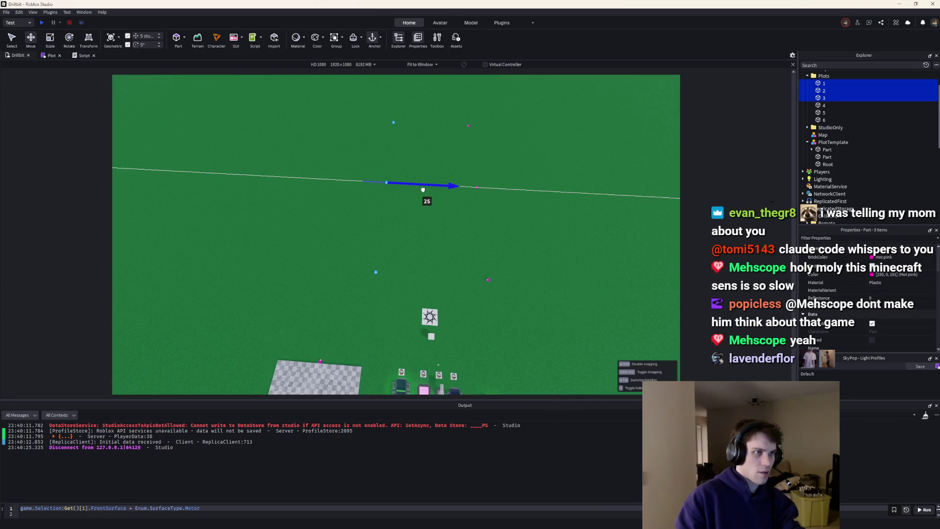
left_click(425, 237)
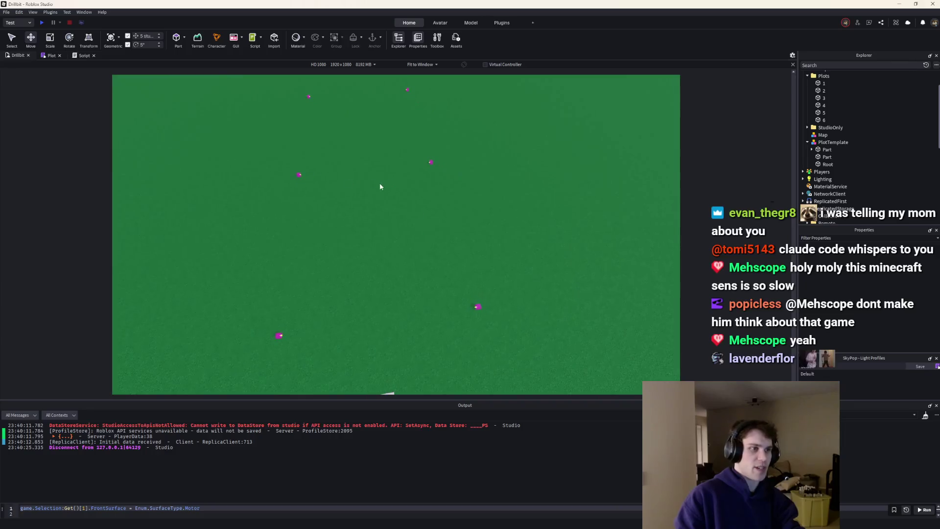
left_click_drag(302, 90, 411, 333)
left_click_drag(394, 180, 382, 184)
left_click(397, 246)
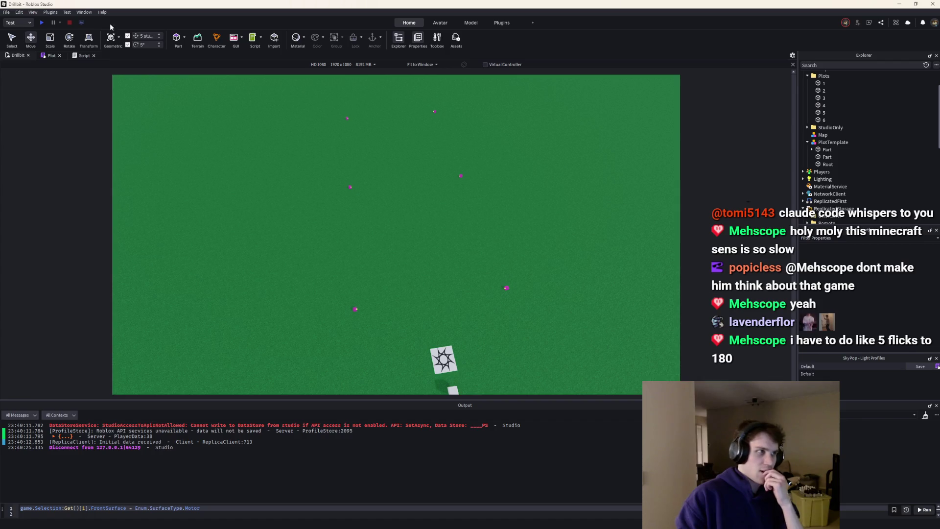
left_click(43, 22)
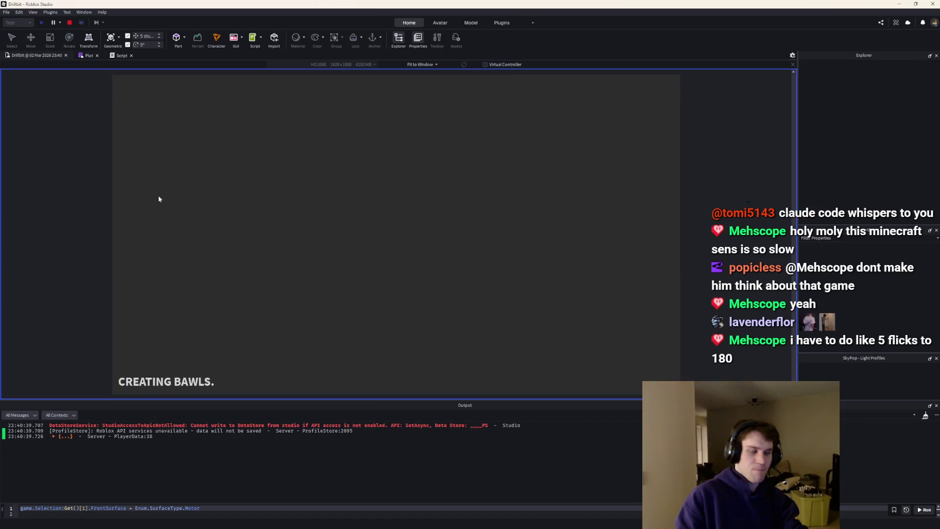
Walk to the cube, roll a crate at the white pad, return to the checkered plot, and stop.
key("w")
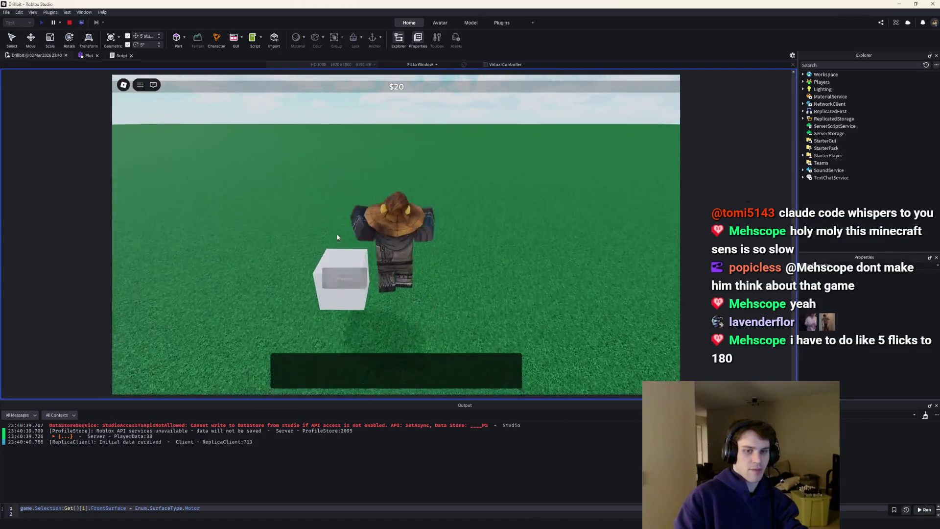
key("e")
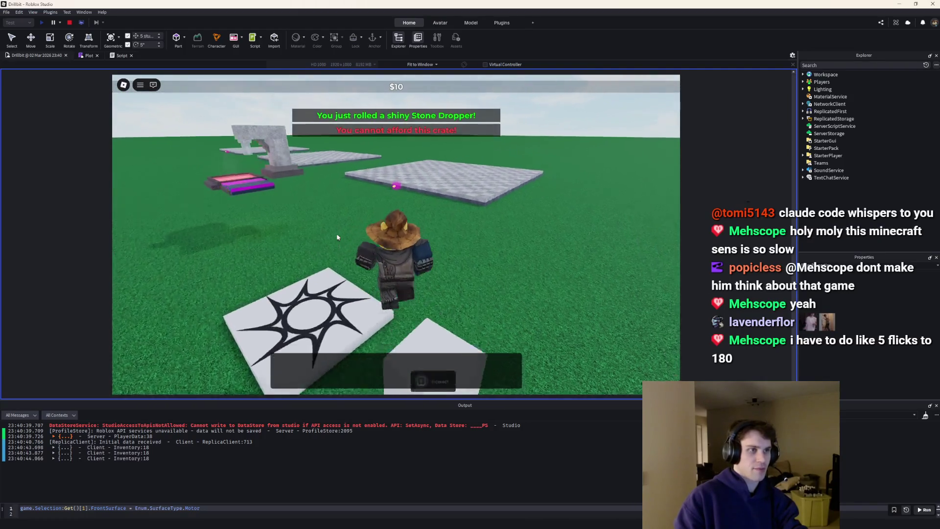
key("w")
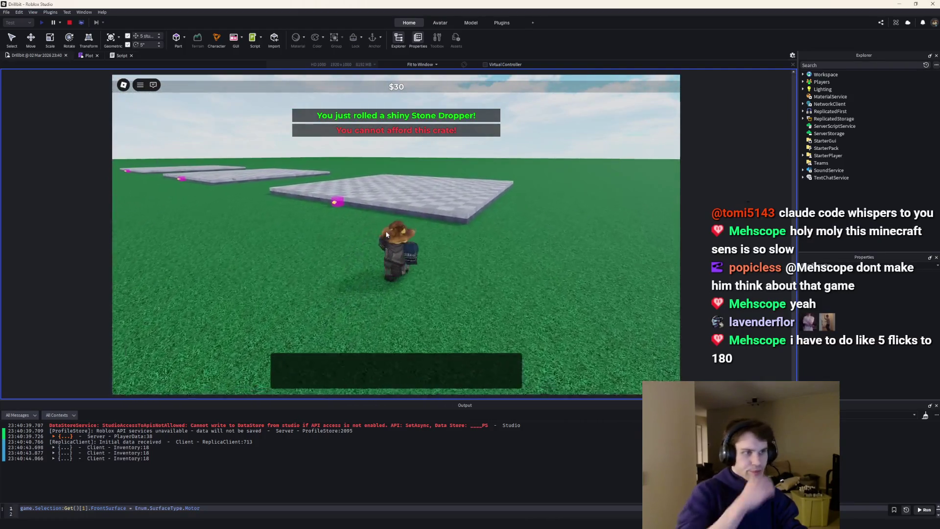
key("w")
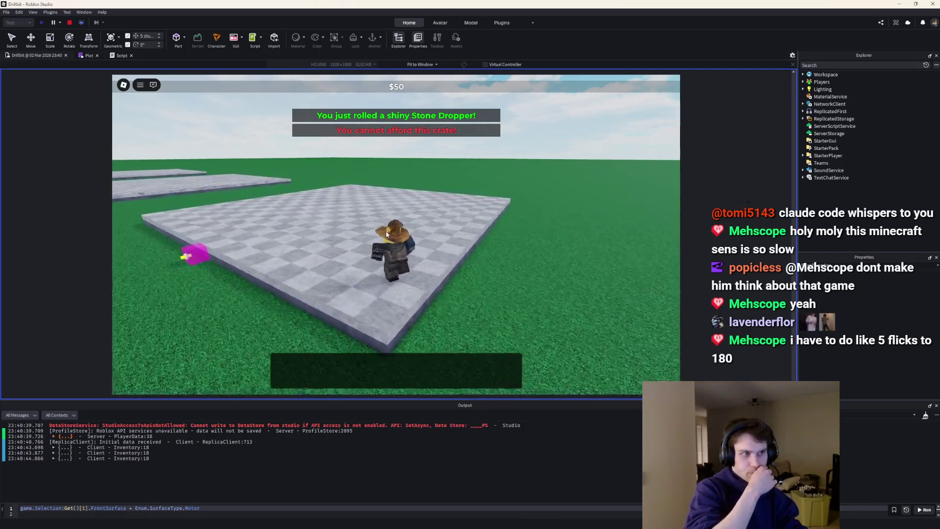
scroll(386, 235, "down", 10)
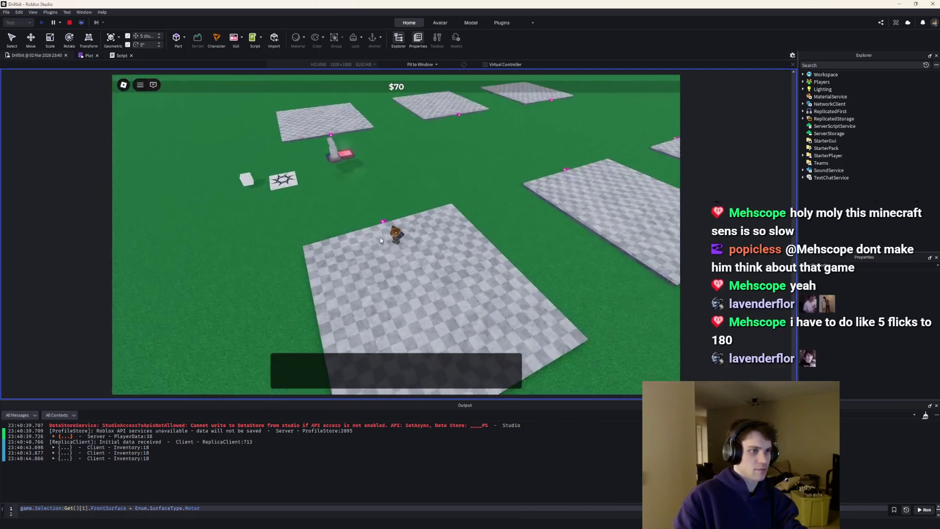
scroll(380, 237, "up", 5)
scroll(379, 237, "down", 2)
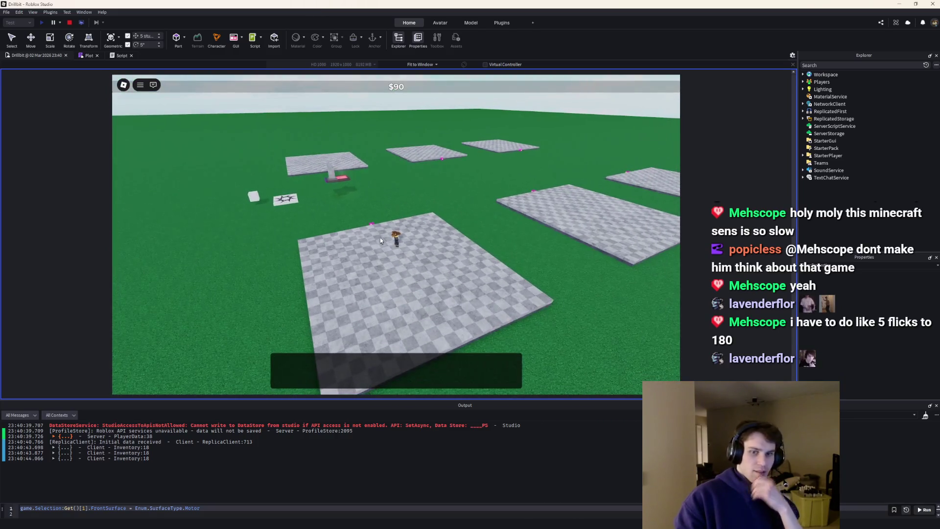
scroll(379, 229, "up", 5)
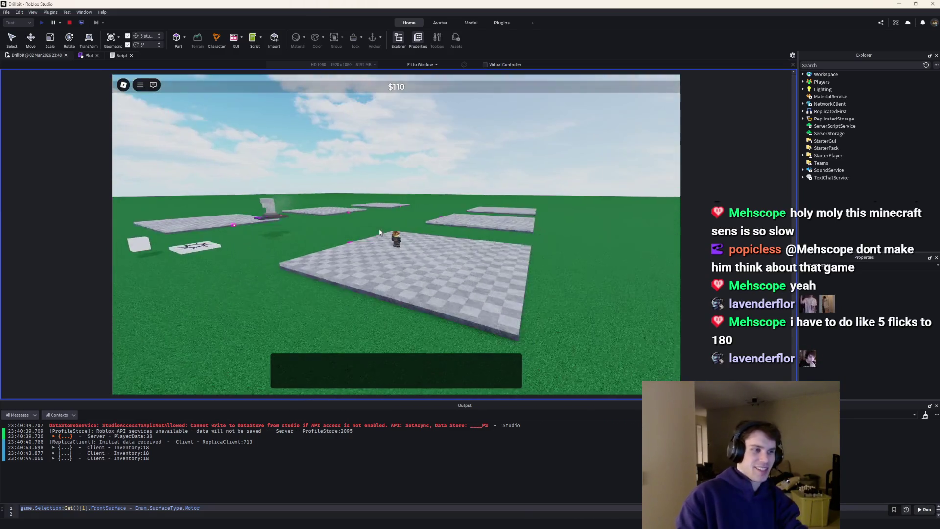
scroll(379, 229, "down", 8)
scroll(379, 229, "up", 5)
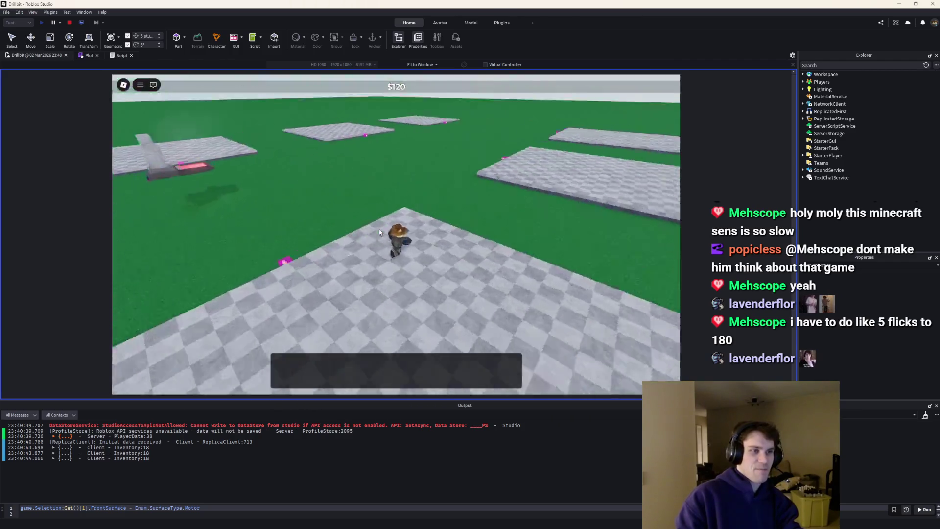
scroll(379, 229, "down", 8)
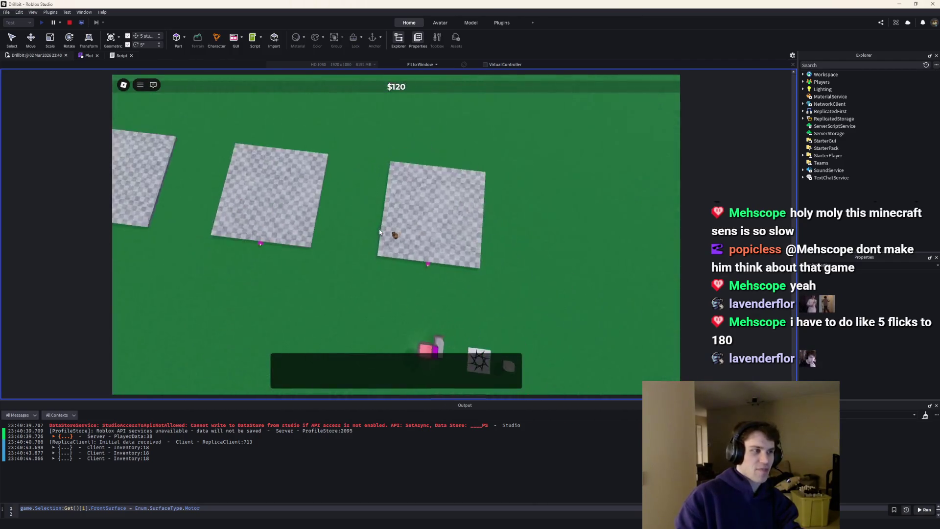
scroll(379, 229, "up", 6)
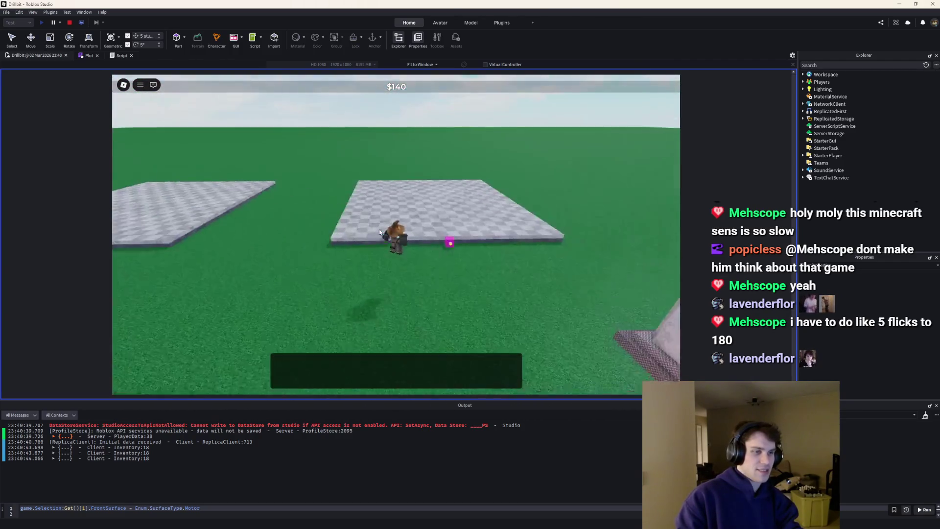
left_click(80, 23)
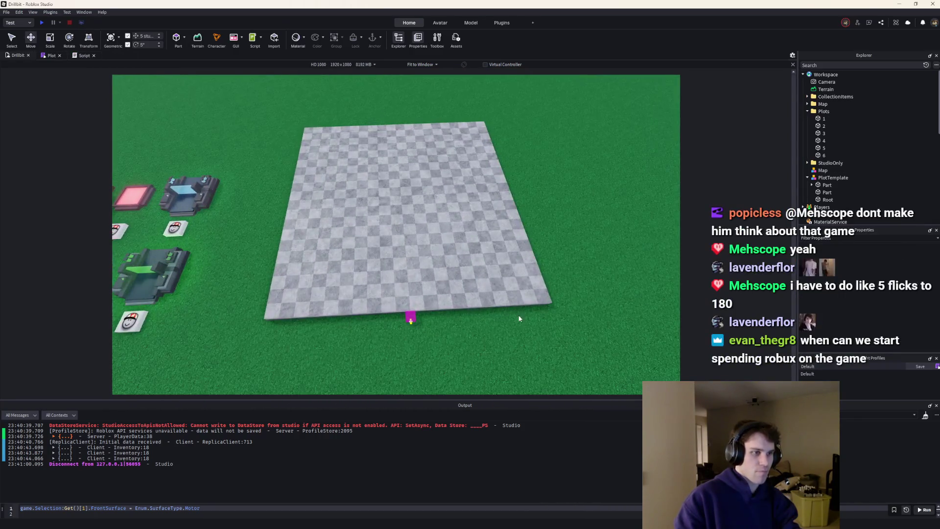
left_click(406, 318)
left_click(406, 318)
scroll(343, 147, "up", 5)
scroll(354, 104, "down", 5)
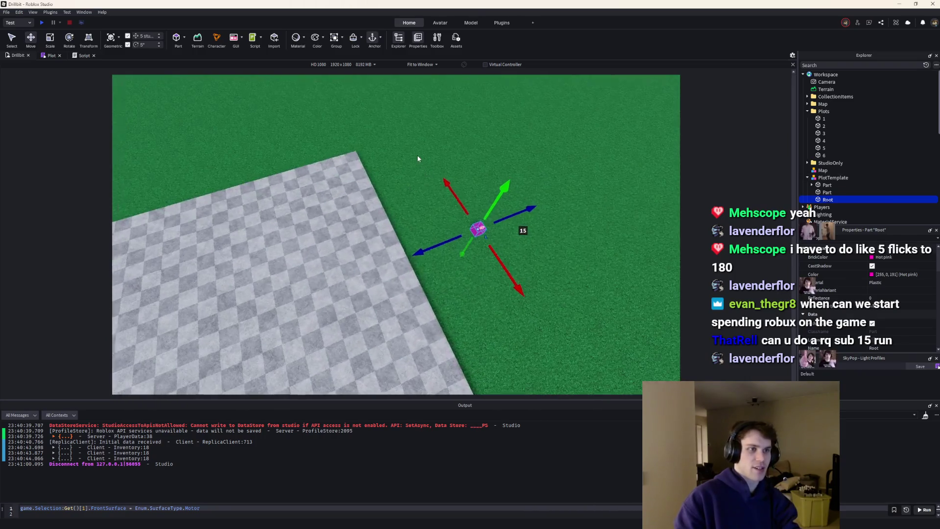
left_click(466, 231)
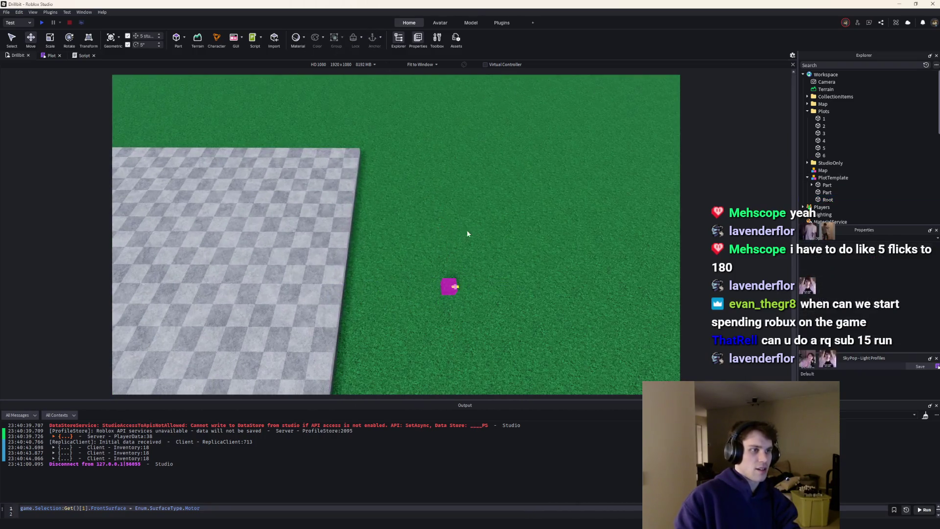
left_click(342, 235)
key("ctrl+d")
left_click_drag(208, 285, 291, 294)
key("f")
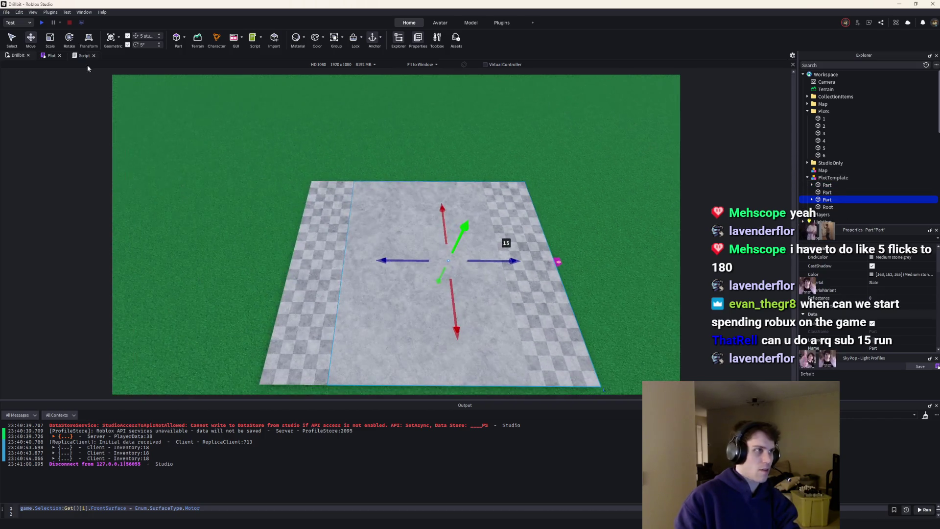
left_click(50, 38)
left_click_drag(327, 265, 486, 277)
scroll(535, 280, "up", 3)
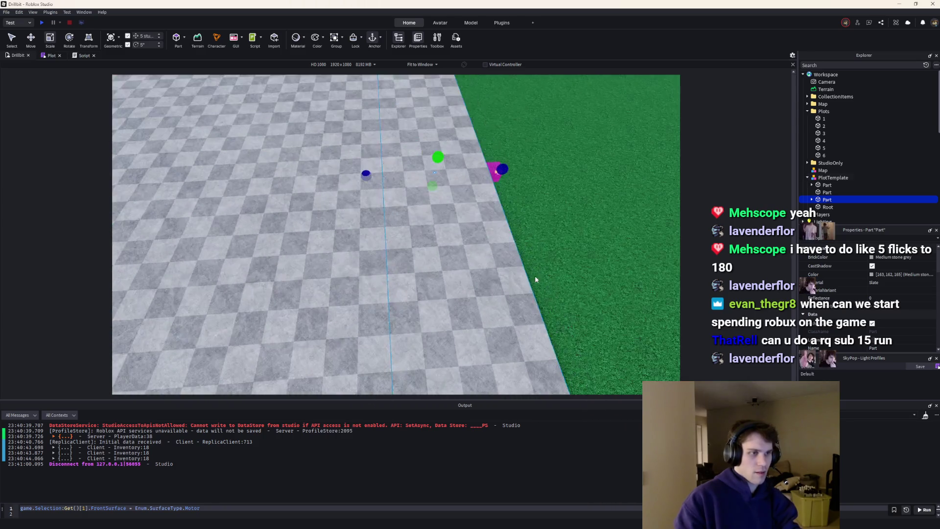
left_click(811, 199)
left_click(834, 206)
left_click(395, 128)
scroll(395, 128, "down", 5)
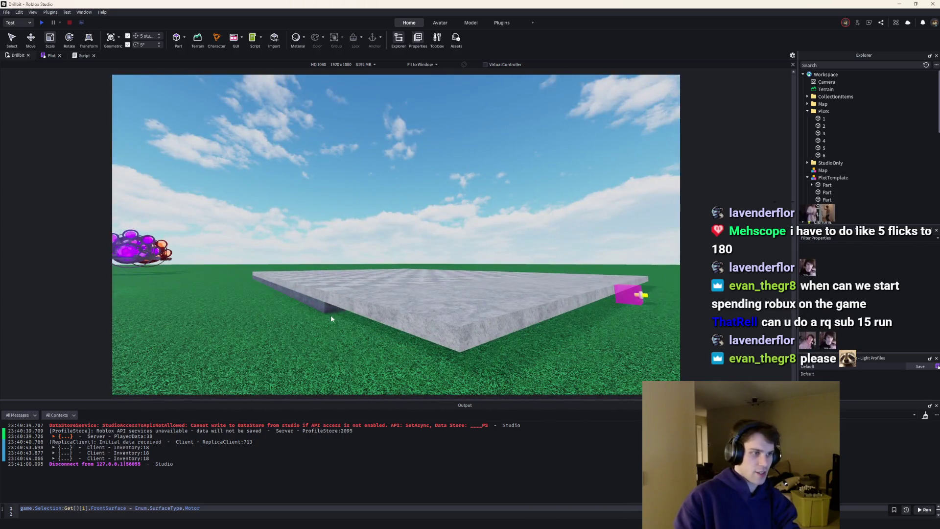
left_click(329, 309)
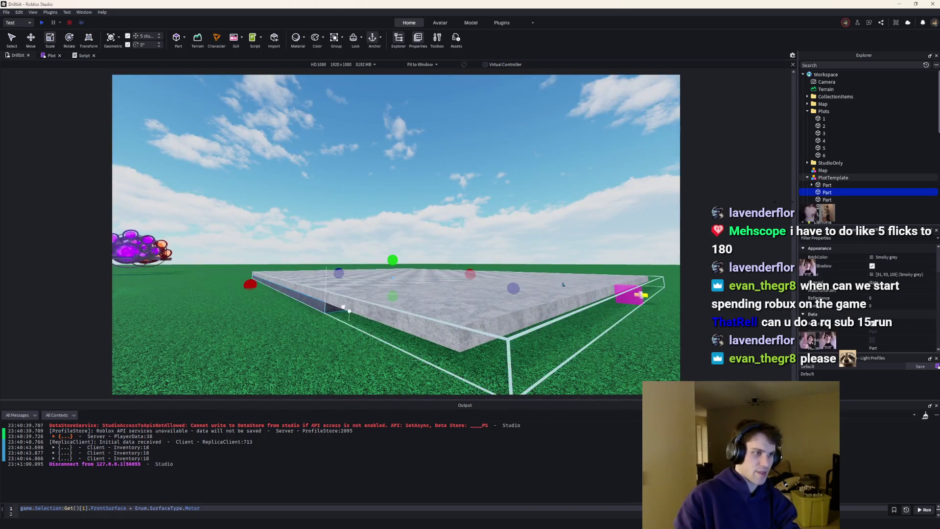
scroll(392, 277, "up", 3)
left_click(395, 289)
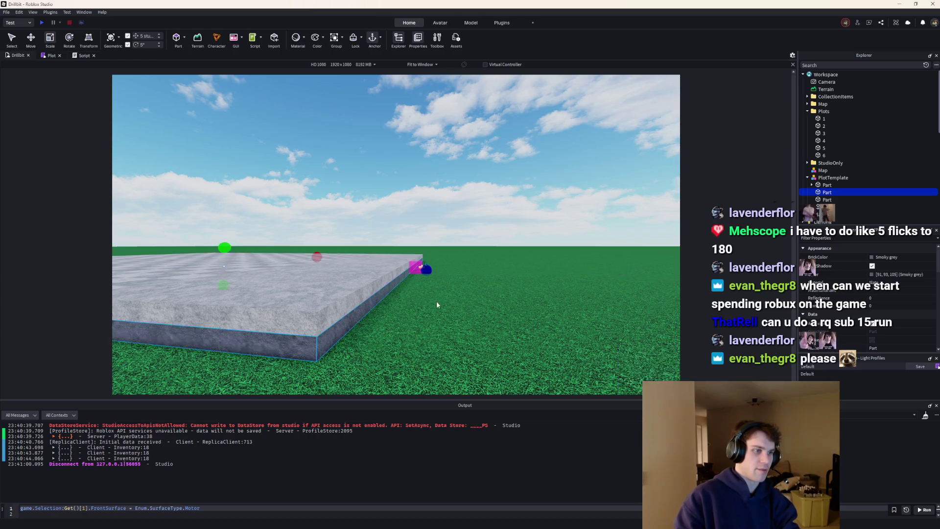
scroll(449, 294, "up", 5)
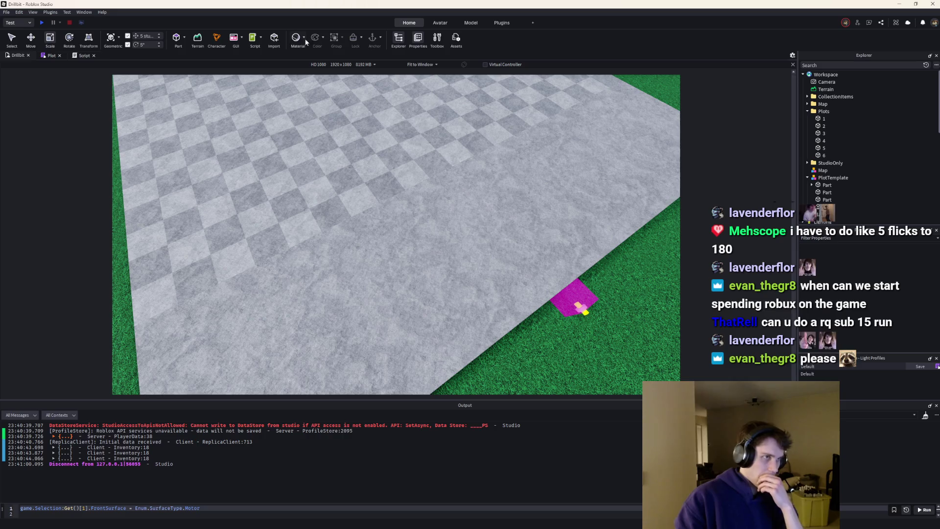
left_click(186, 41)
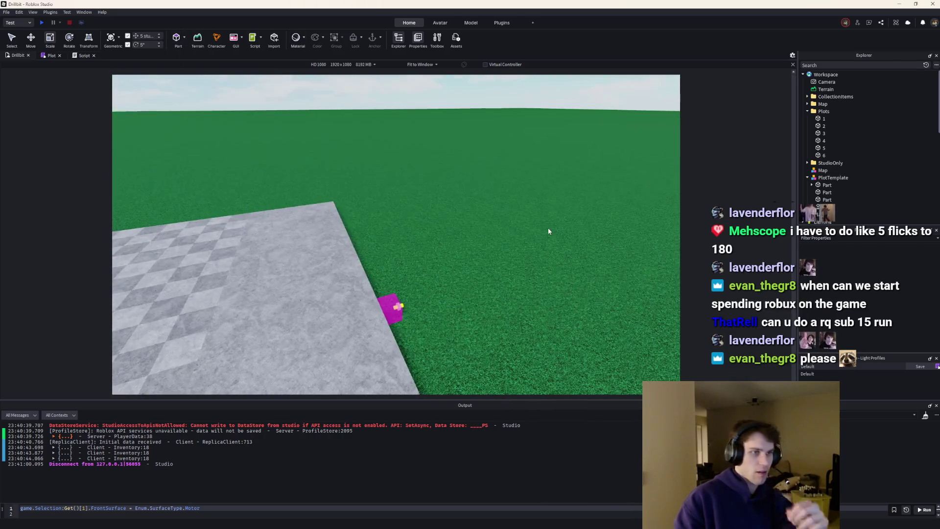
Insert a SpawnLocation and drag it onto the checkered plot slab.
right_click(548, 227)
left_click(572, 225)
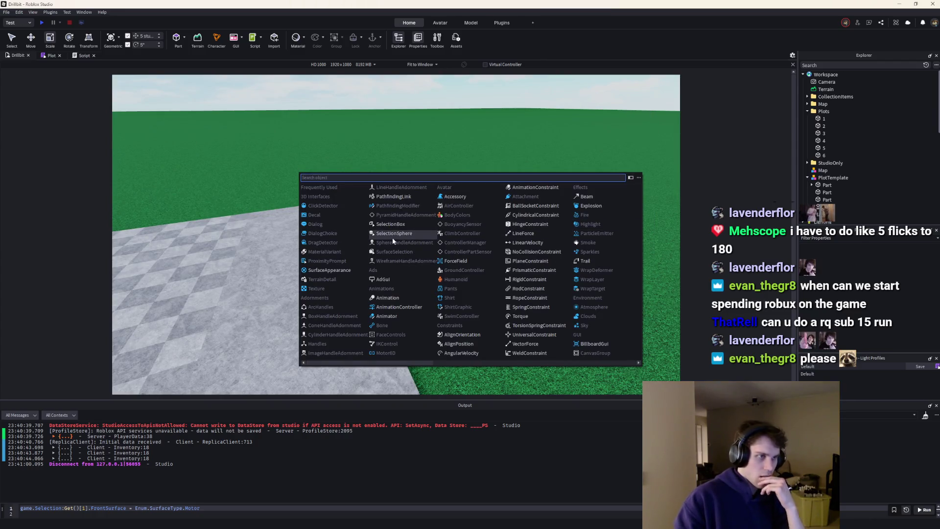
type("spawn")
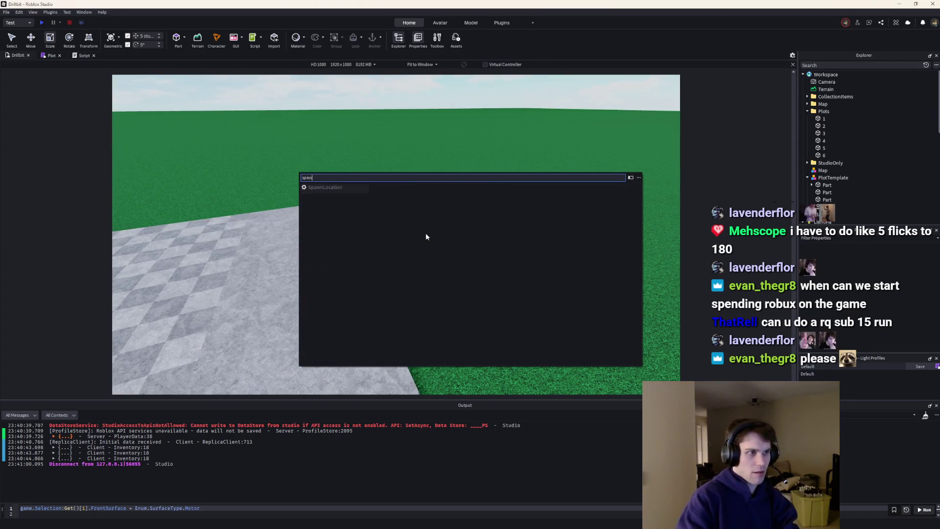
key("Return")
left_click_drag(412, 239, 350, 304)
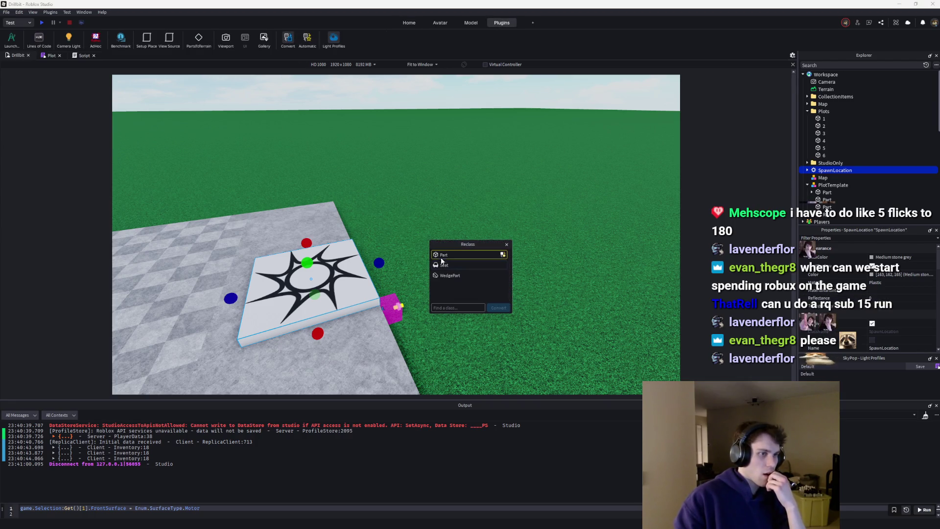
Convert the SpawnLocation to a regular Part and set its Transparency to 1.
left_click(503, 309)
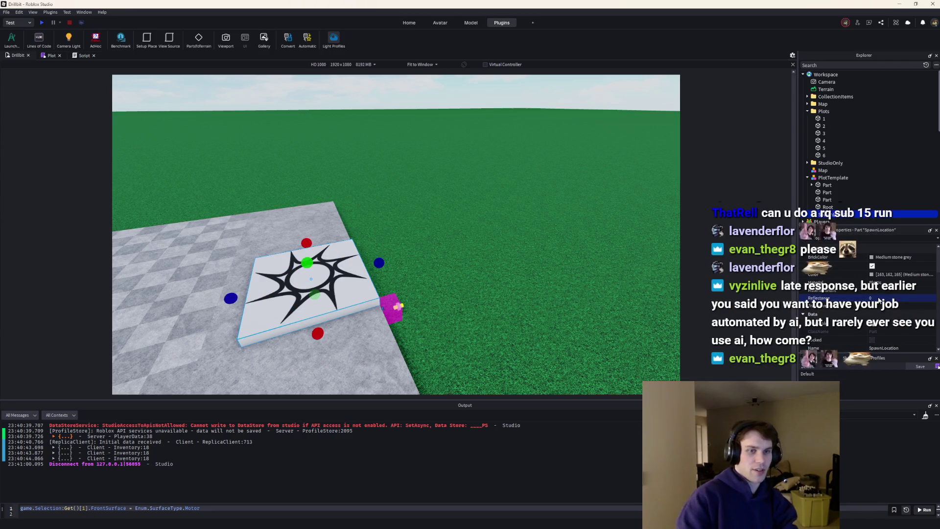
type("1")
key("Return")
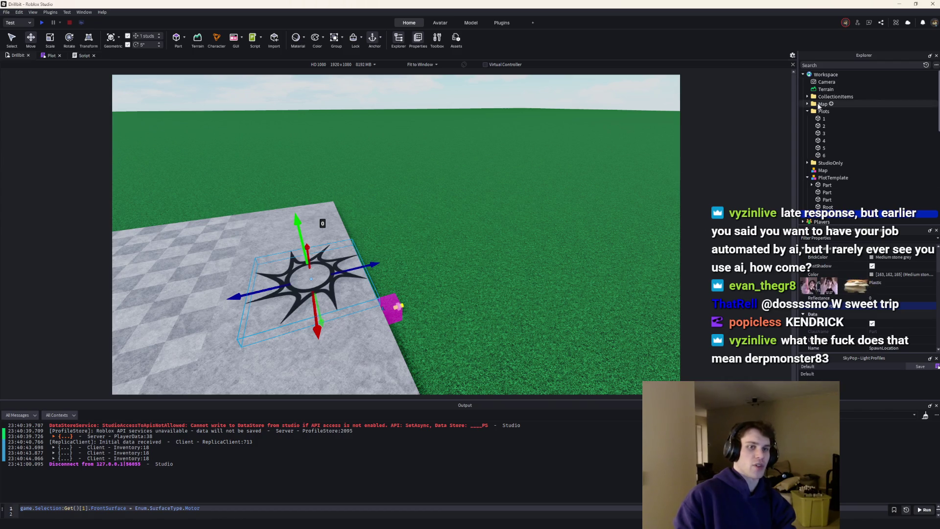
Focus on the SpawnLocation and shift it a few studs along the slab's X axis.
key("f")
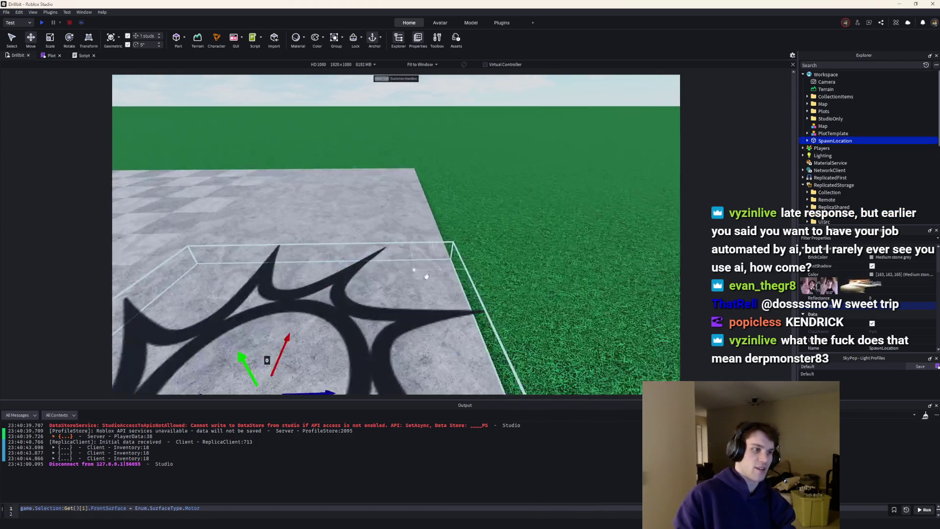
scroll(380, 237, "down", 3)
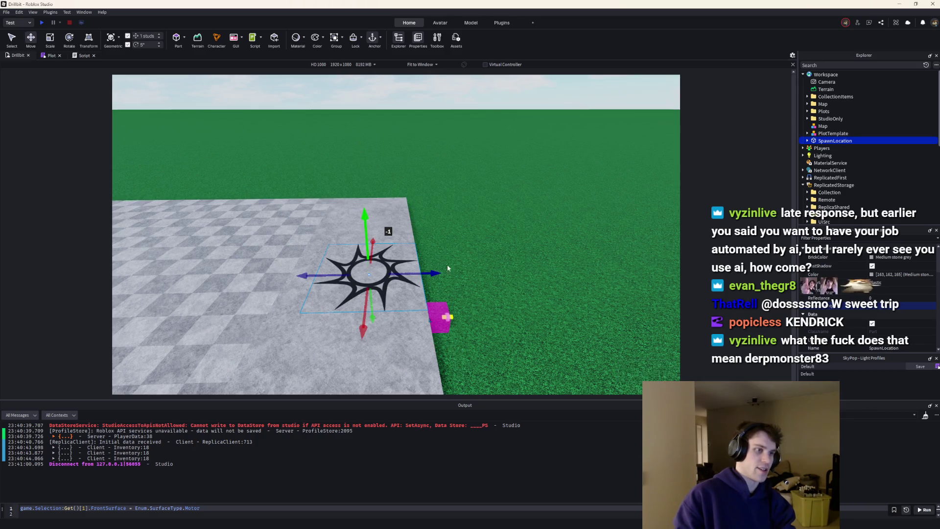
scroll(510, 272, "up", 3)
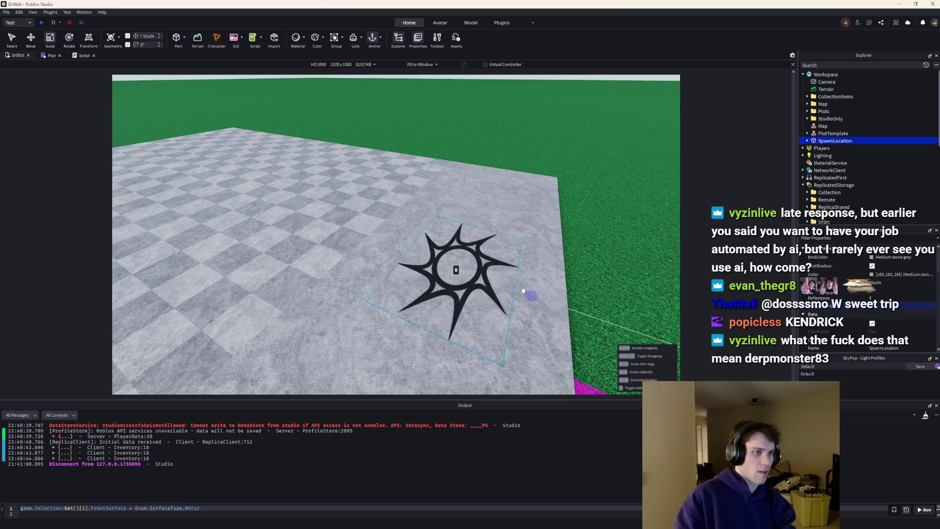
scroll(421, 346, "down", 5)
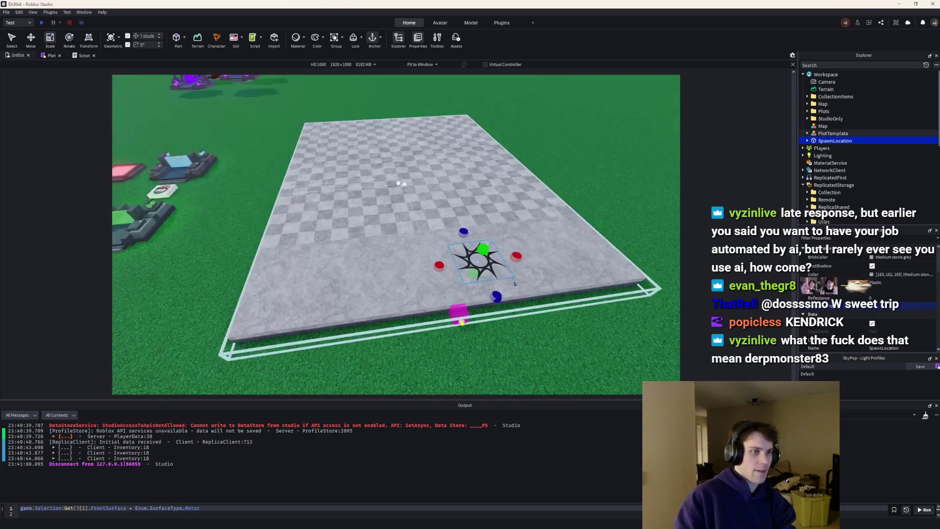
left_click(30, 39)
left_click_drag(535, 256, 512, 258)
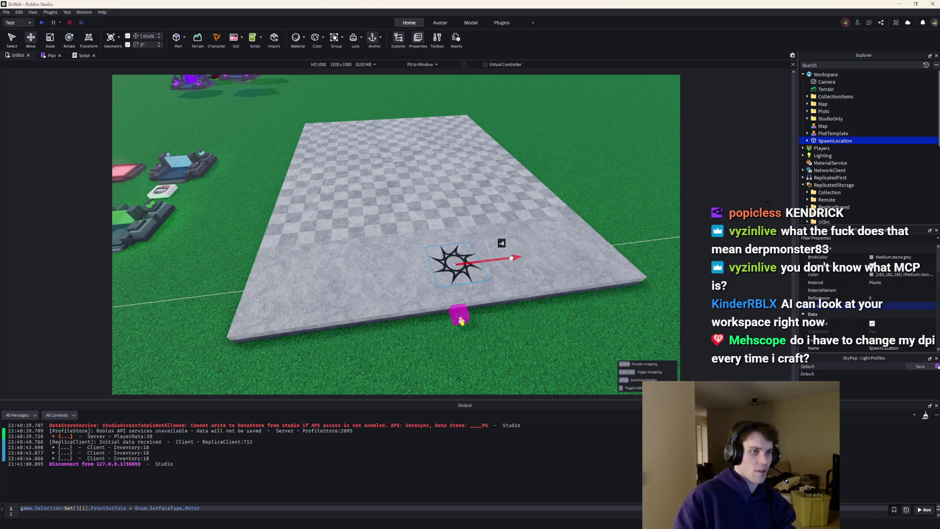
scroll(500, 258, "up", 3)
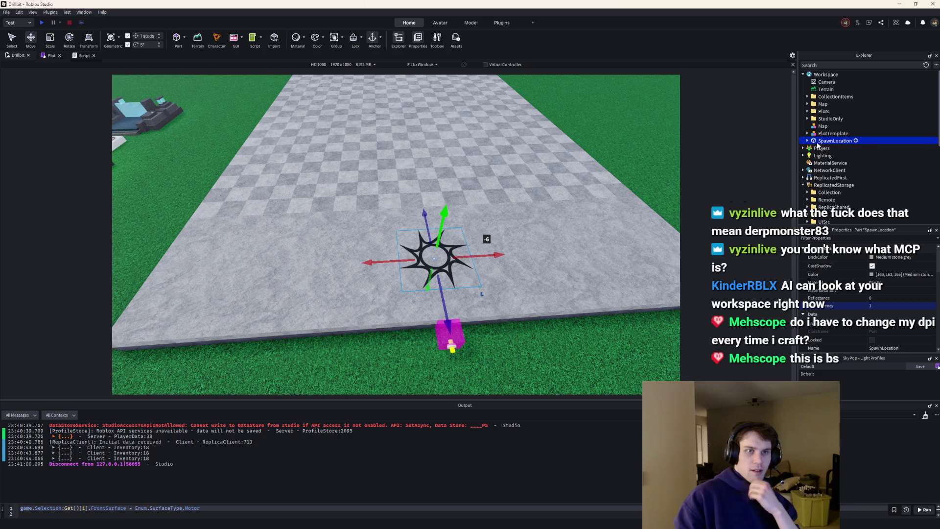
Parent SpawnLocation into PlotTemplate, then bring the YouTube tutorial browser forward.
left_click_drag(819, 142, 825, 100)
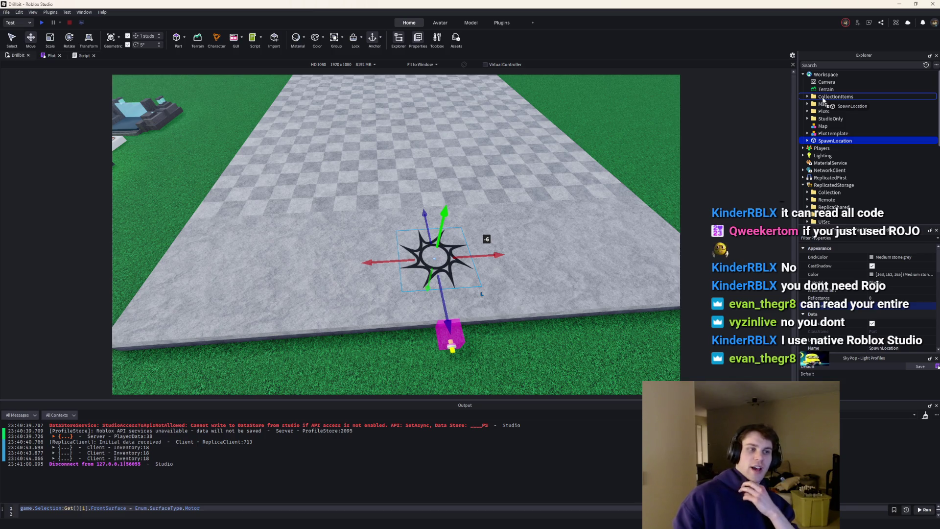
left_click_drag(824, 100, 823, 155)
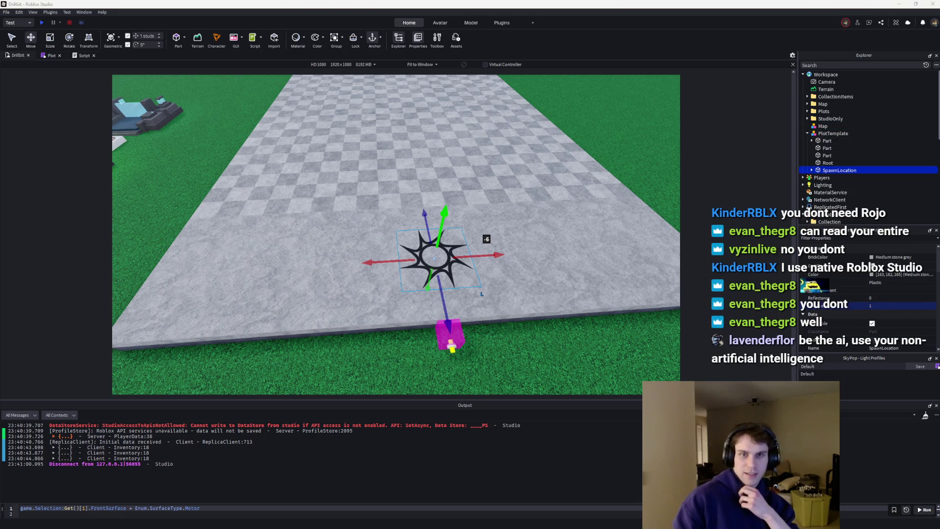
left_click_drag(275, 4, 421, 5)
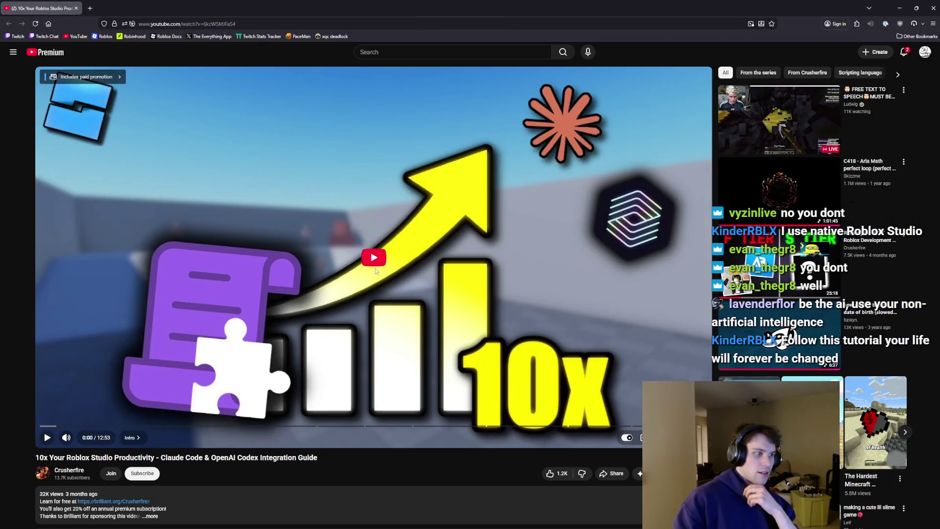
Start the tutorial video and raise its playback speed.
left_click(375, 268)
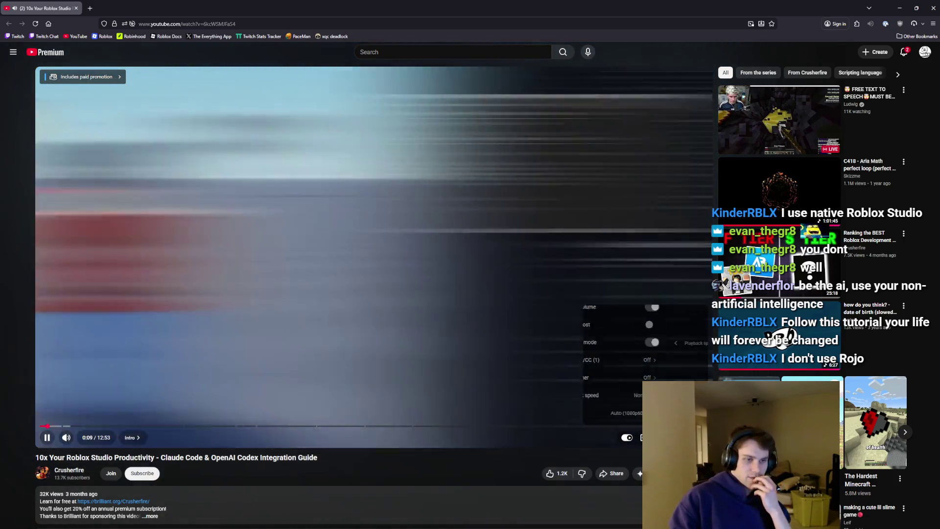
left_click(621, 395)
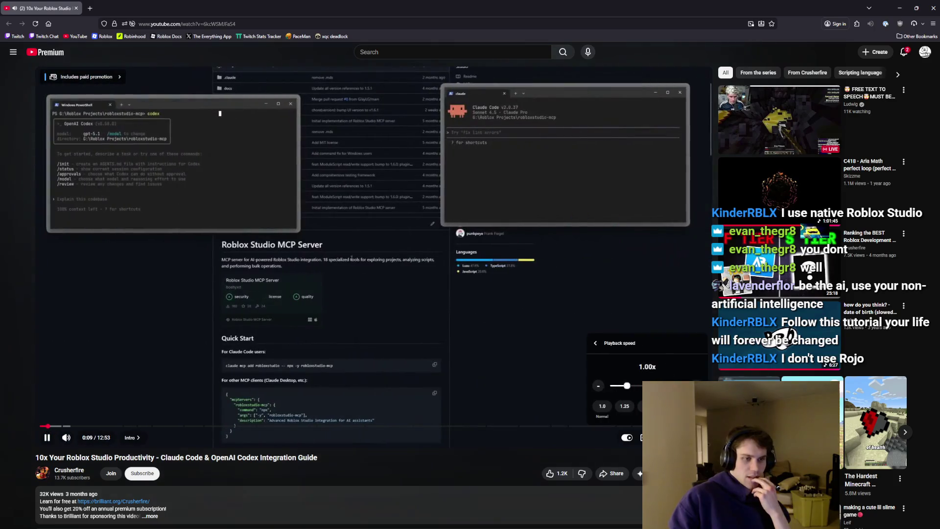
key("shift+period")
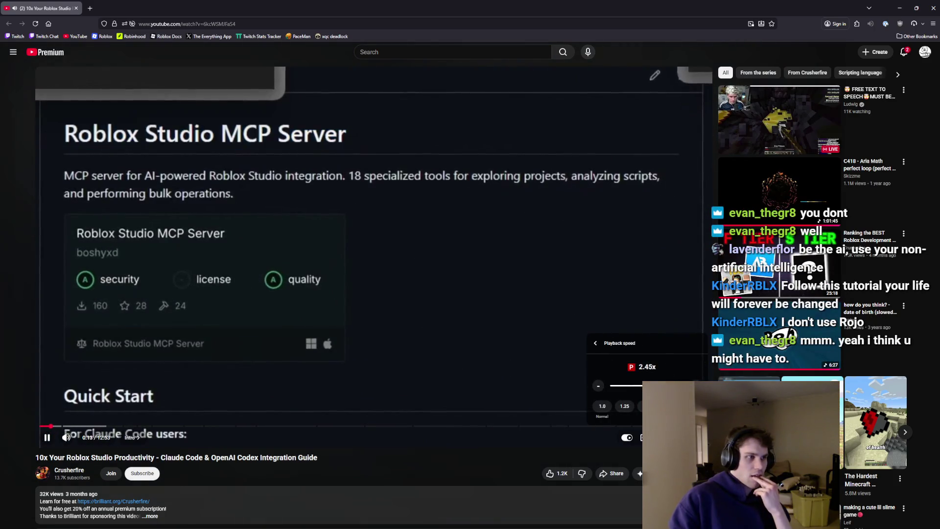
key("shift+period")
key("shift+period")
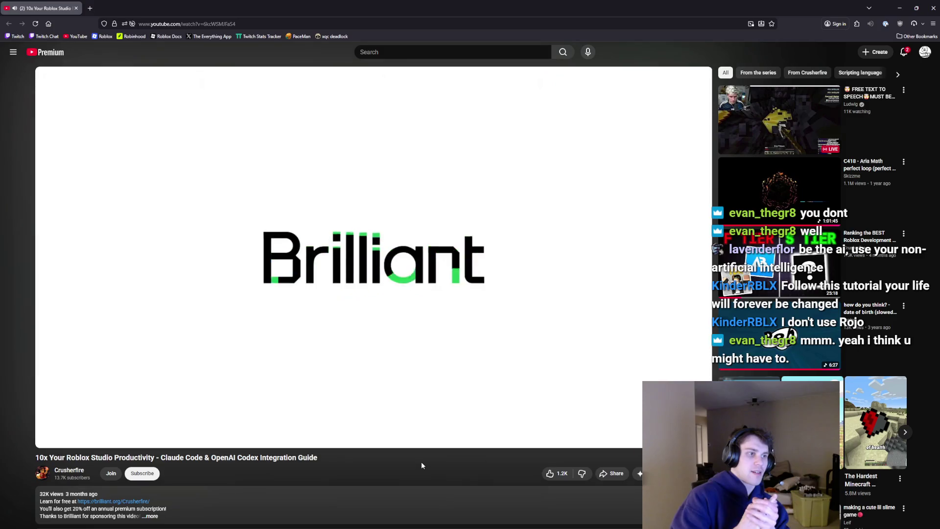
left_click(670, 437)
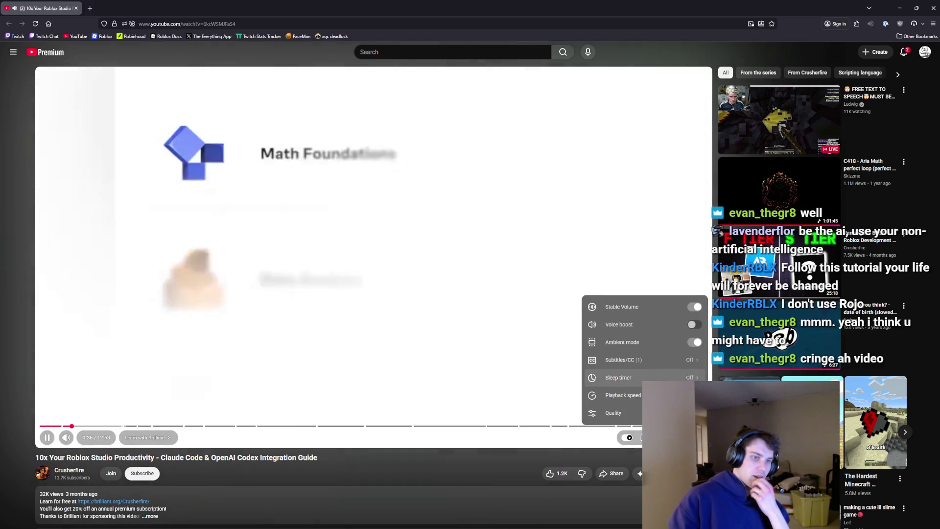
left_click(632, 395)
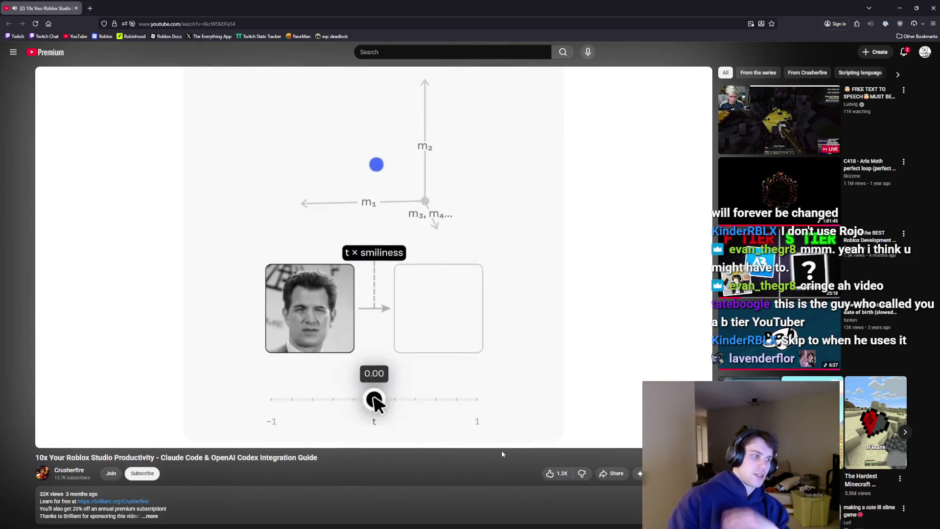
Skip the video ahead past the Node.js part to the Installing Git chapter.
left_click(126, 426)
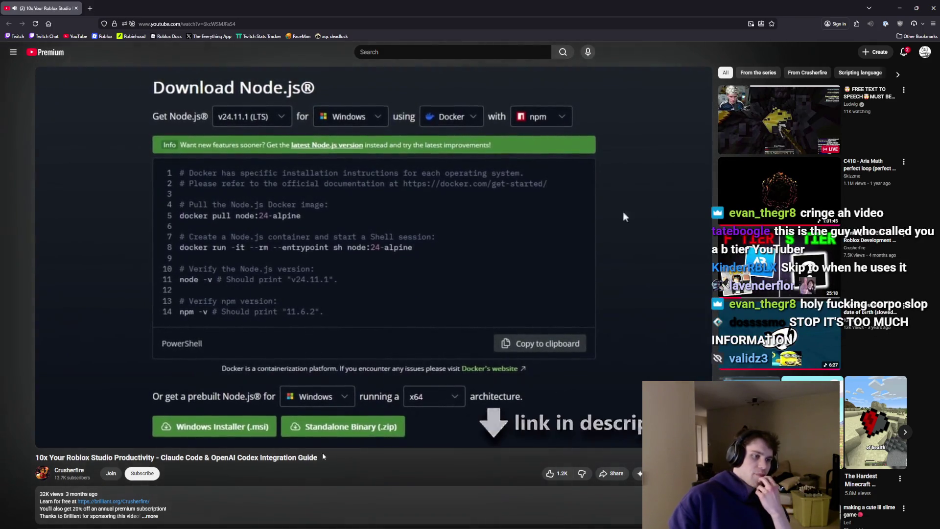
key("Right")
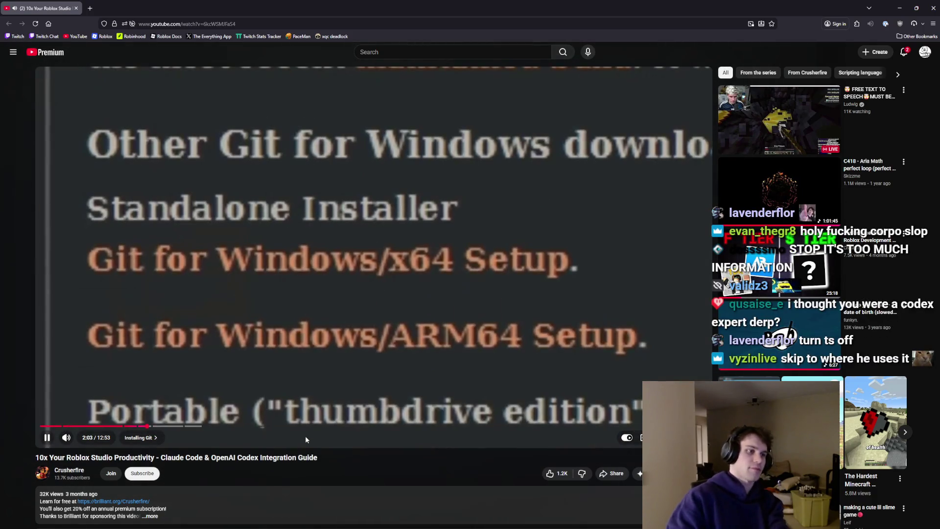
key("Right")
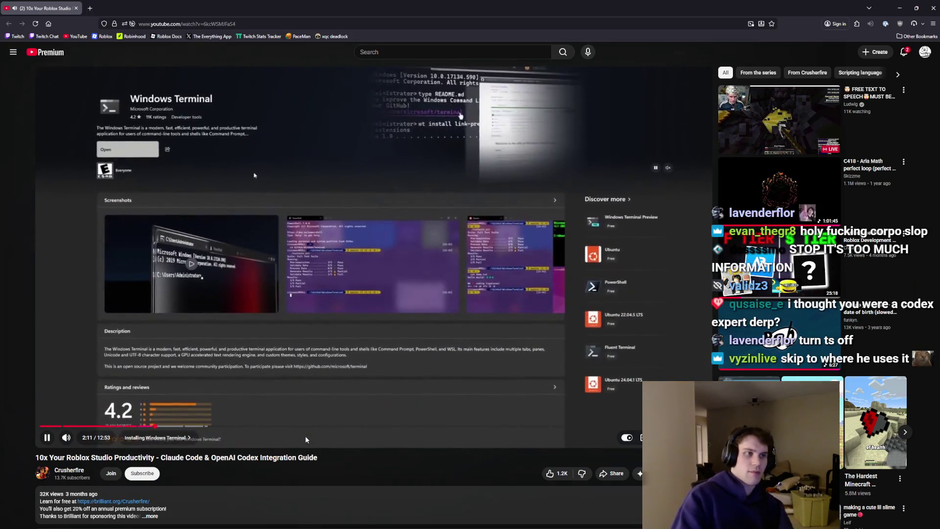
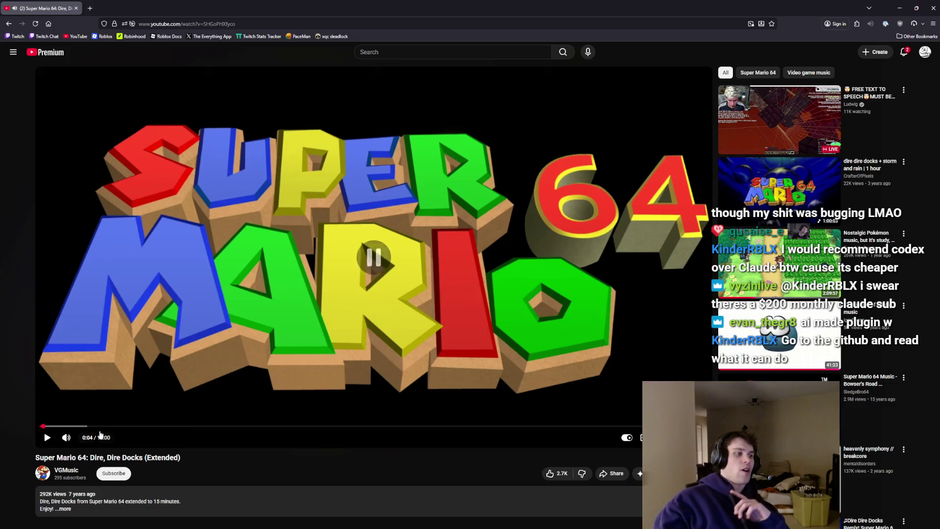
Check the YouTube player's playback speed settings, then return to Roblox Studio.
left_click(670, 437)
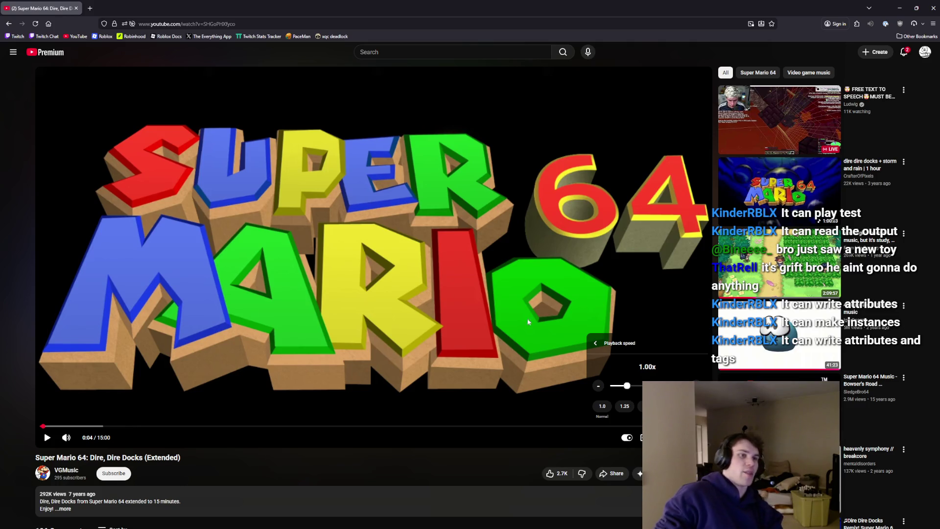
key("alt+Tab")
scroll(600, 226, "down", 5)
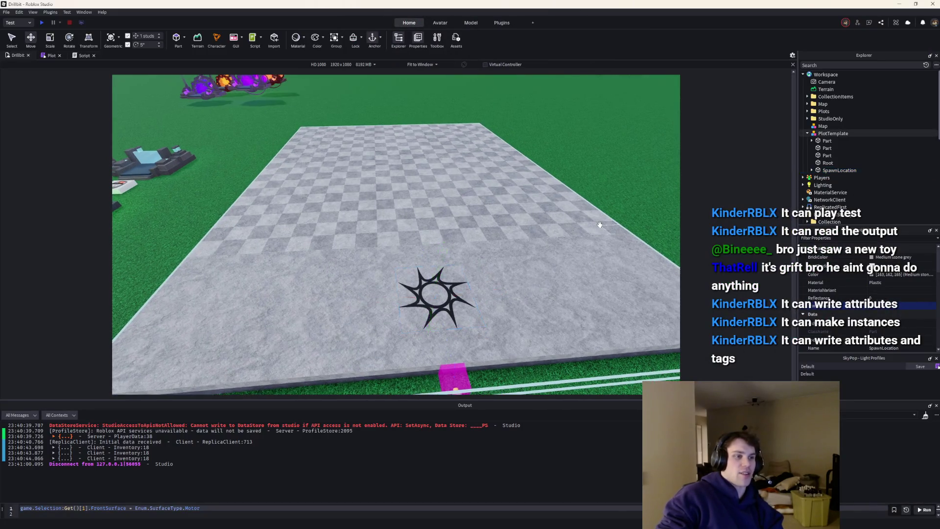
Deselect the spawn location and open the Item module script under ReplicatedStorage > Collection.
left_click(600, 226)
scroll(601, 229, "up", 5)
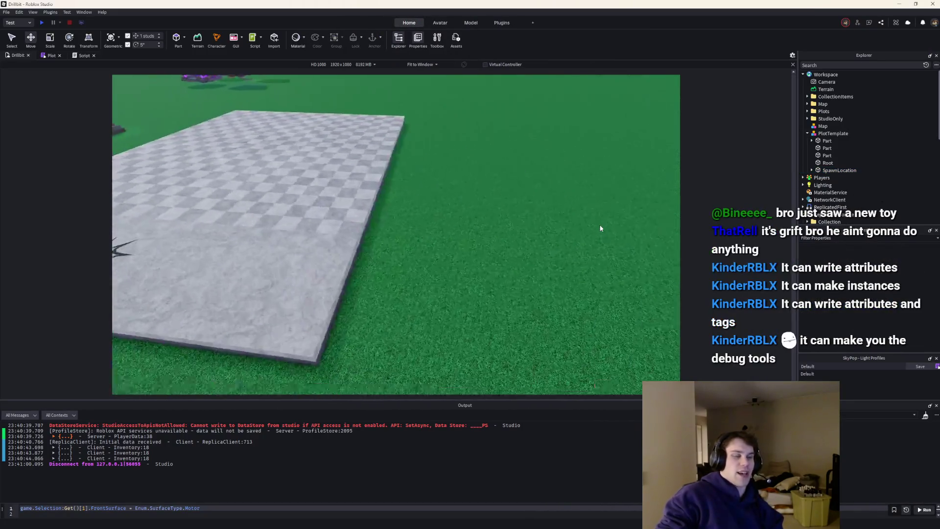
scroll(600, 228, "down", 5)
scroll(807, 147, "down", 5)
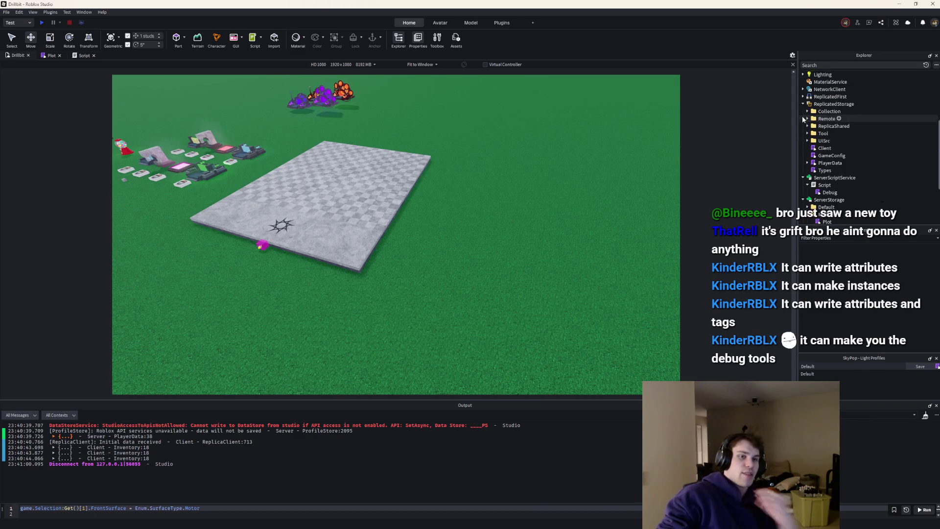
double_click(815, 125)
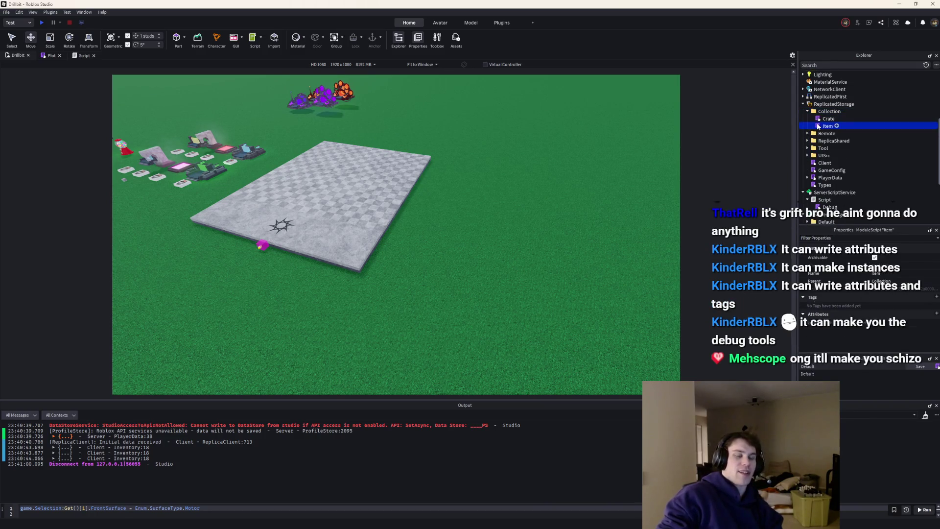
Highlight the Item type's fields, then box-select the placed upgraders and droppers in the scene.
scroll(144, 306, "down", 3)
mouse_move(73, 375)
left_mouse_down()
mouse_move(47, 211)
mouse_move(70, 109)
left_mouse_up()
left_click(17, 56)
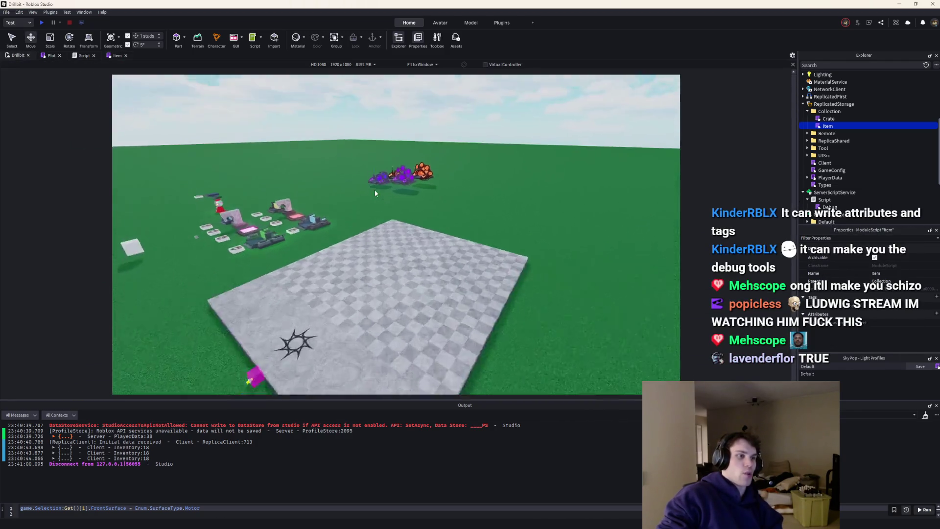
left_click_drag(283, 158, 489, 289)
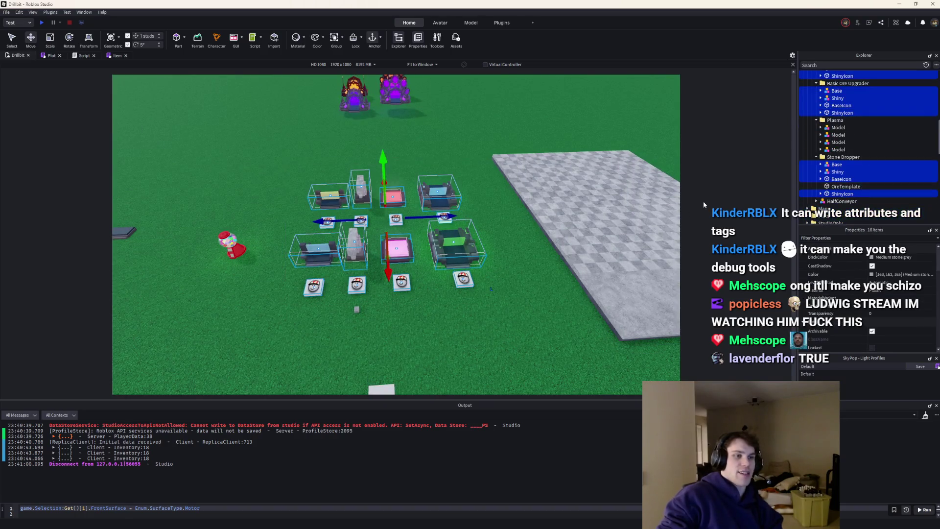
Clear the selection and collapse the Item folder under CollectionItems in Explorer.
left_click(450, 151)
scroll(854, 103, "up", 5)
left_click(811, 104)
Orbit and zoom around the baseplate down to a low, close view of the droppers.
left_click_drag(467, 164, 559, 266)
left_click(411, 152)
left_click(542, 234)
left_click_drag(541, 234, 540, 229)
scroll(541, 228, "up", 5)
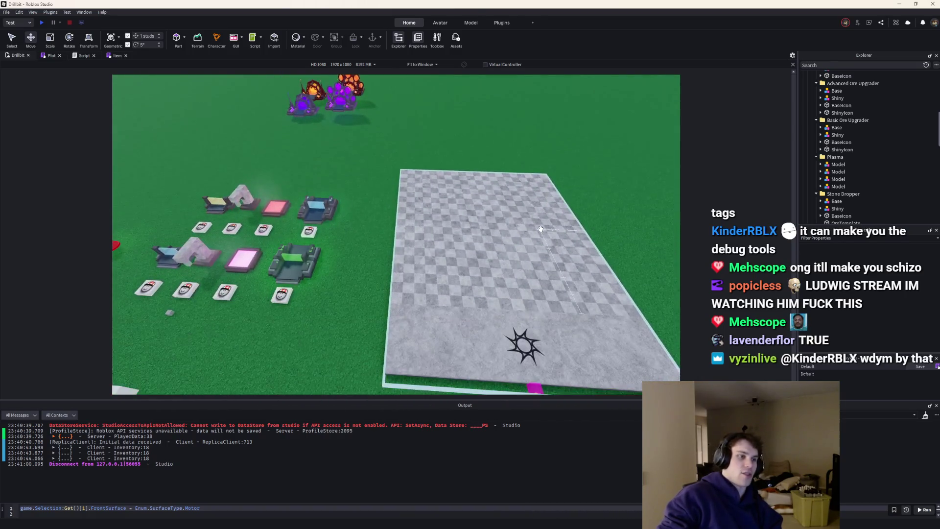
scroll(540, 229, "up", 4)
scroll(541, 229, "down", 5)
left_click_drag(540, 228, 541, 229)
scroll(540, 229, "up", 5)
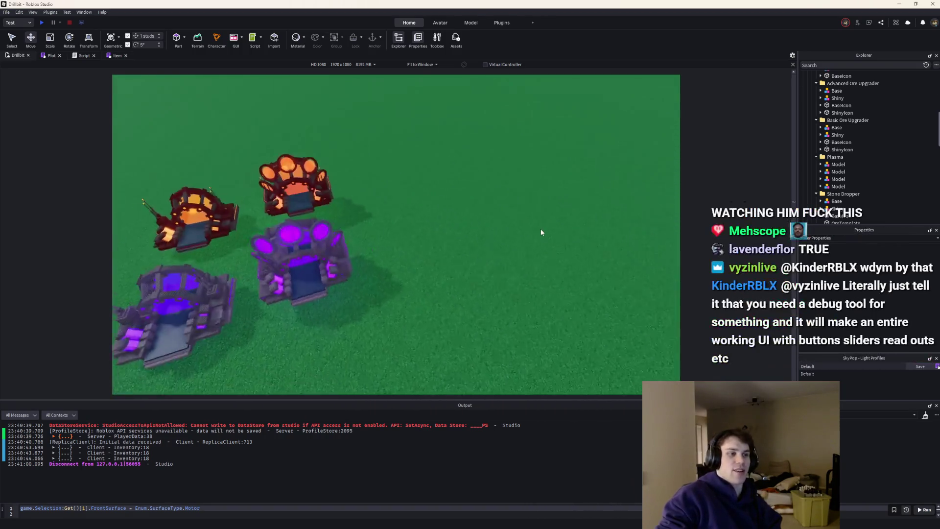
left_click_drag(524, 297, 532, 284)
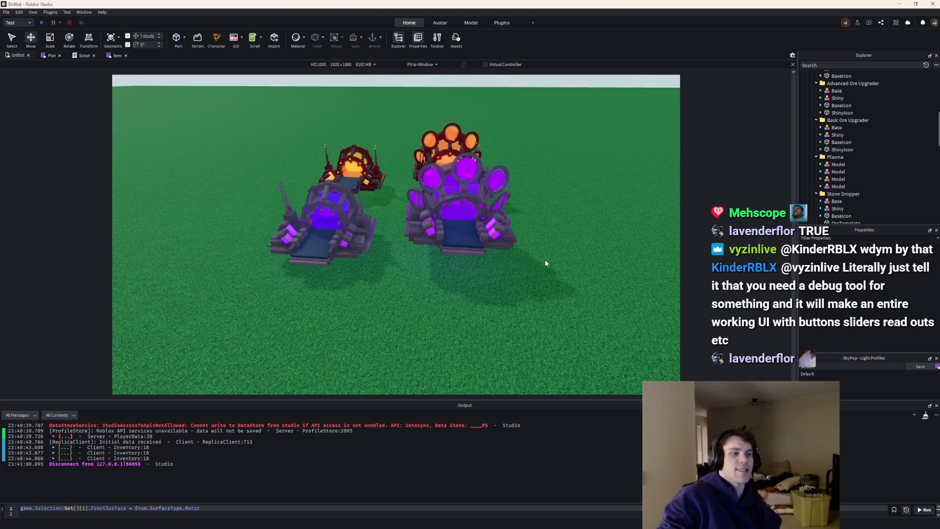
left_click_drag(550, 242, 448, 226)
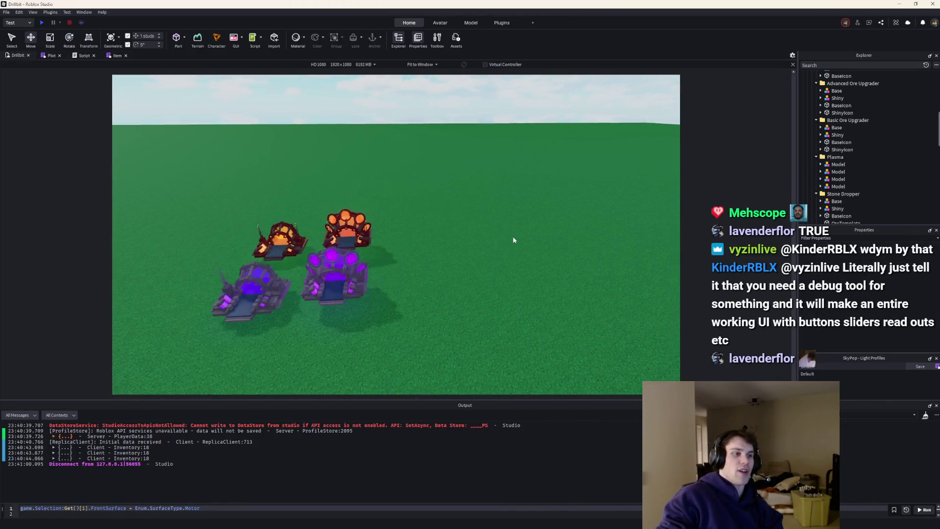
scroll(512, 236, "up", 5)
scroll(513, 236, "down", 5)
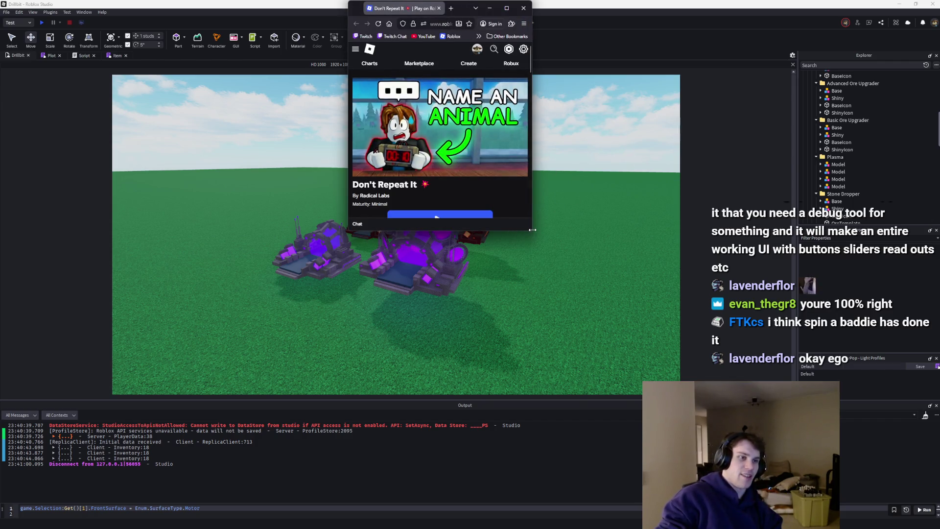
Enlarge the browser window and open the Radical Labs creator community page.
left_click_drag(529, 231, 865, 473)
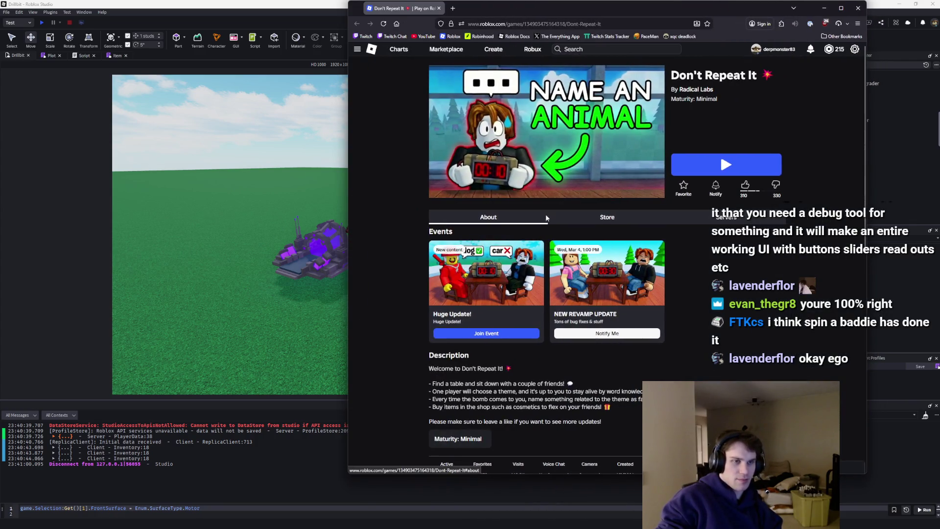
scroll(524, 237, "down", 2)
scroll(525, 234, "up", 2)
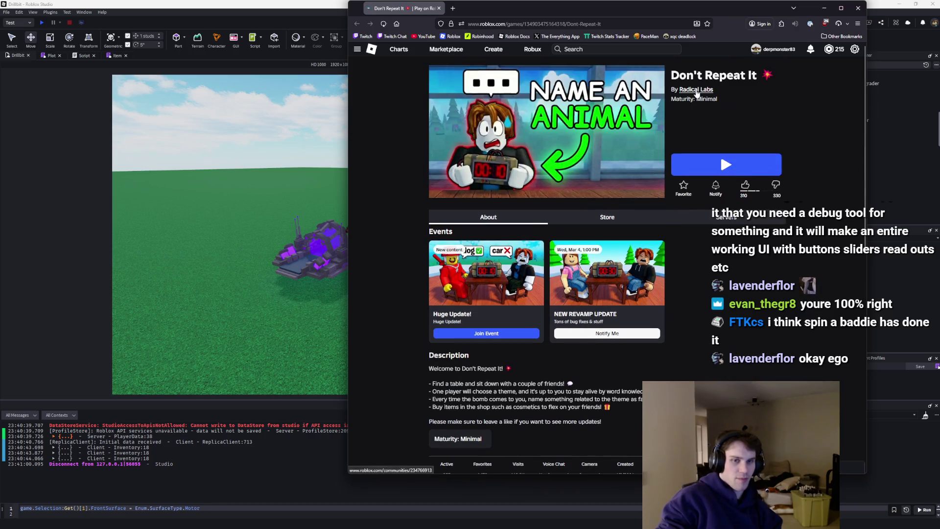
left_click(695, 90)
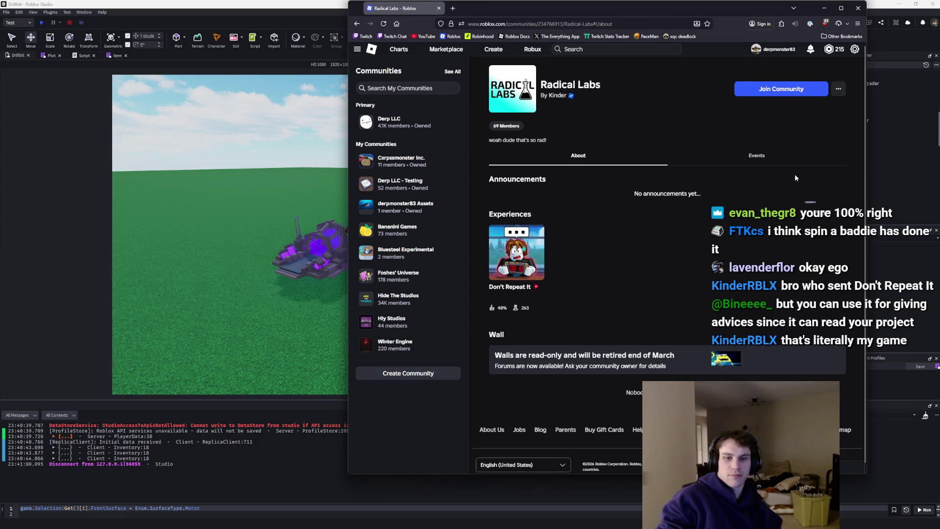
Visit the Don't Repeat It game page, return, view the community owner's profile, then go back to Studio.
left_click(532, 250)
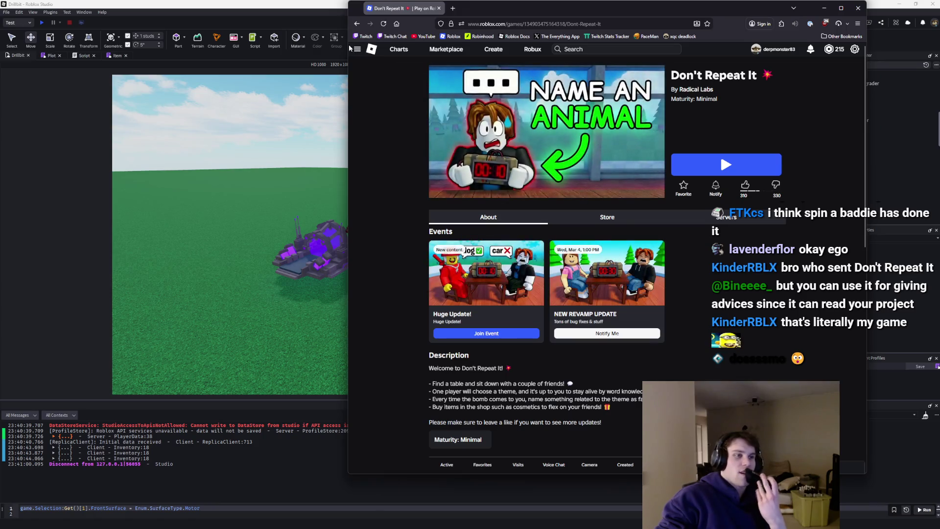
left_click(357, 24)
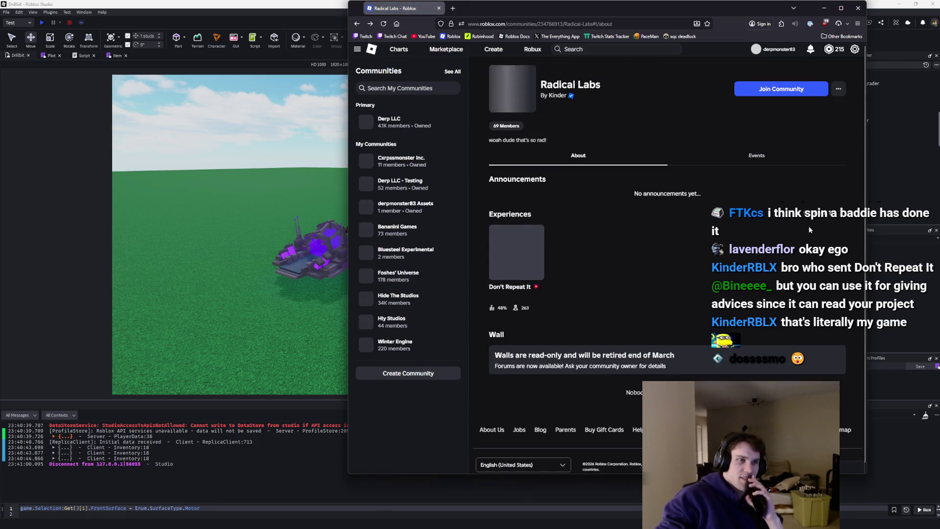
left_click(562, 97)
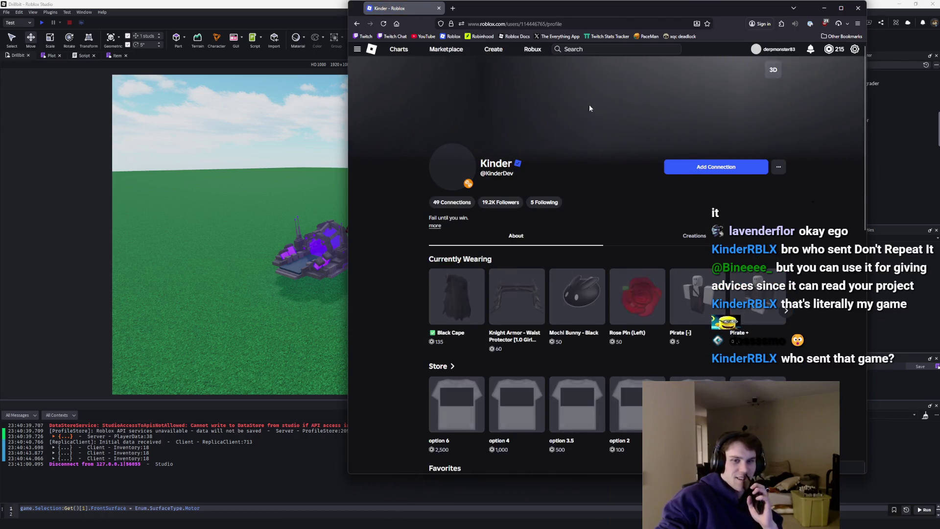
scroll(587, 179, "down", 3)
key("alt+Tab")
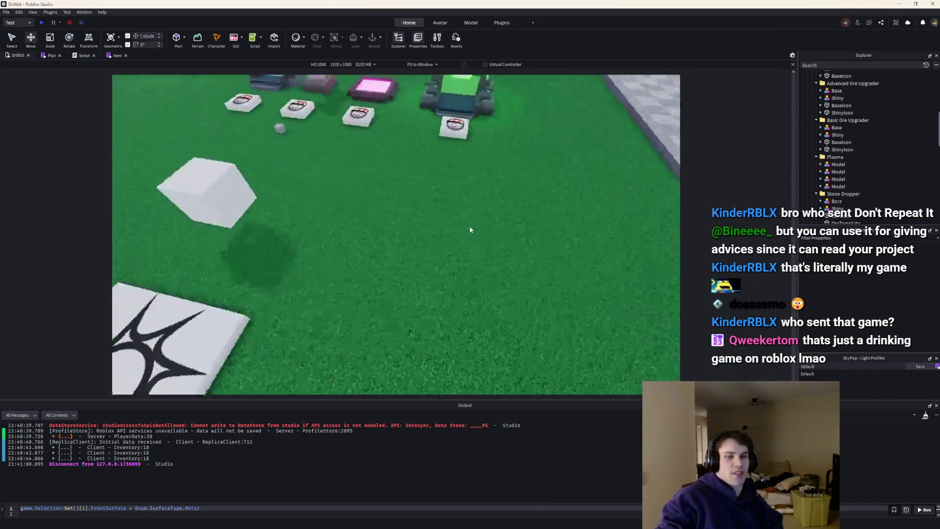
Select then deselect the PlotTemplate model, and view the Item and server Script tabs.
scroll(469, 229, "down", 10)
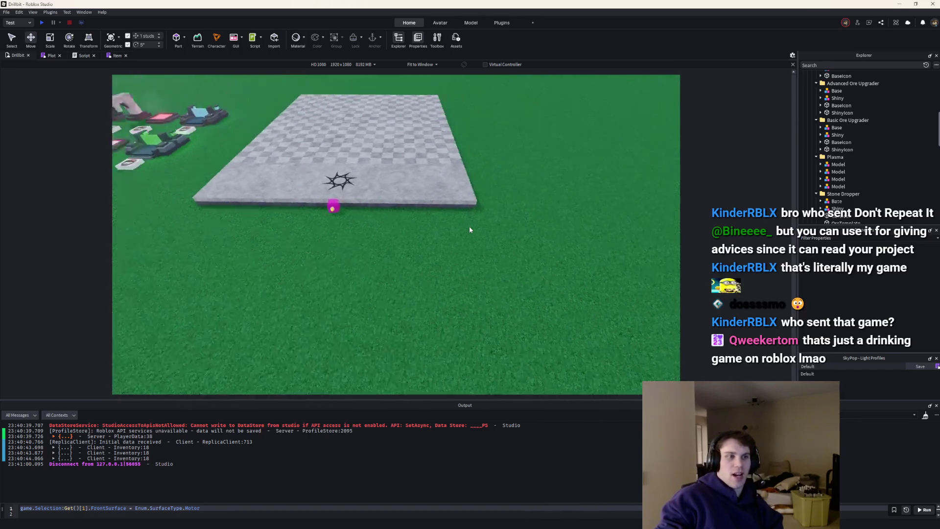
left_click(529, 264)
scroll(524, 161, "up", 5)
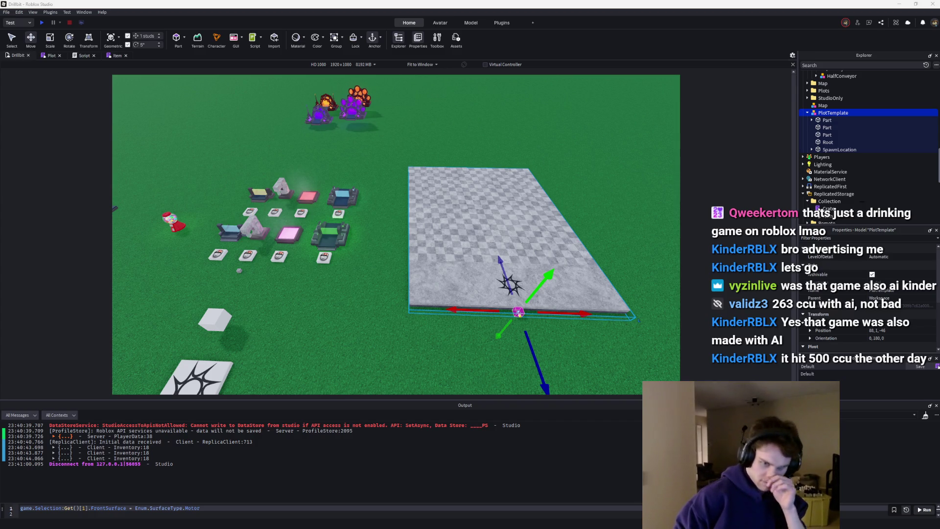
left_click(478, 246)
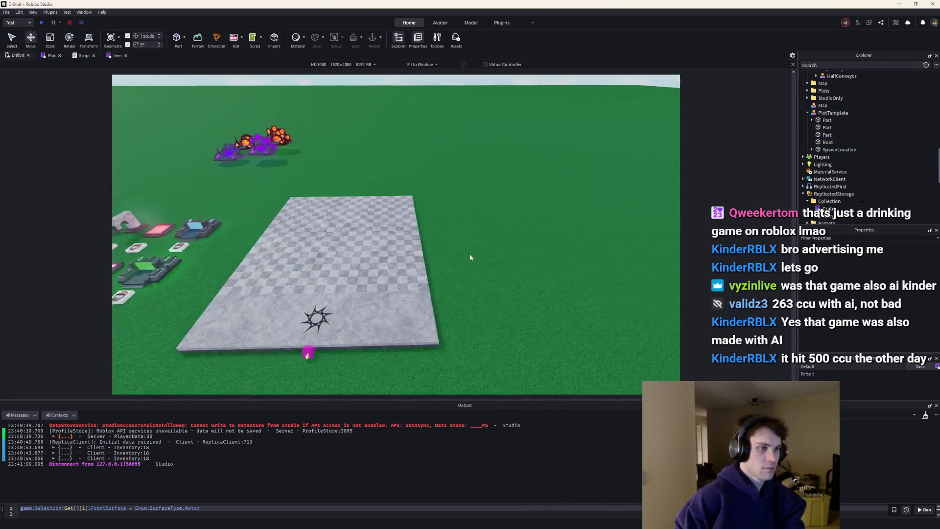
left_click(114, 58)
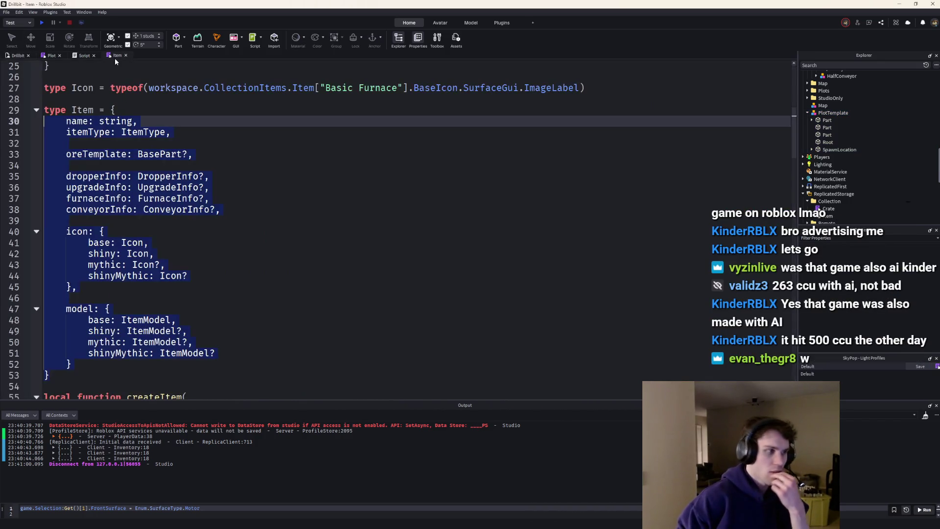
left_click(82, 56)
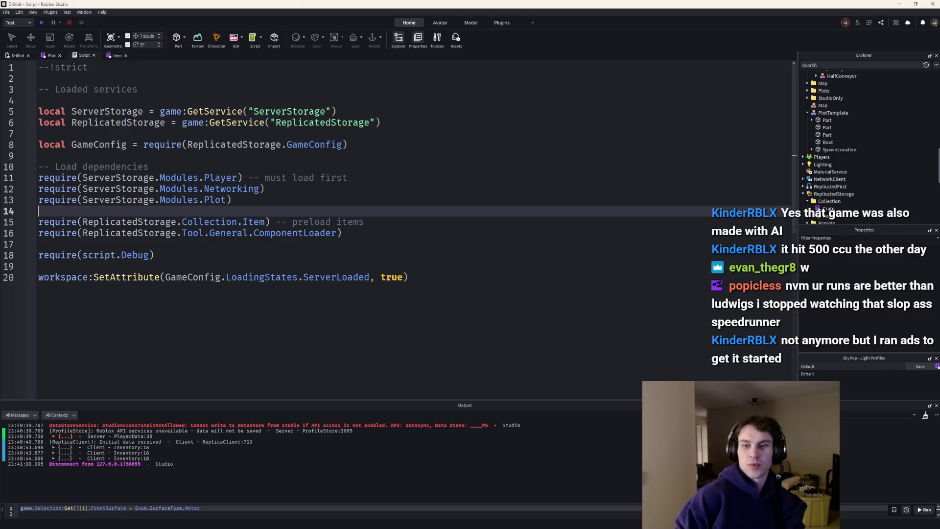
Show the desktop, restore Roblox Studio, then switch to the browser's YouTube home page.
key("super+d")
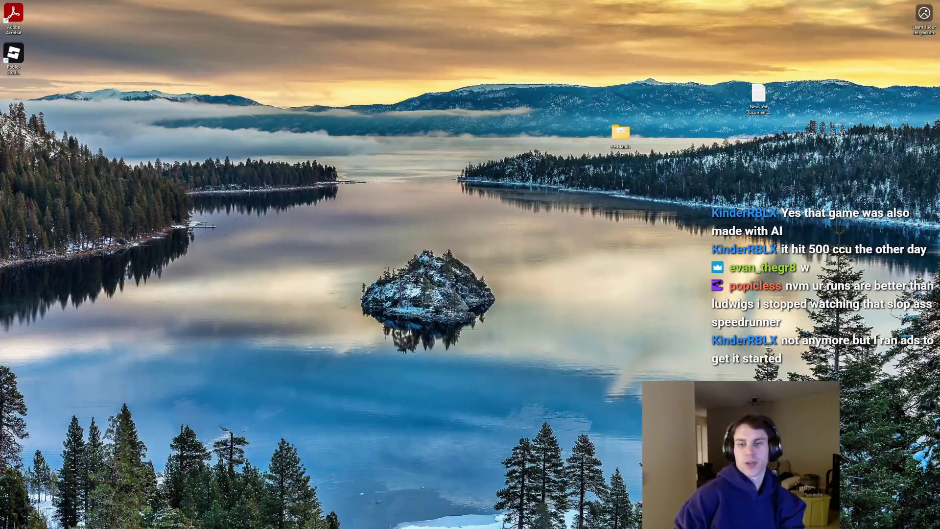
key("super+d")
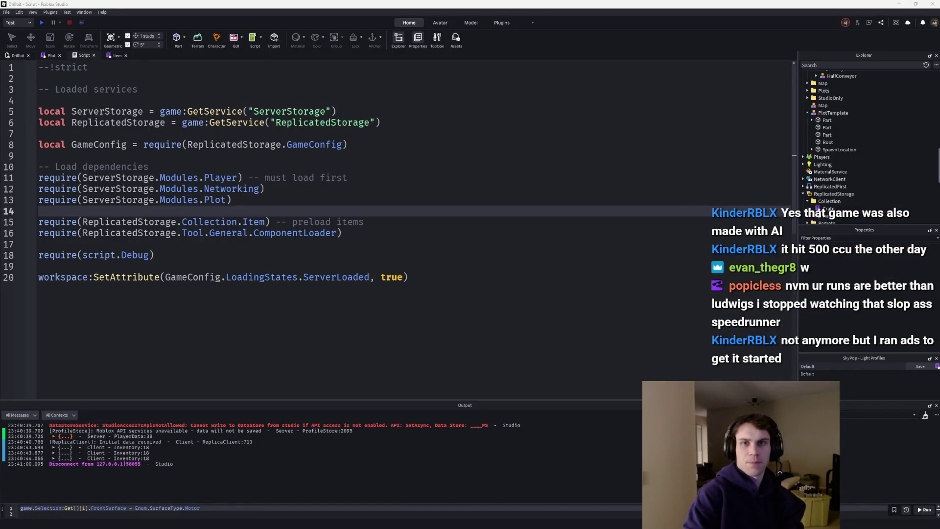
key("alt+Tab")
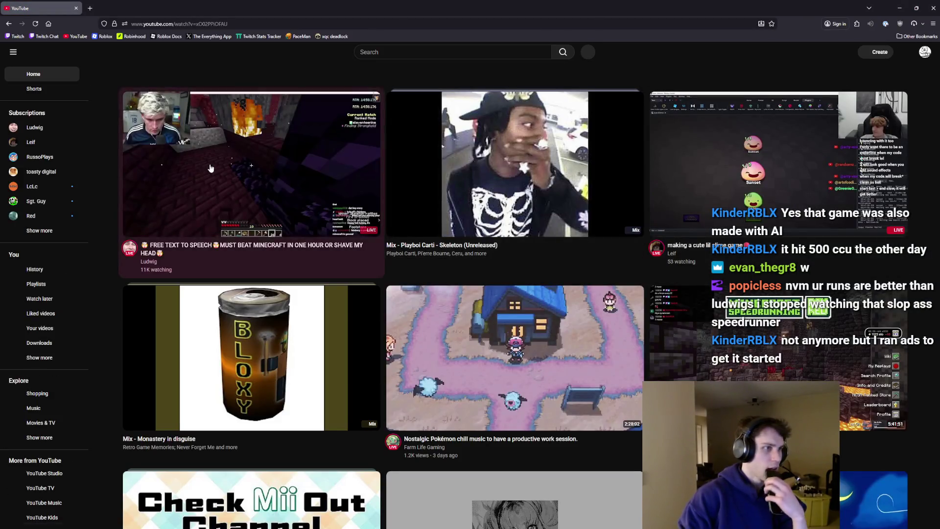
Open the live Minecraft one-hour challenge stream from the YouTube home page.
left_click(210, 160)
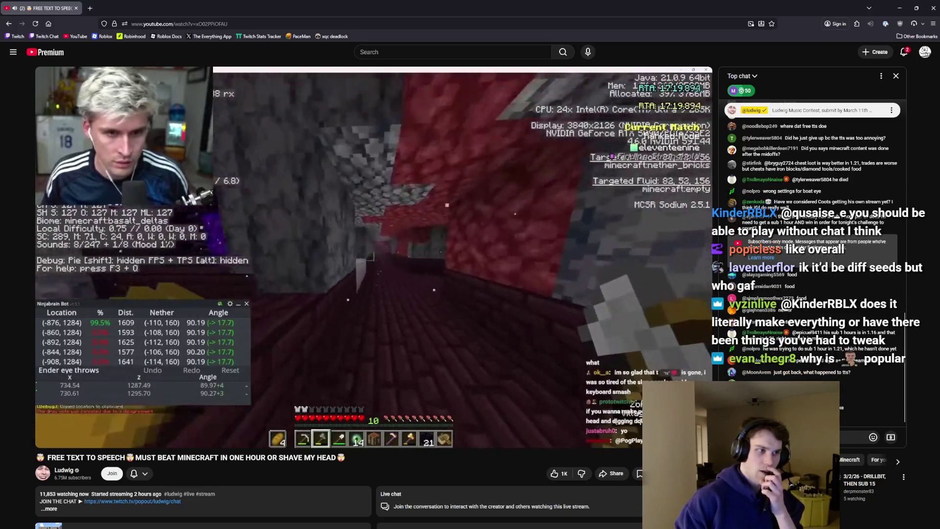
Pause and resume the Minecraft stream, then jump ahead to the live broadcast.
left_click(375, 278)
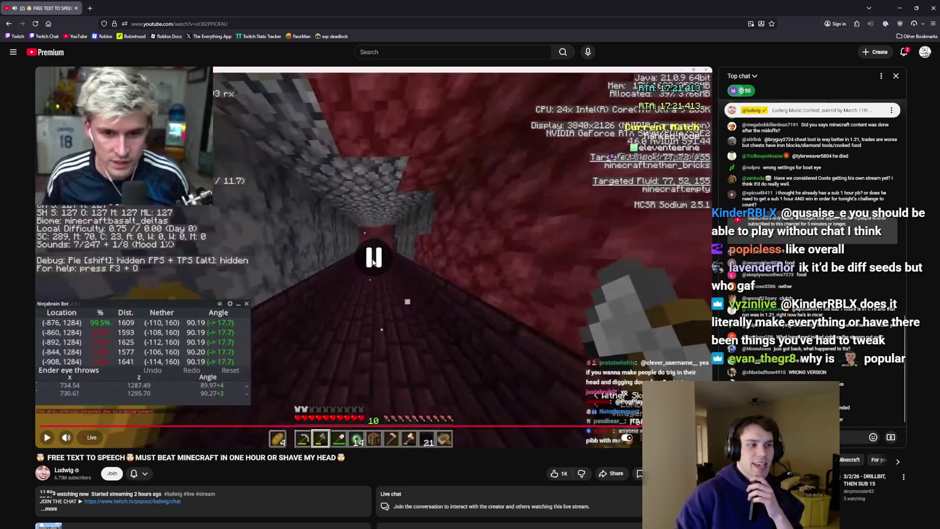
left_click(370, 263)
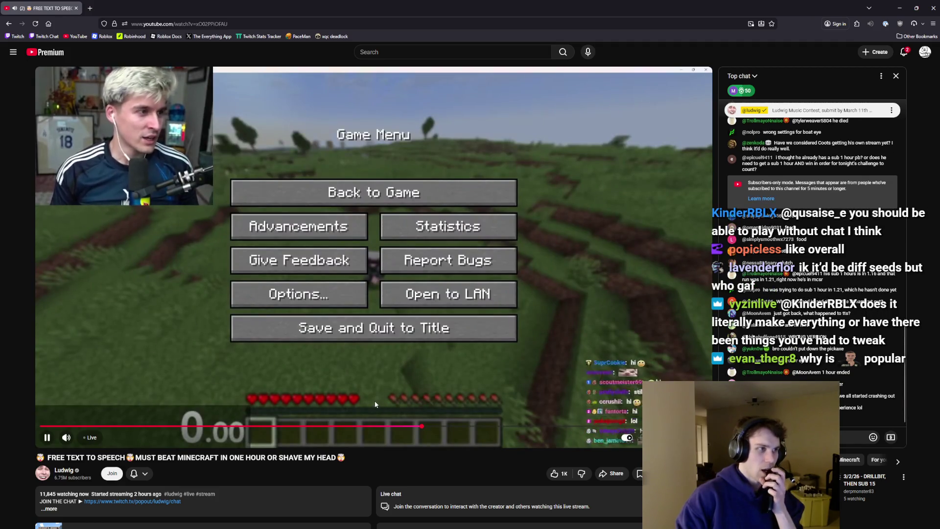
left_click(91, 437)
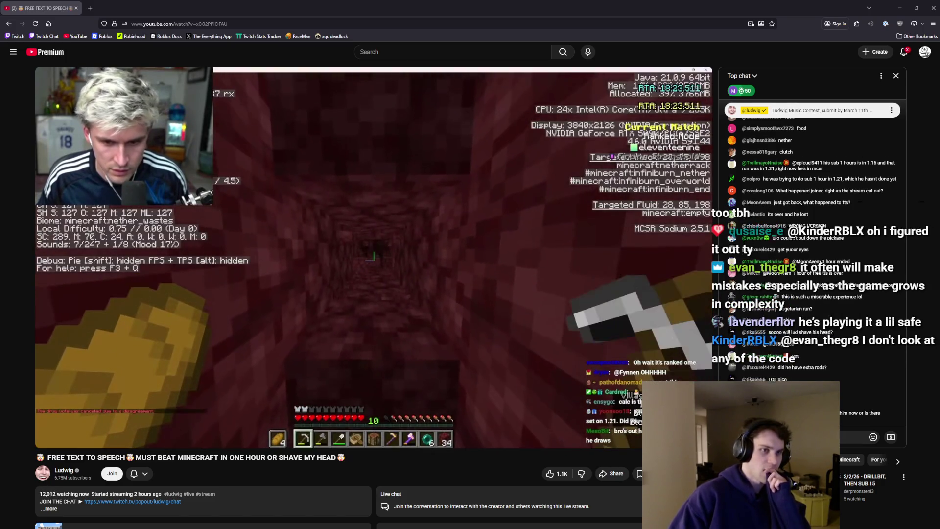
mouse_move(434, 418)
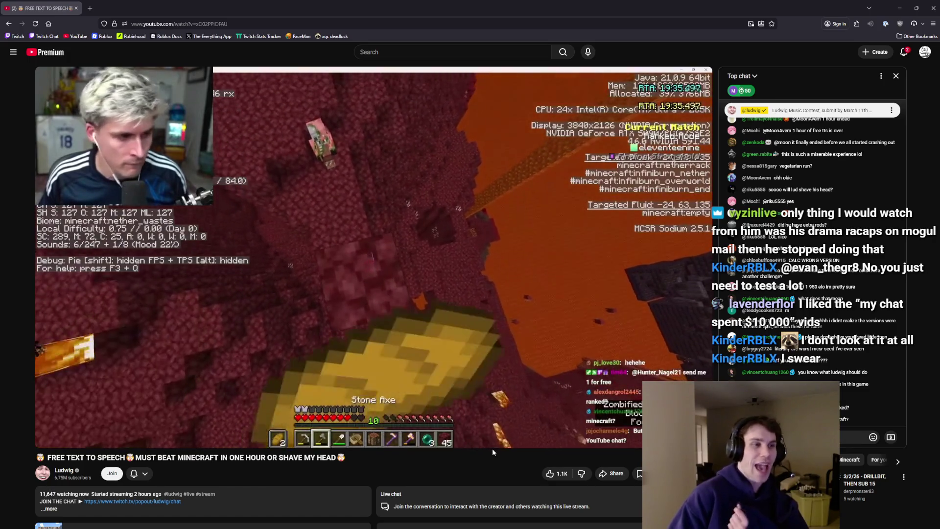
mouse_move(489, 445)
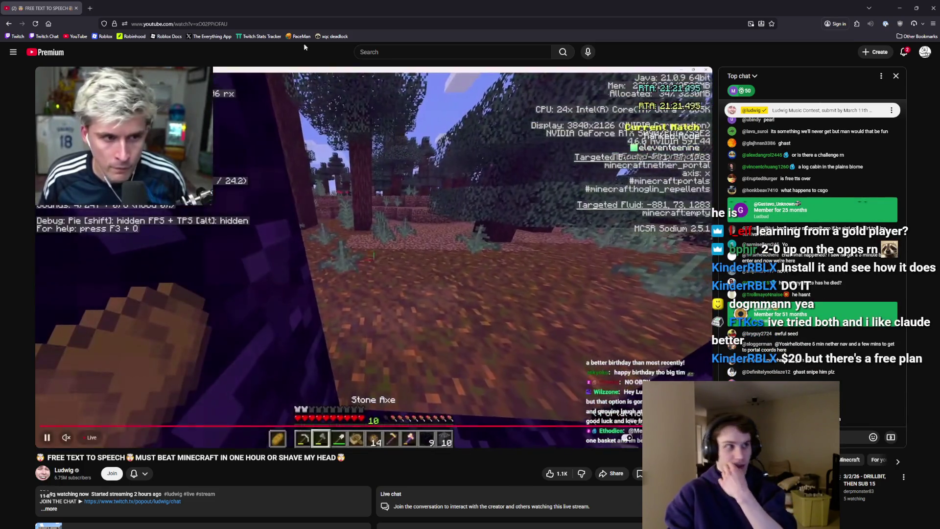
key("ctrl+t")
key("ctrl+w")
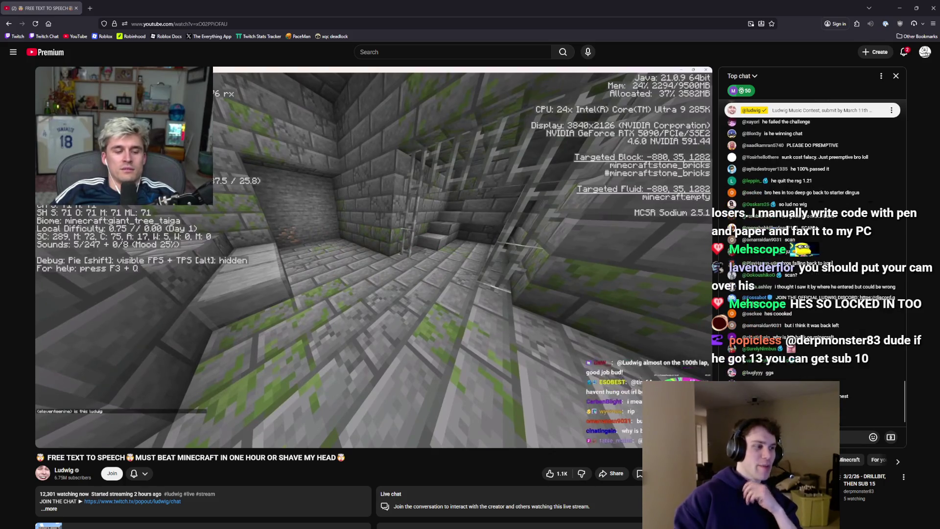
mouse_move(375, 264)
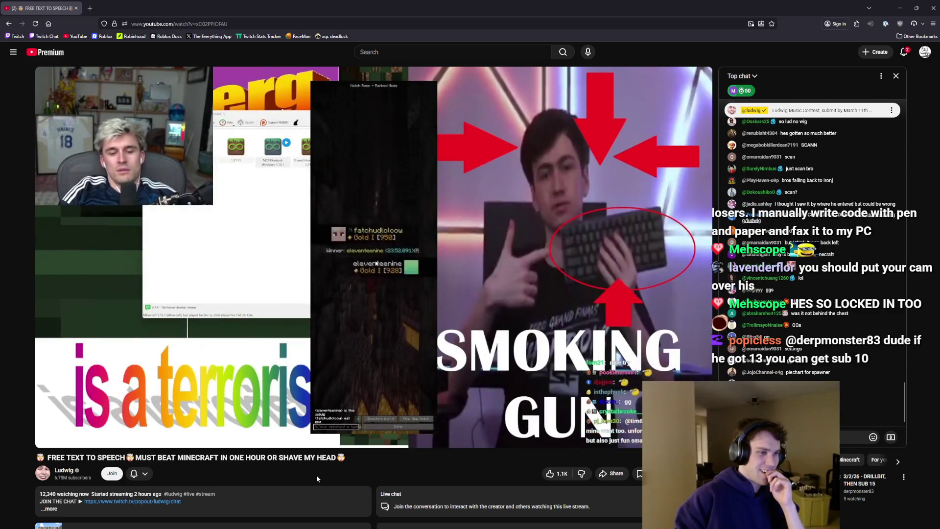
mouse_move(404, 433)
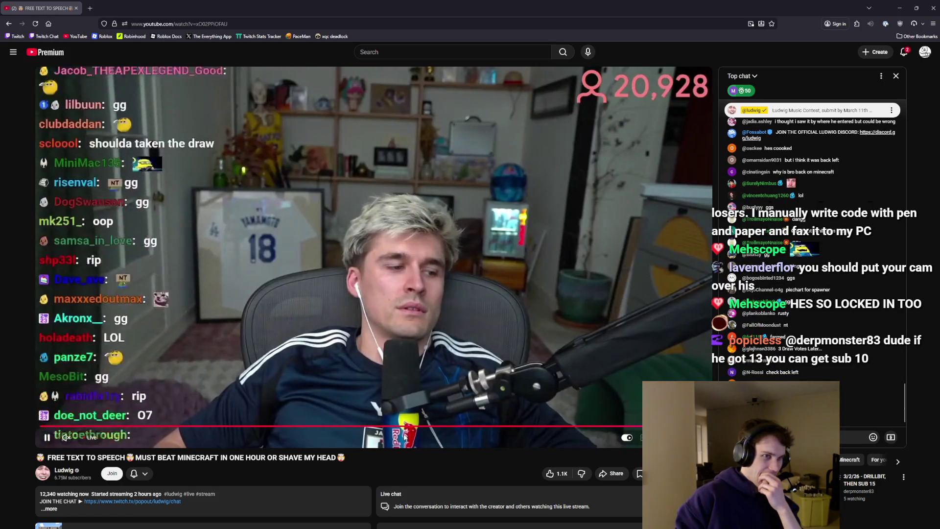
Unmute the livestream's audio and clear a stray selection of the channel name text.
mouse_move(370, 301)
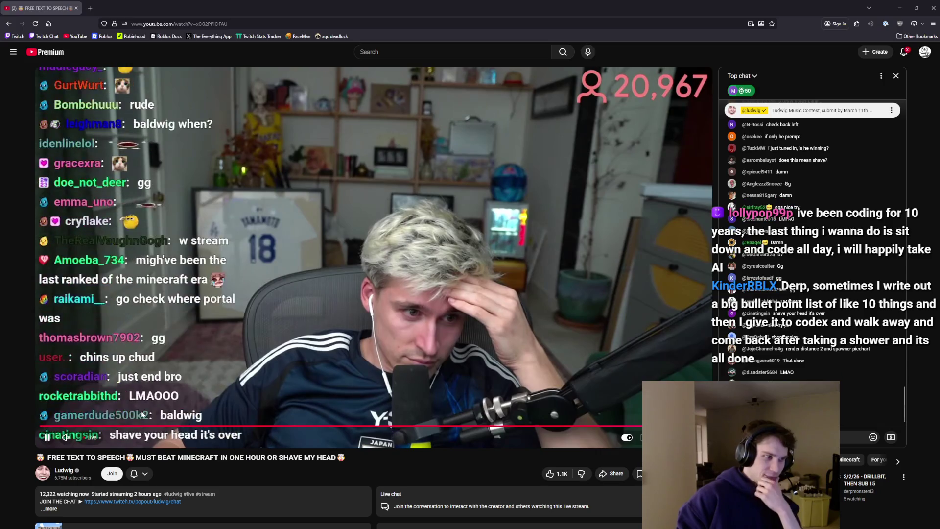
left_click(66, 437)
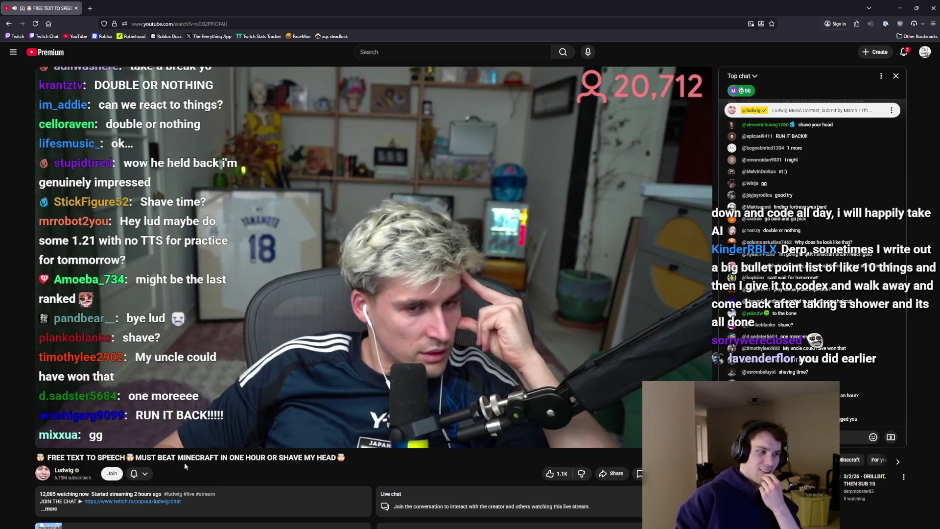
mouse_move(53, 468)
left_mouse_down()
mouse_move(107, 470)
mouse_move(31, 459)
left_mouse_up()
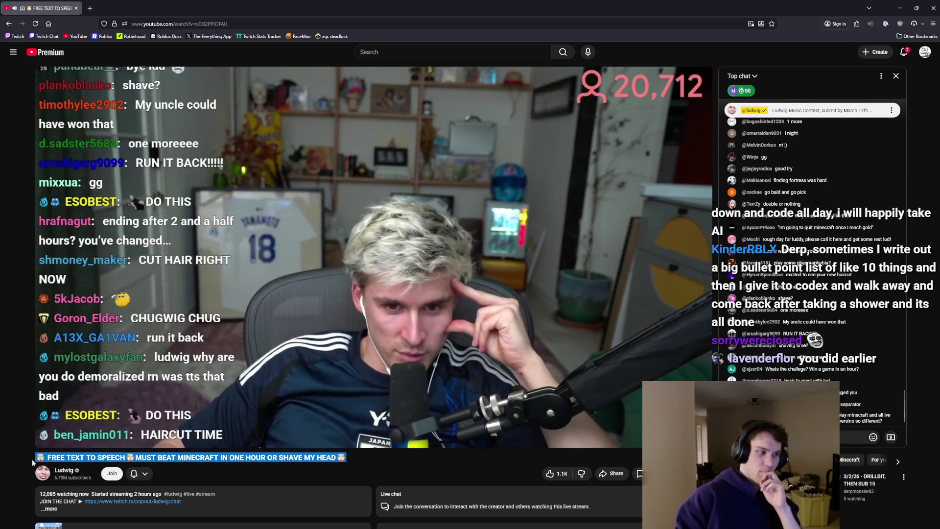
left_click(263, 468)
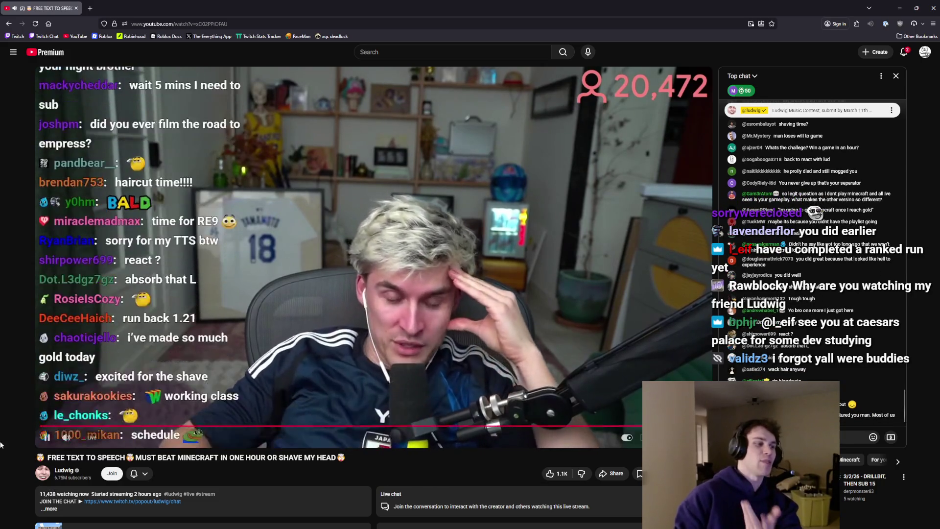
Unmute the livestream again and scroll the page briefly before returning to the top.
mouse_move(67, 439)
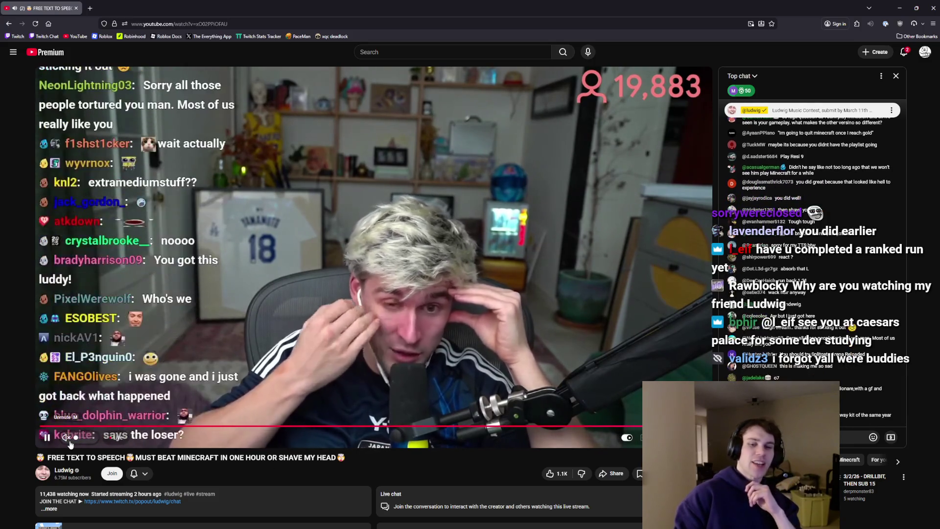
left_click(68, 440)
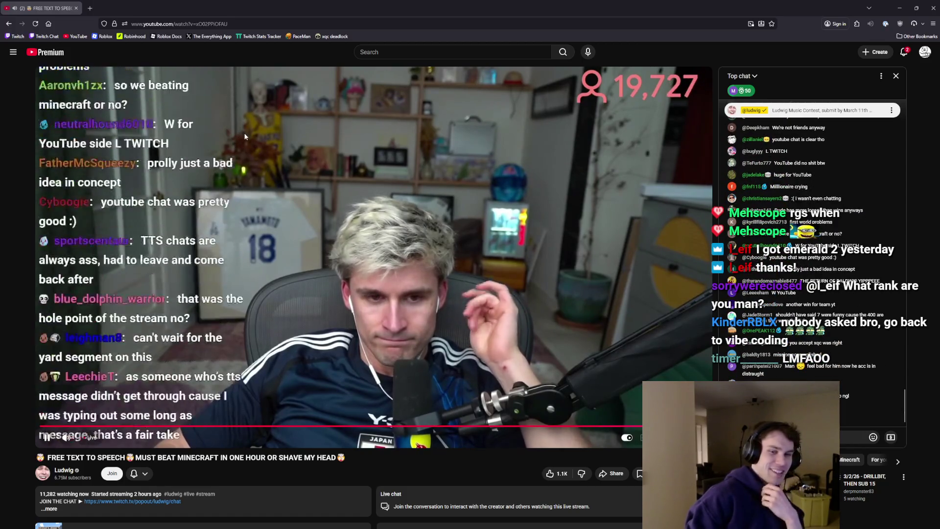
scroll(468, 204, "down", 2)
scroll(392, 176, "up", 1)
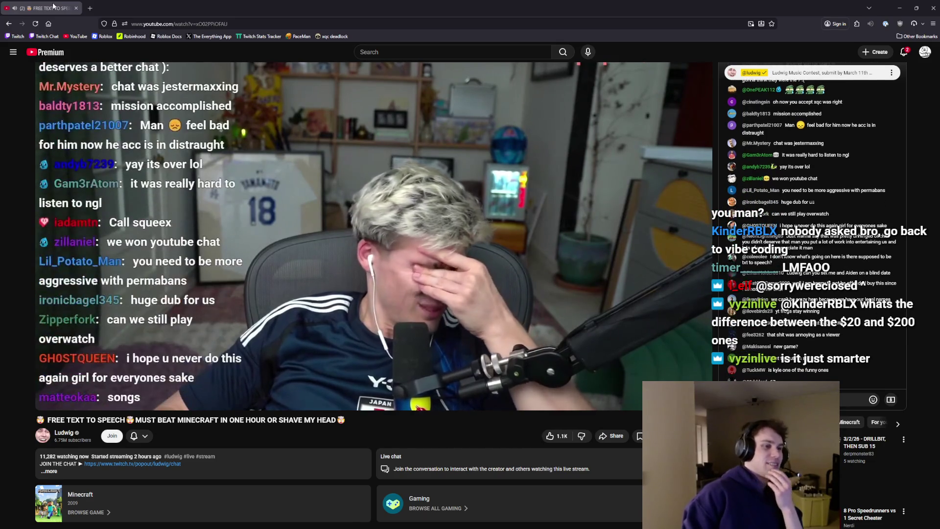
scroll(391, 252, "up", 1)
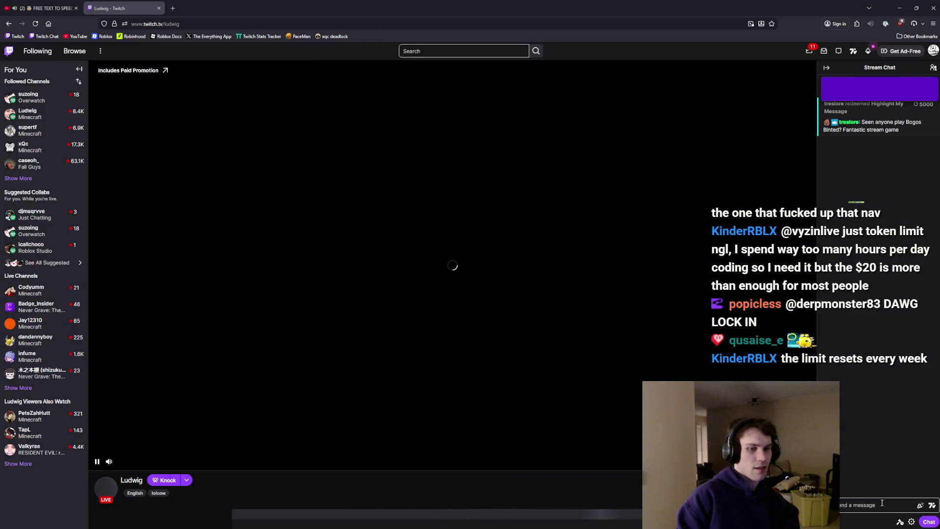
Post a 'just do one more' message in Twitch chat and resize the browser window.
left_click(883, 505)
type("yo its me o")
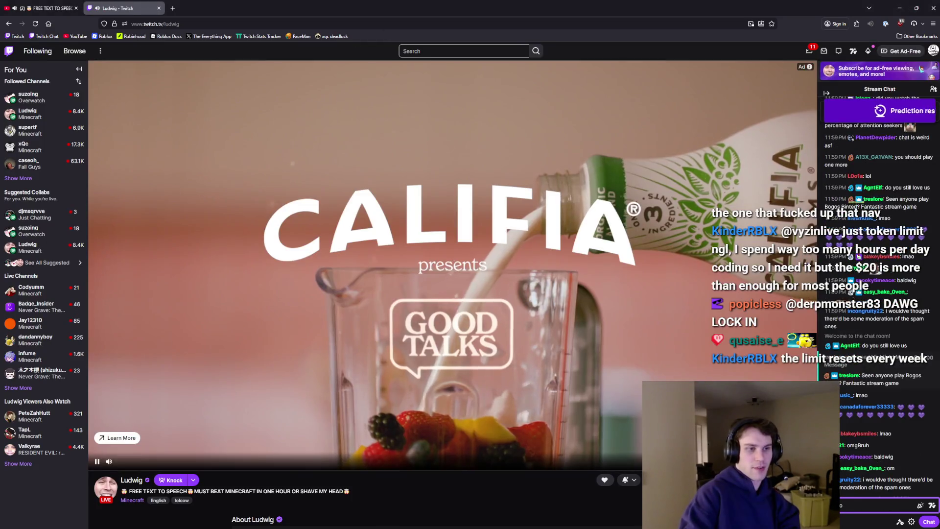
type("erp, ")
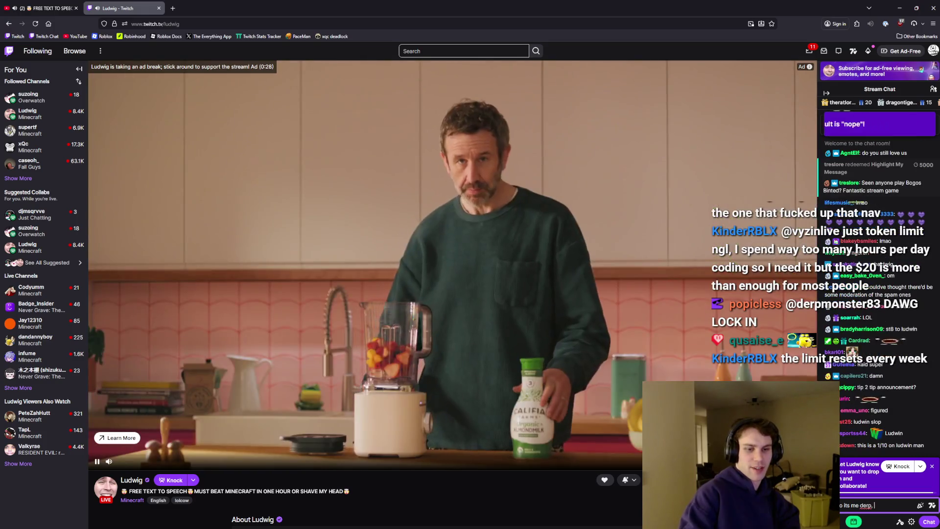
type("just do one more")
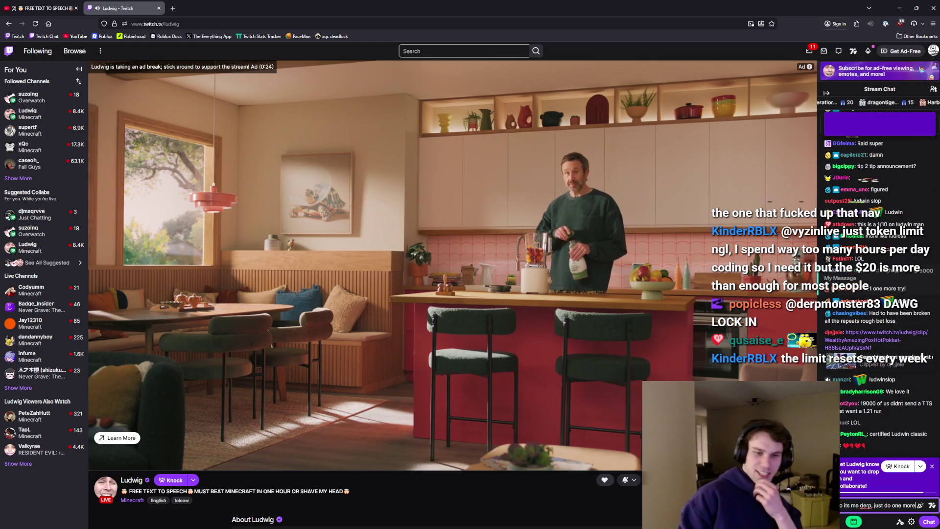
key("super+Down")
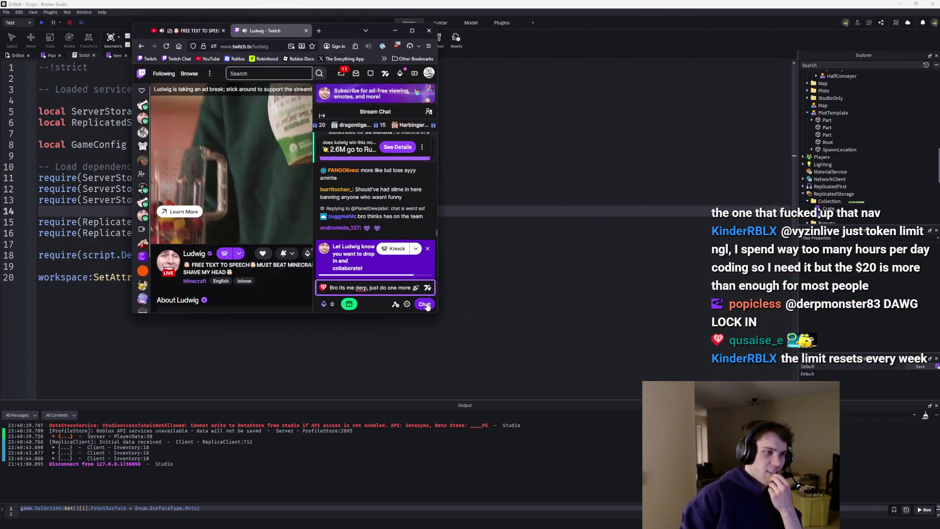
key("Return")
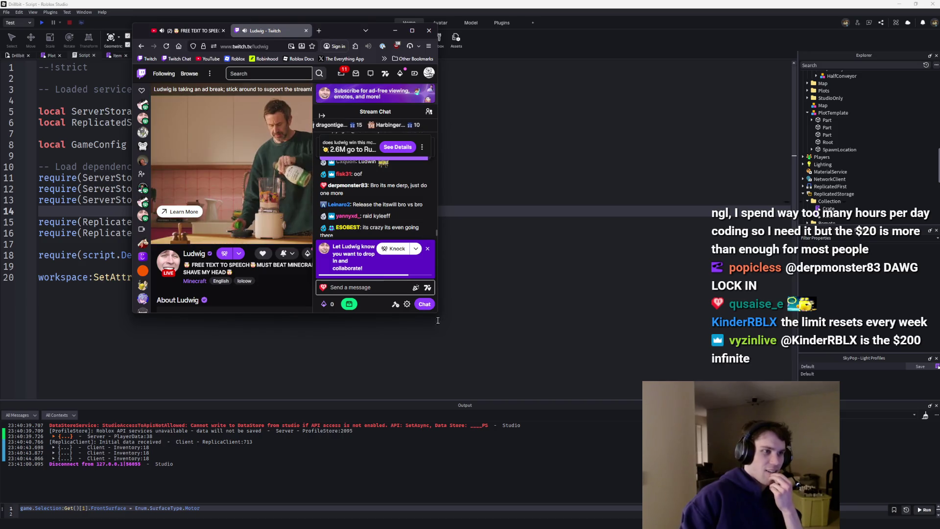
left_click_drag(444, 318, 677, 460)
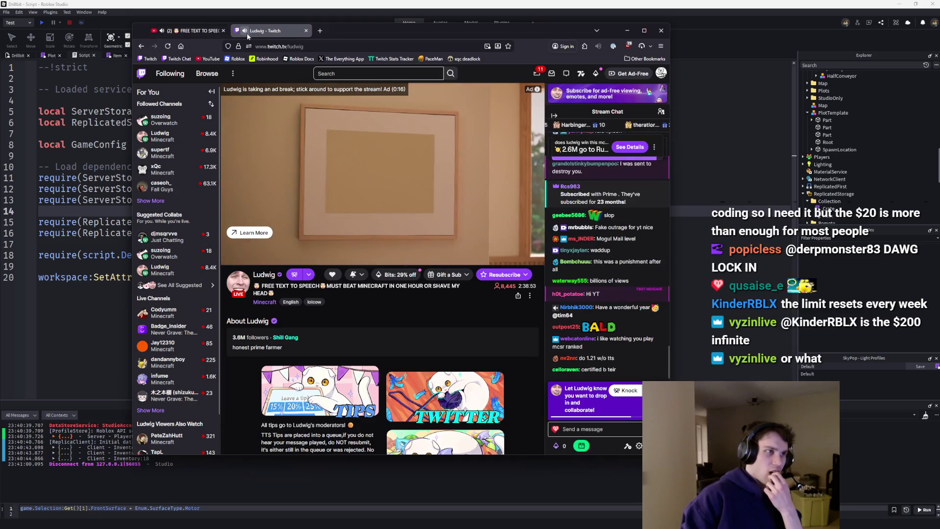
Post 'we're proud of you regardless' and 'Just send one more' in the Twitch chat.
left_click(188, 31)
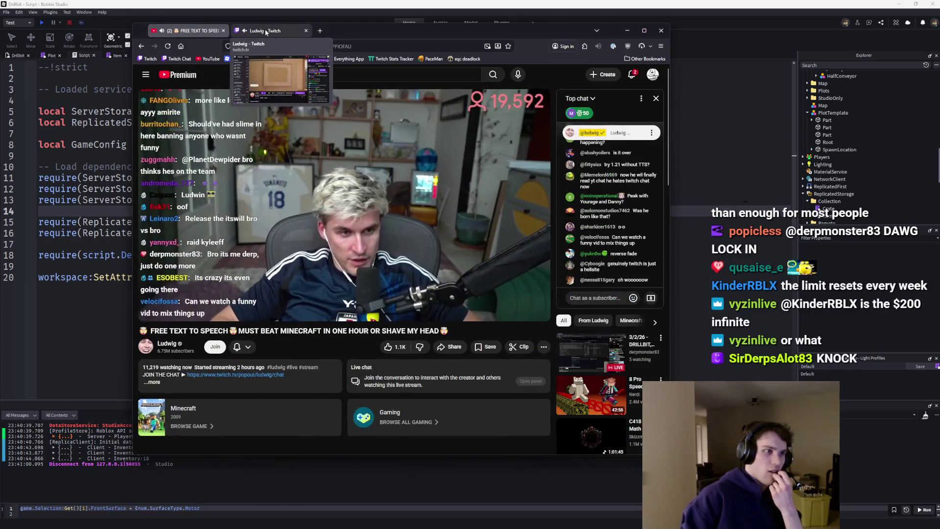
left_click(266, 32)
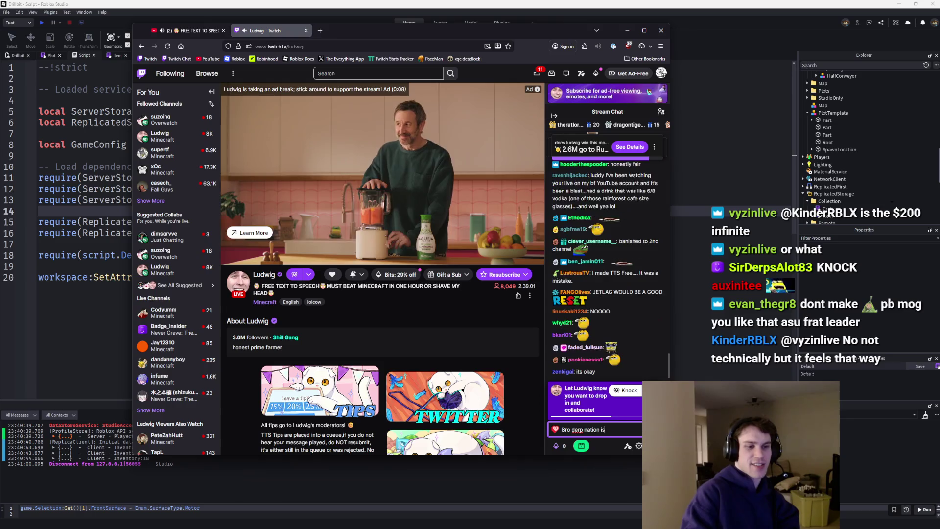
type("s watching, we're")
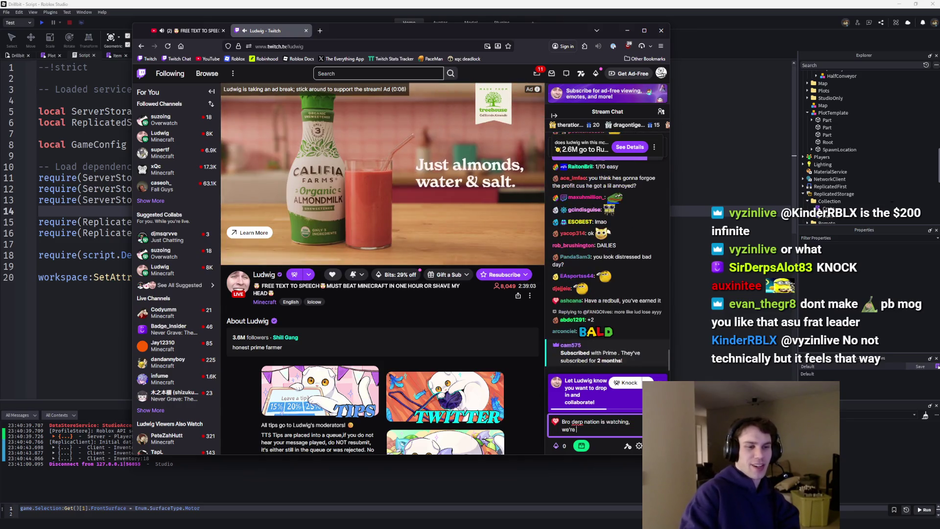
type(" proud of you r")
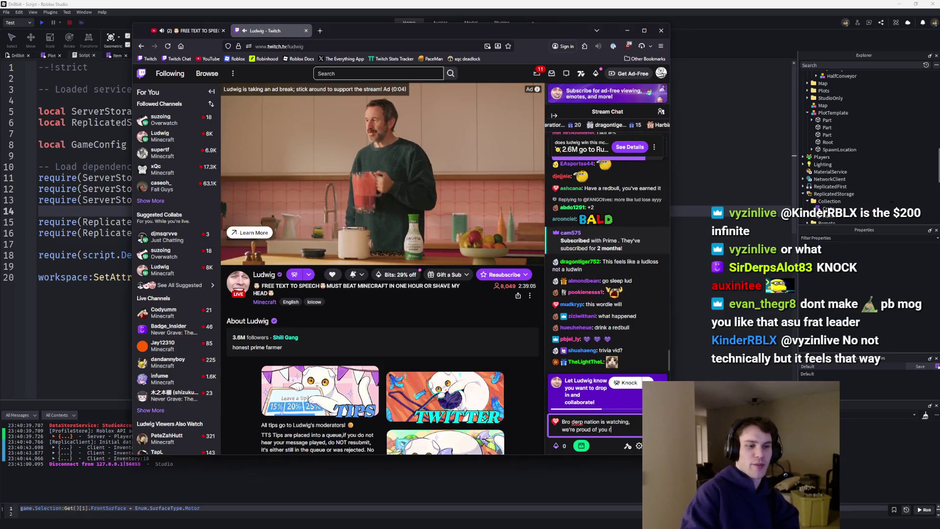
type("egardless")
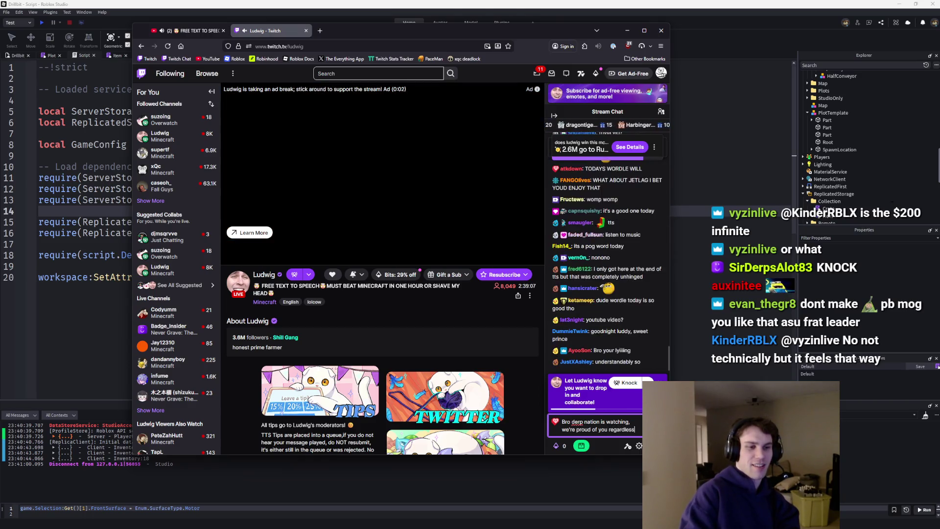
key("Return")
type("Just send one more")
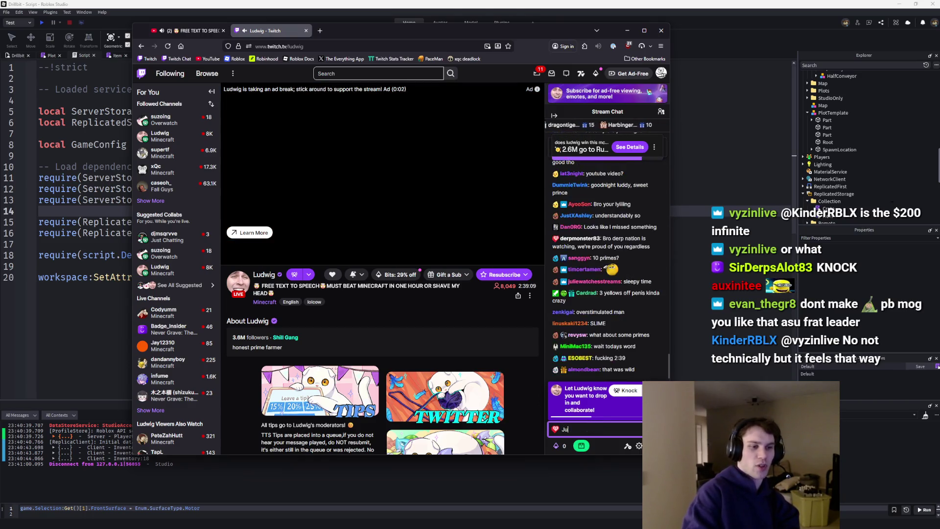
key("Return")
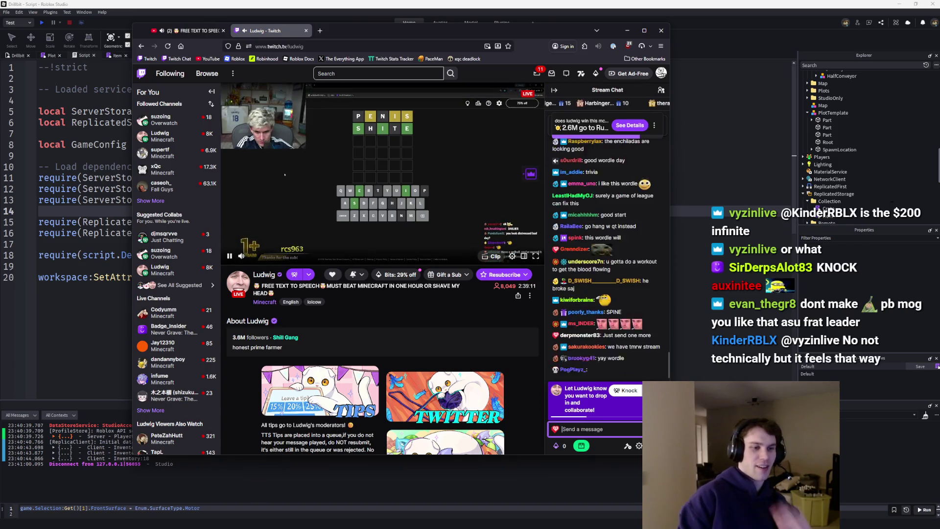
left_click(183, 31)
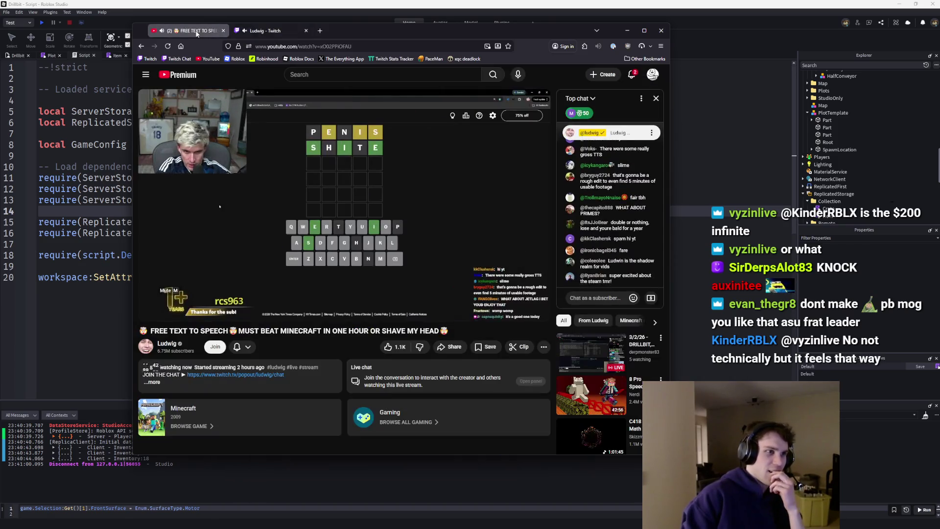
Maximize the browser and bring up the Twitch stream page.
left_click_drag(340, 33, 335, 3)
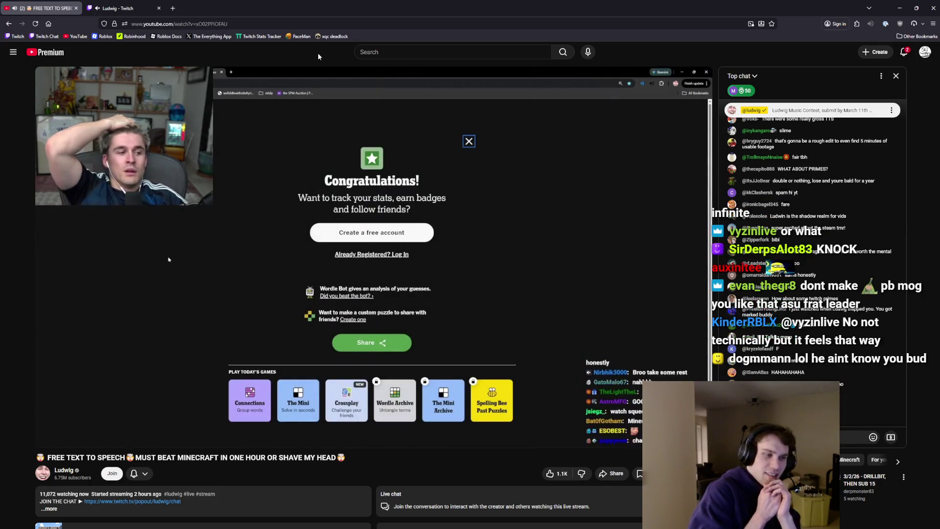
left_click(105, 3)
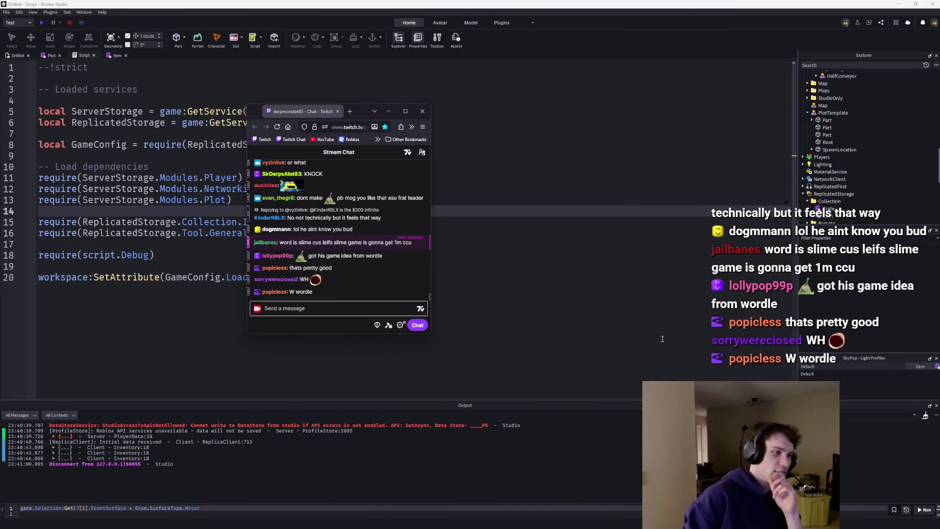
Enlarge the chat popout, ban the abusive chatter and close the profile cards.
mouse_move(429, 334)
left_mouse_down()
mouse_move(458, 403)
mouse_move(460, 451)
left_mouse_up()
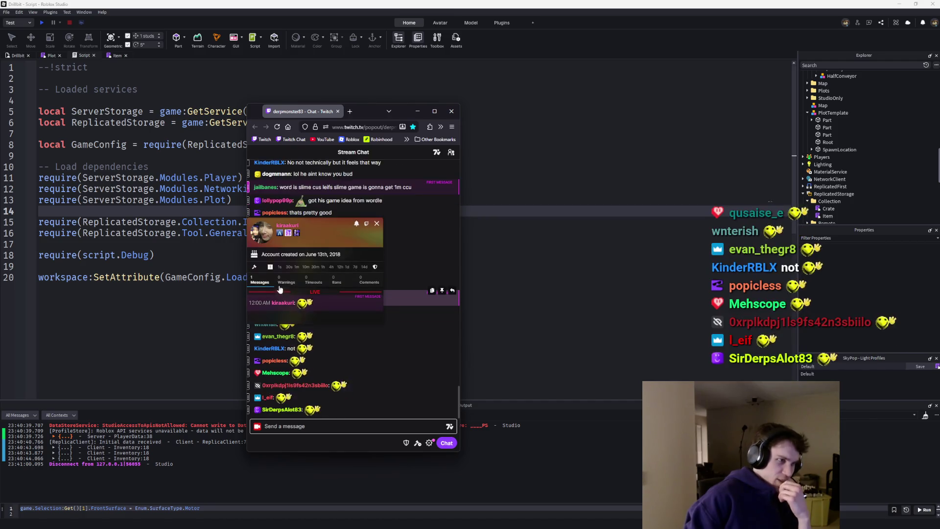
left_click(377, 223)
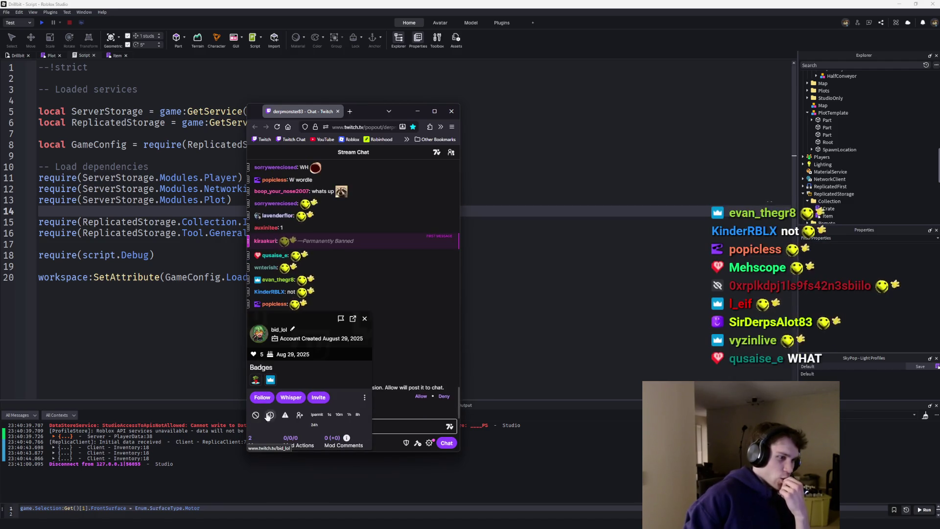
left_click(256, 416)
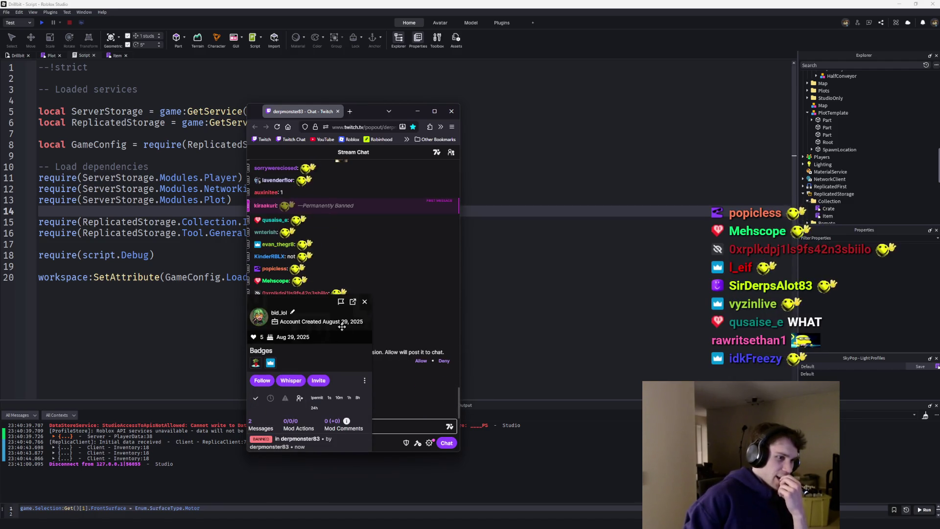
left_click(363, 301)
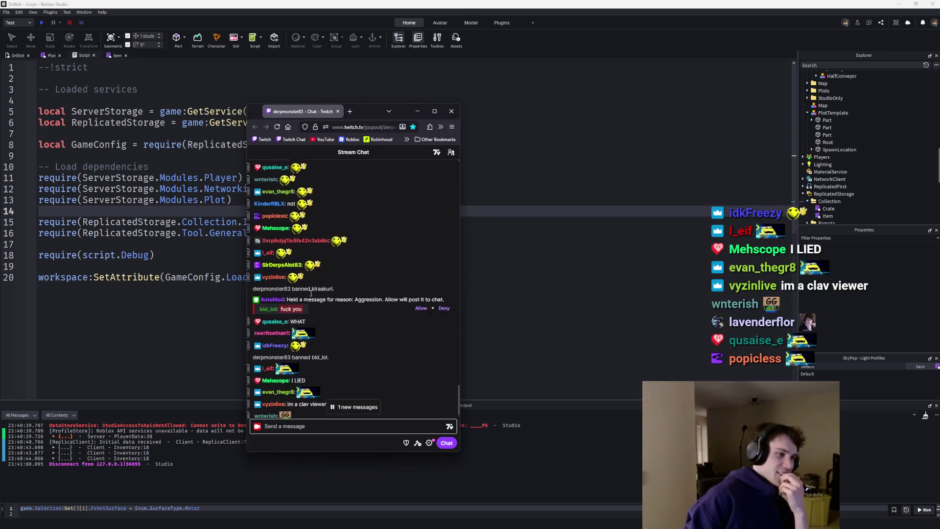
scroll(311, 295, "up", 1)
scroll(310, 295, "up", 1)
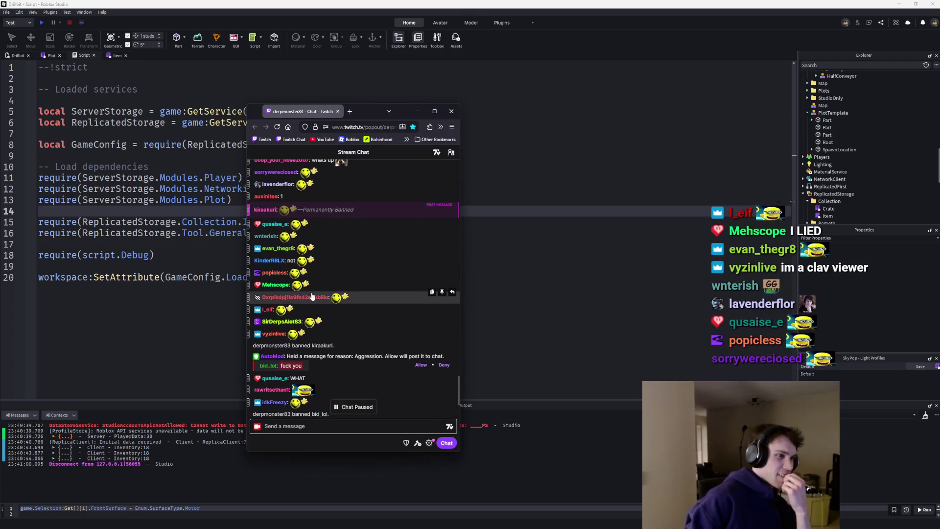
scroll(325, 283, "up", 2)
scroll(325, 283, "down", 3)
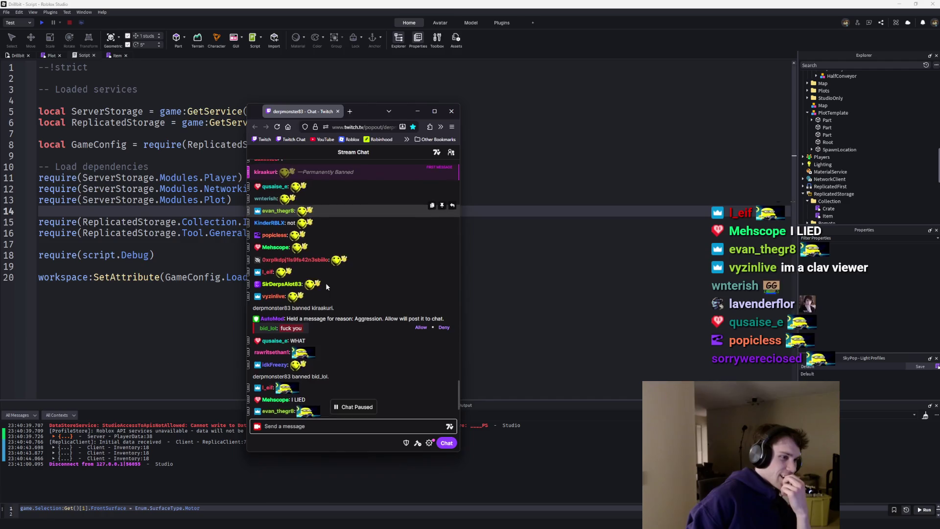
Move the chat popout to the right edge and re-maximize Firefox on YouTube.
mouse_move(384, 111)
left_mouse_down()
mouse_move(614, 158)
mouse_move(939, 162)
mouse_move(856, 86)
mouse_move(508, 70)
left_mouse_up()
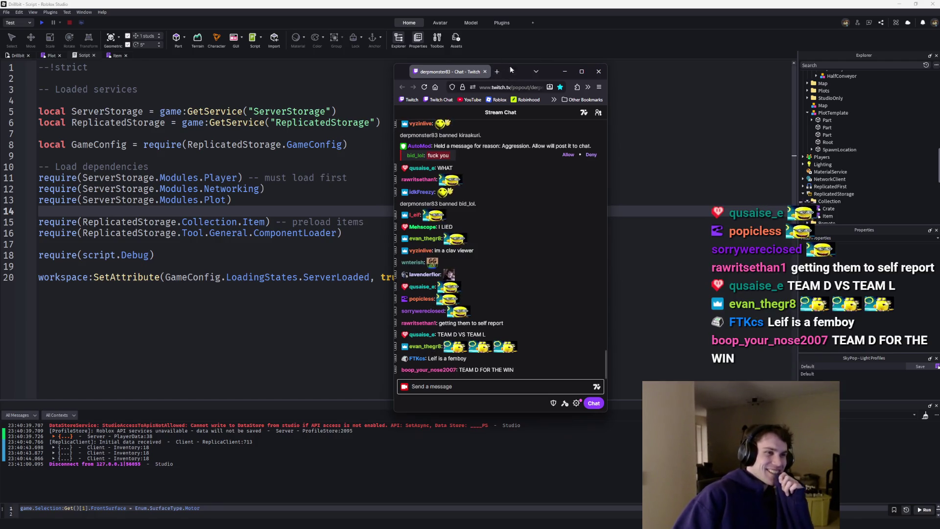
left_click_drag(510, 73, 939, 43)
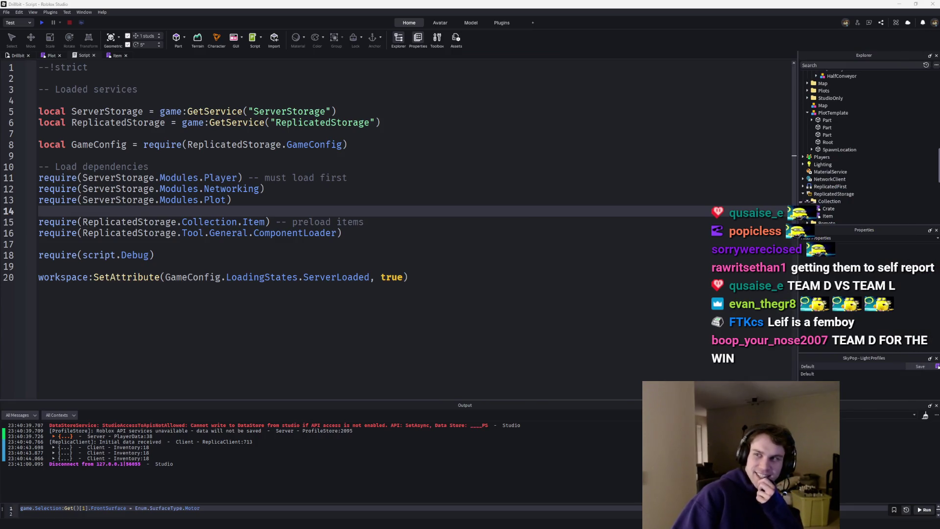
key("alt+Tab")
key("super+Left")
mouse_move(216, 8)
left_mouse_down()
mouse_move(325, 8)
mouse_move(325, 0)
left_mouse_up()
left_click(49, 8)
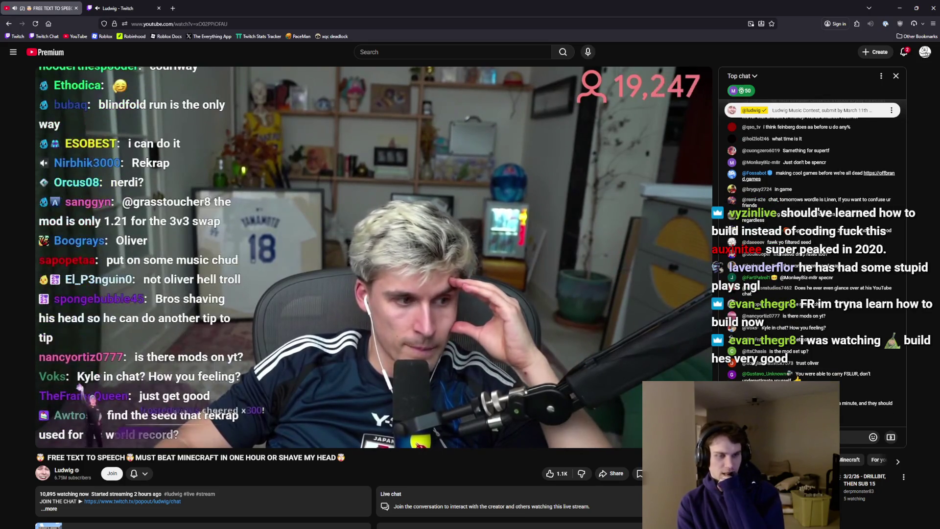
Leave the YouTube stream page and return to the Twitch tab.
scroll(831, 377, "down", 3)
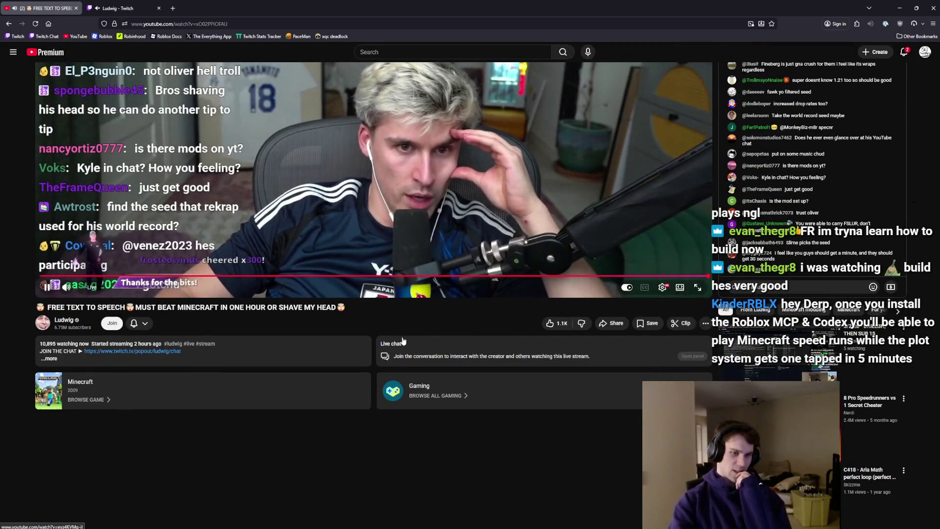
scroll(456, 380, "up", 3)
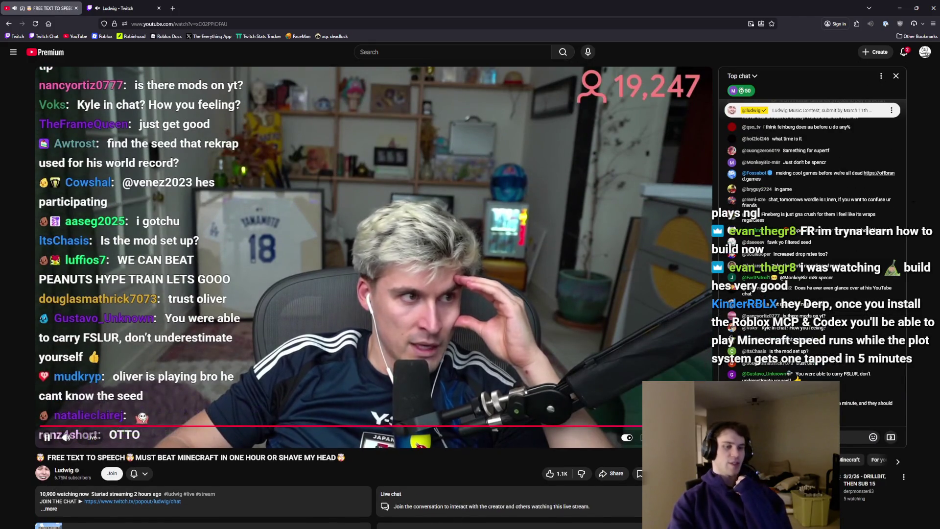
left_click(112, 8)
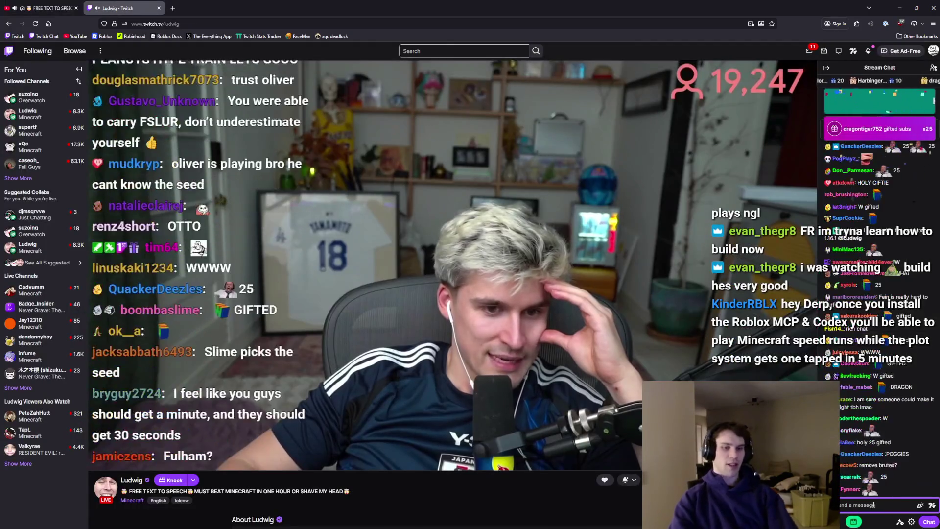
Post 'big L, lets run one more. You and me, eh?' in the Twitch chat.
type("big L, lets")
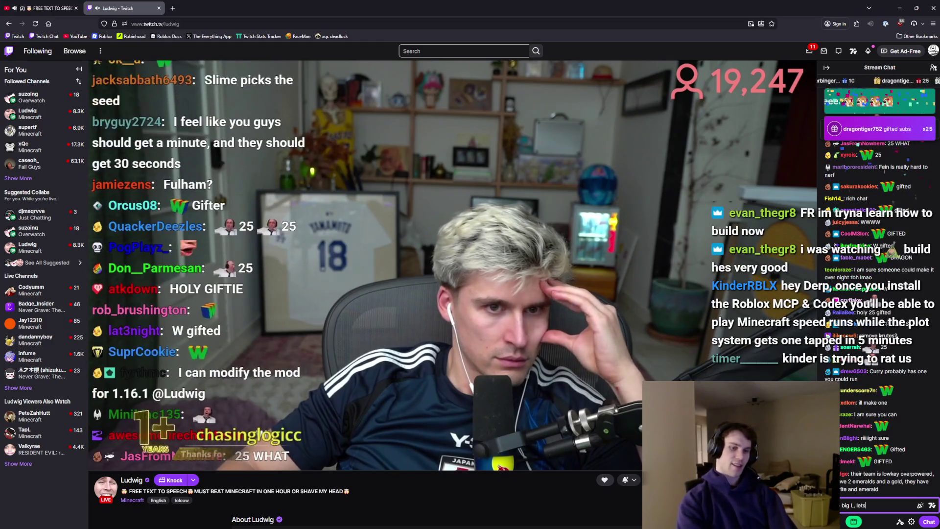
type(" run one more. You")
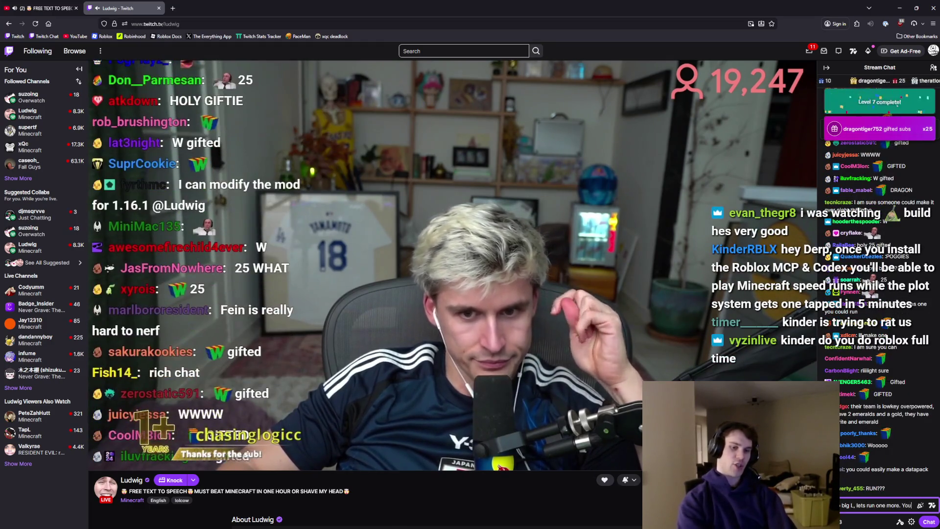
type(" and me, eh?")
key("Return")
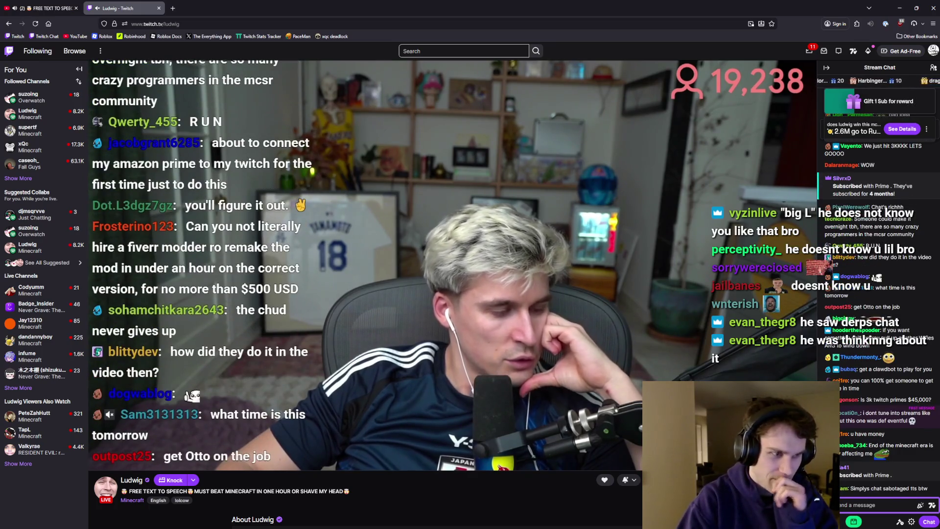
Post a 'derp nation stands with you' message, then 'calling right now, lets do it'.
type("derp n")
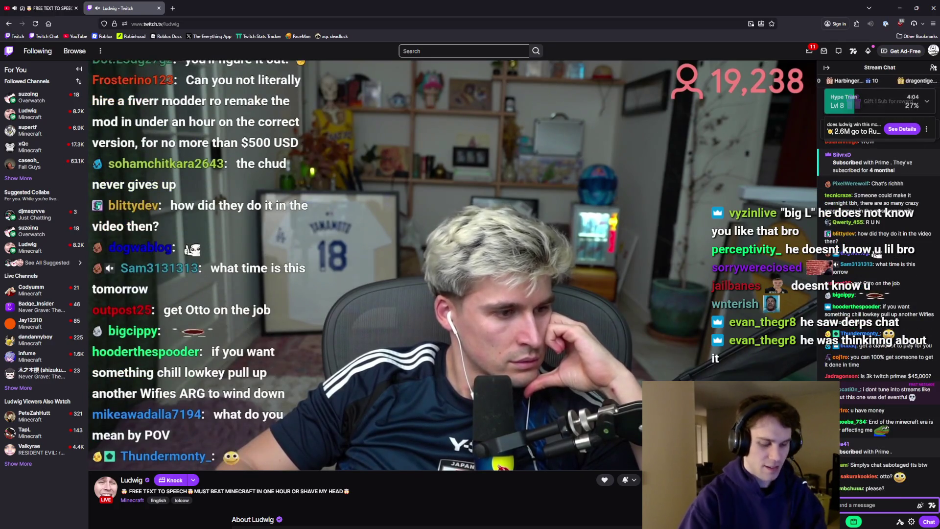
type("ation stands with y")
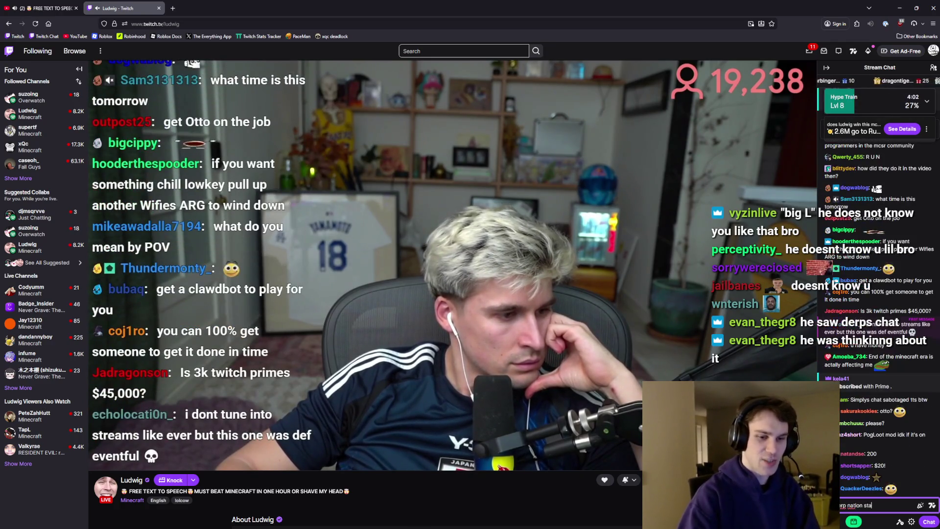
key("Return")
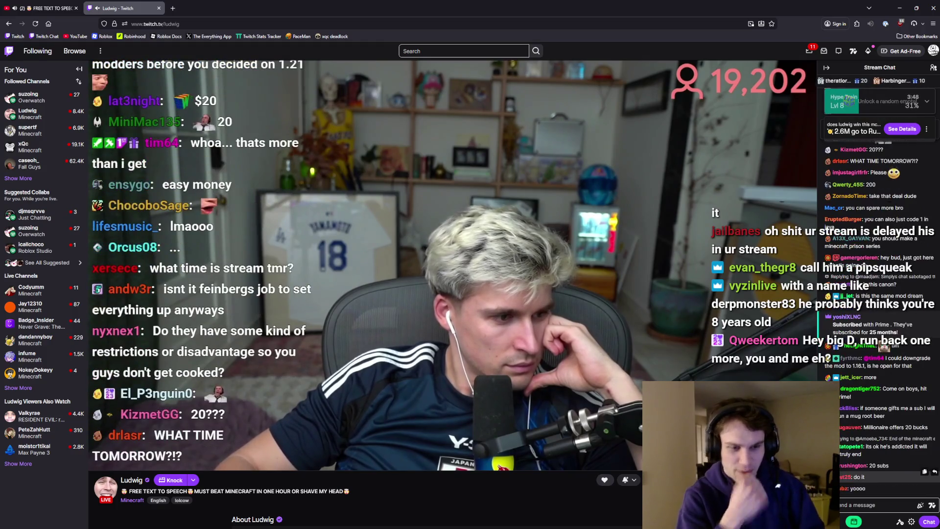
type("ns")
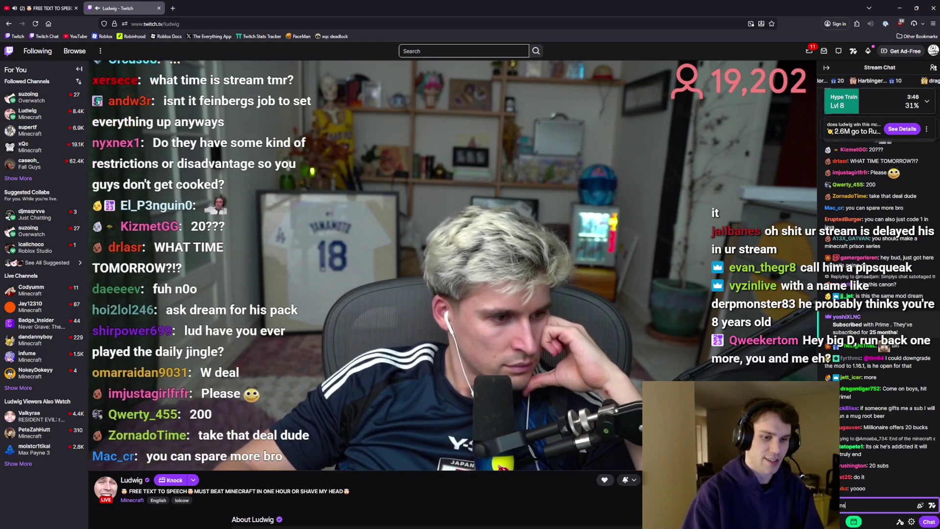
key("BackSpace")
key("BackSpace")
type("ca")
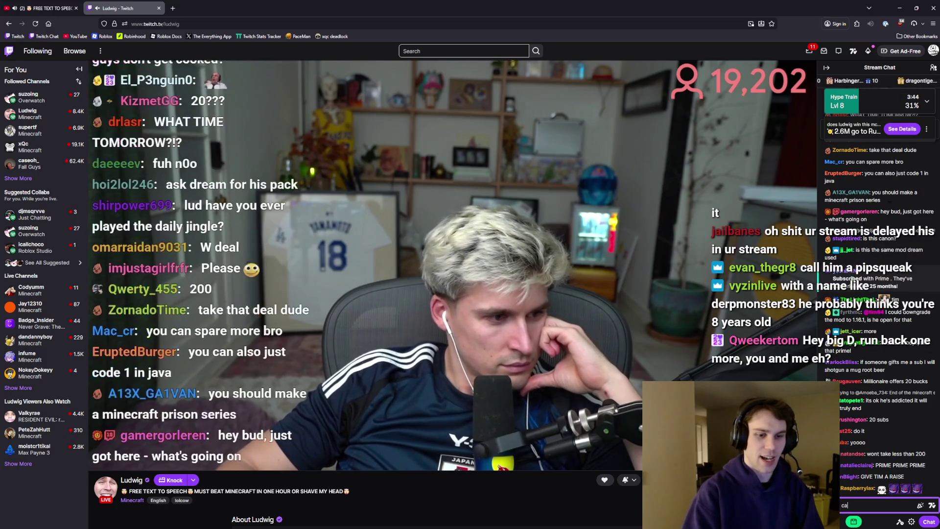
type("lling right now, lets do it")
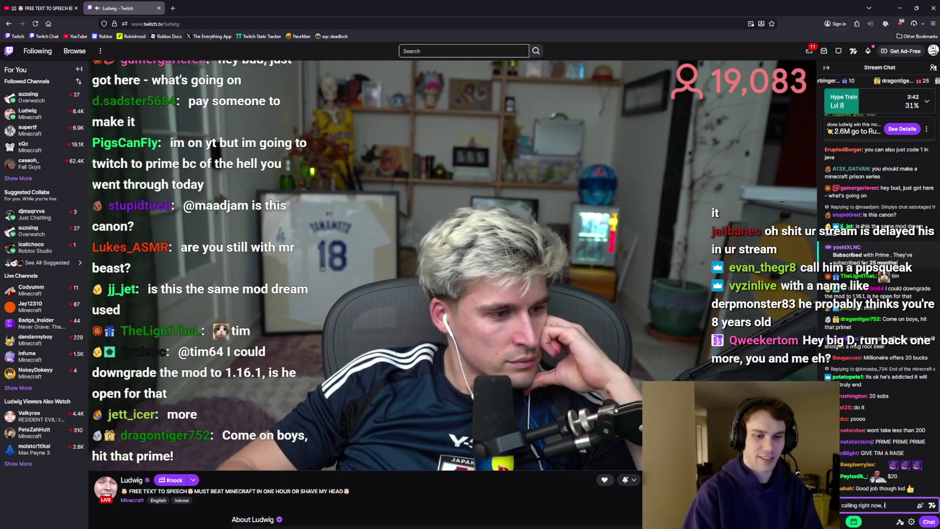
key("Return")
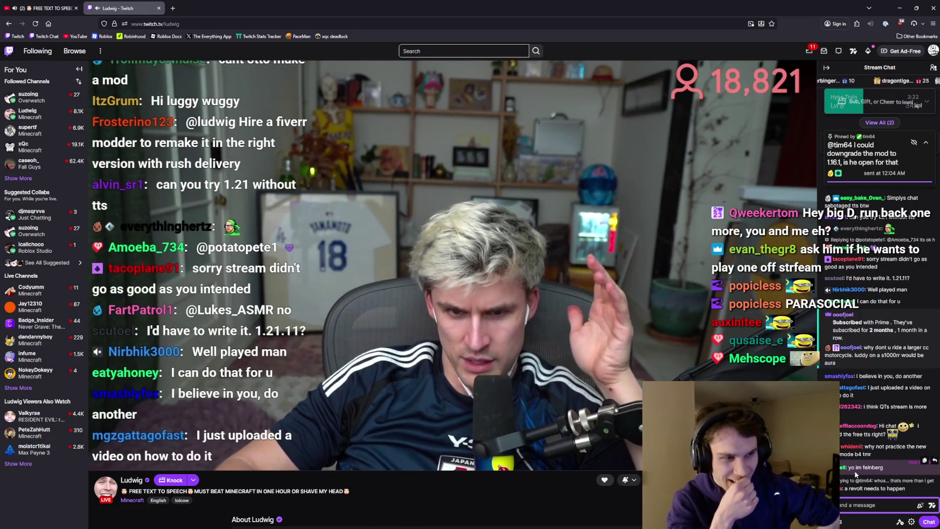
Post a chat message about talking with a fellow player, ending 'I think we'll do well'.
left_click(876, 505)
type("ah")
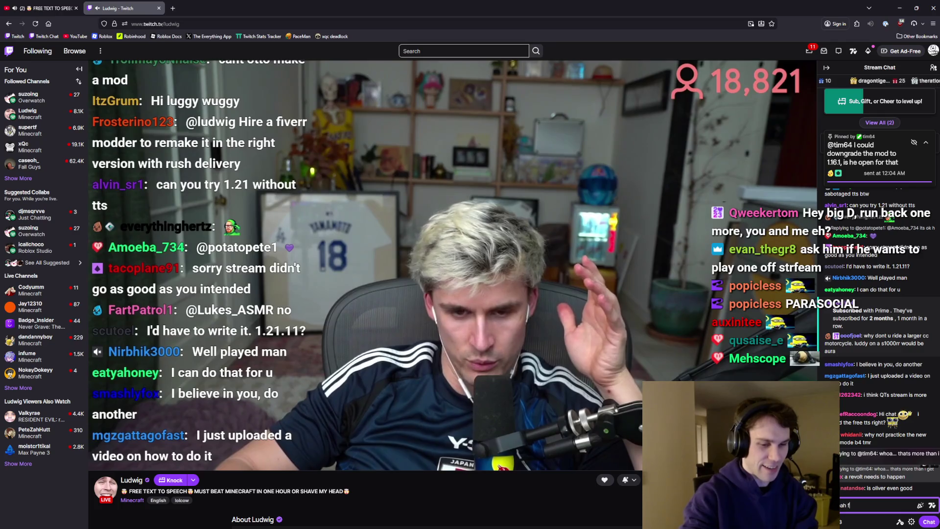
key("BackSpace")
key("BackSpace")
key("BackSpace")
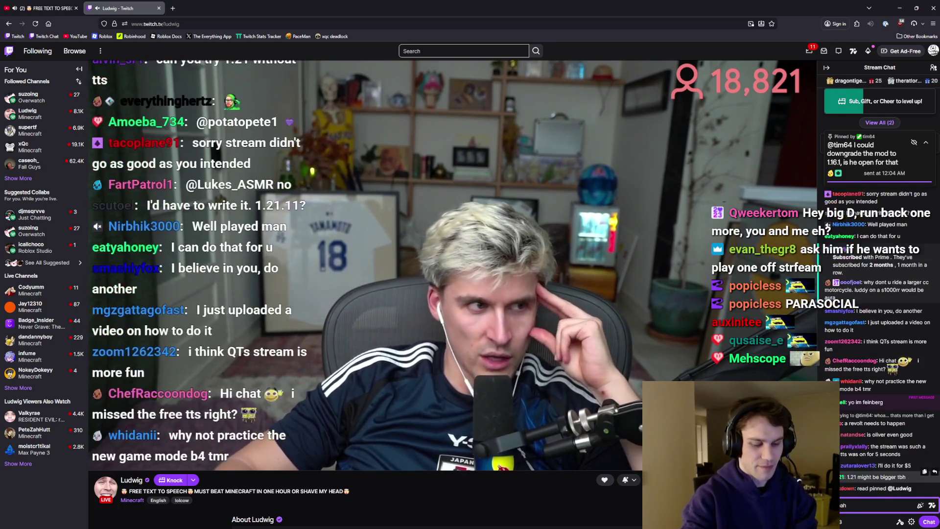
type("Felun")
key("BackSpace")
key("BackSpace")
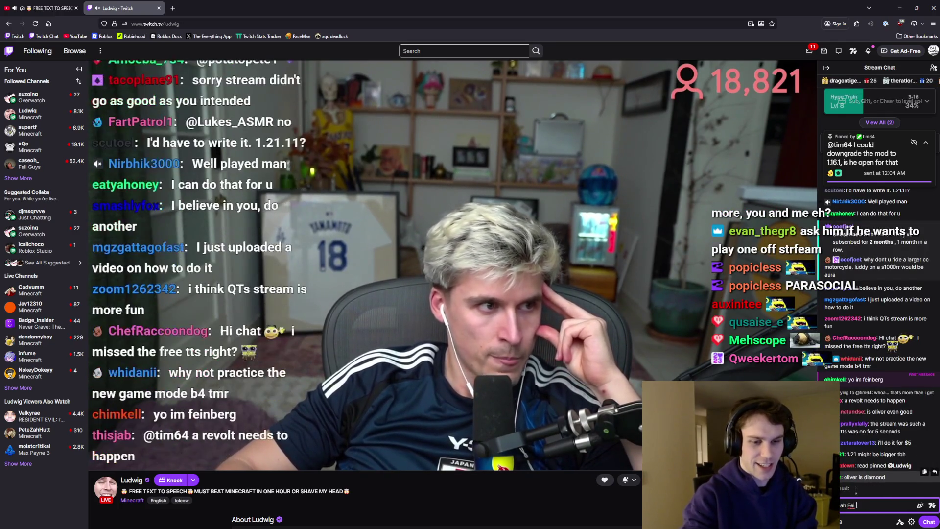
type("in ")
type(" were talking over")
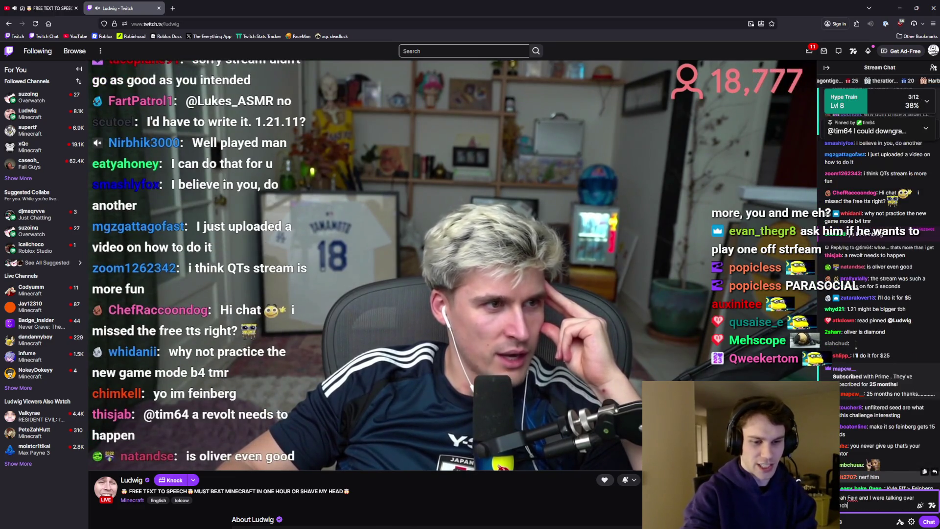
type(" and he said he isn")
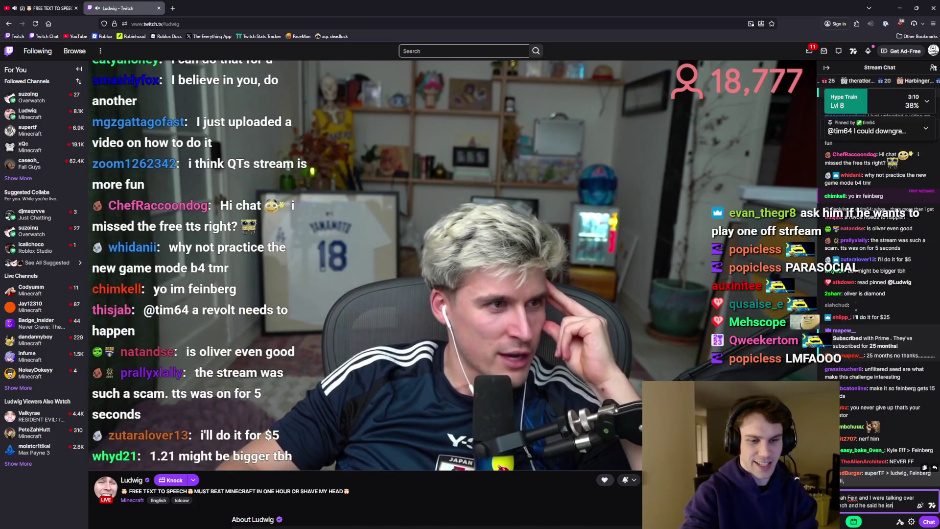
type("'t real")
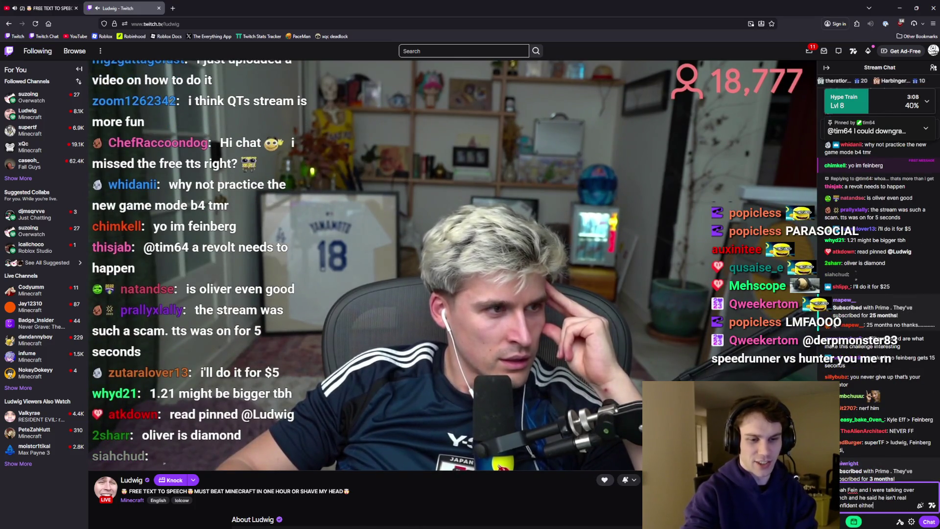
type("r. I think we")
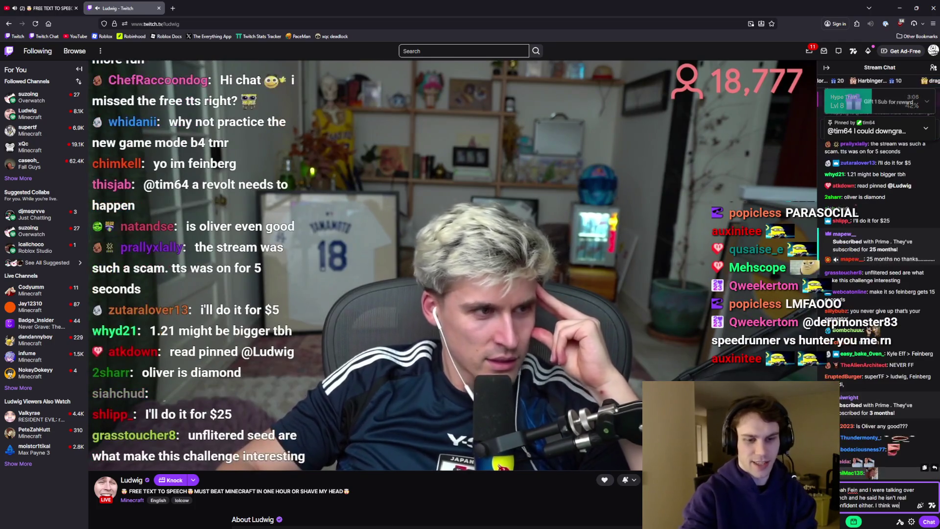
type("'ll do well")
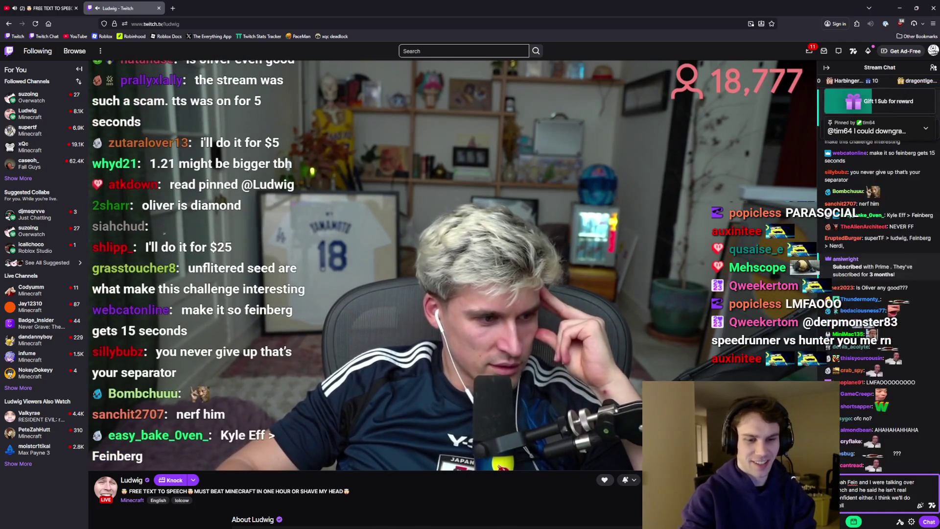
key("Return")
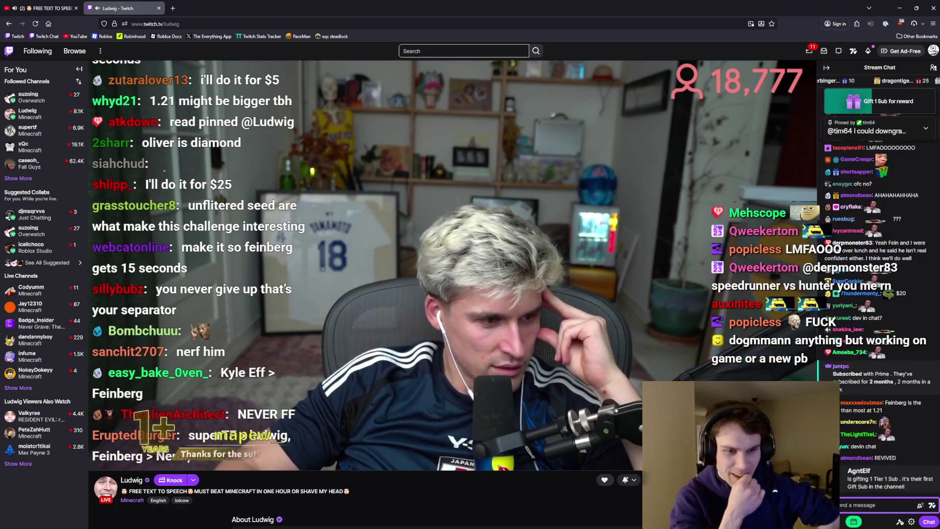